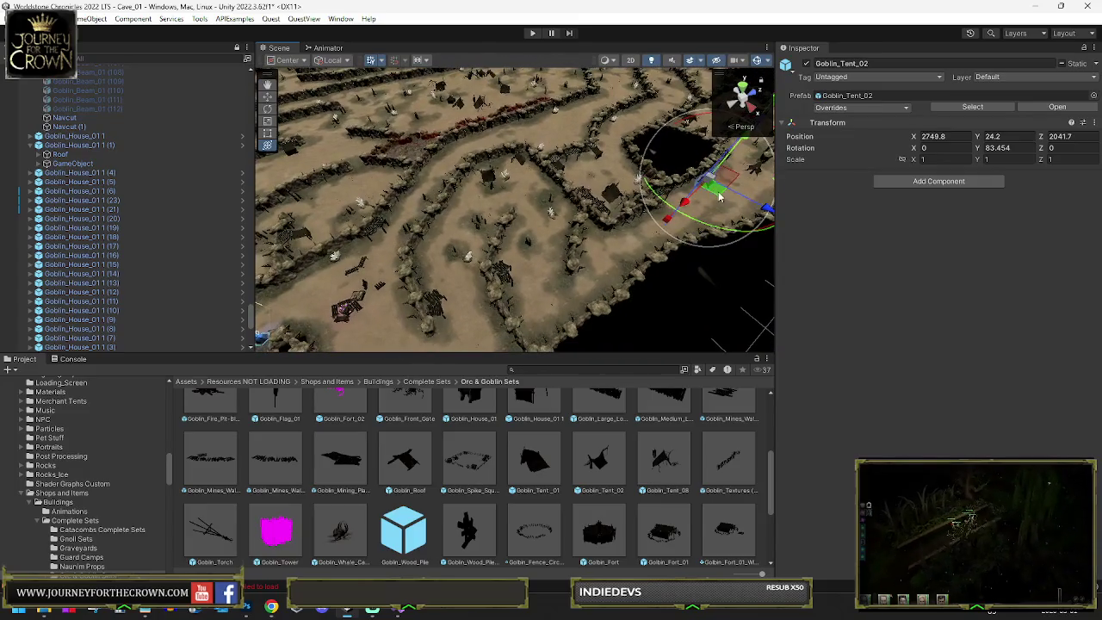
# Step: Move Goblin_Tent_02 (2) down the cave path and turn it about its vertical axis
pyautogui.moveTo(710, 182); pyautogui.dragTo(502, 196)
pyautogui.moveTo(297, 222); pyautogui.dragTo(300, 214)
pyautogui.press('f')
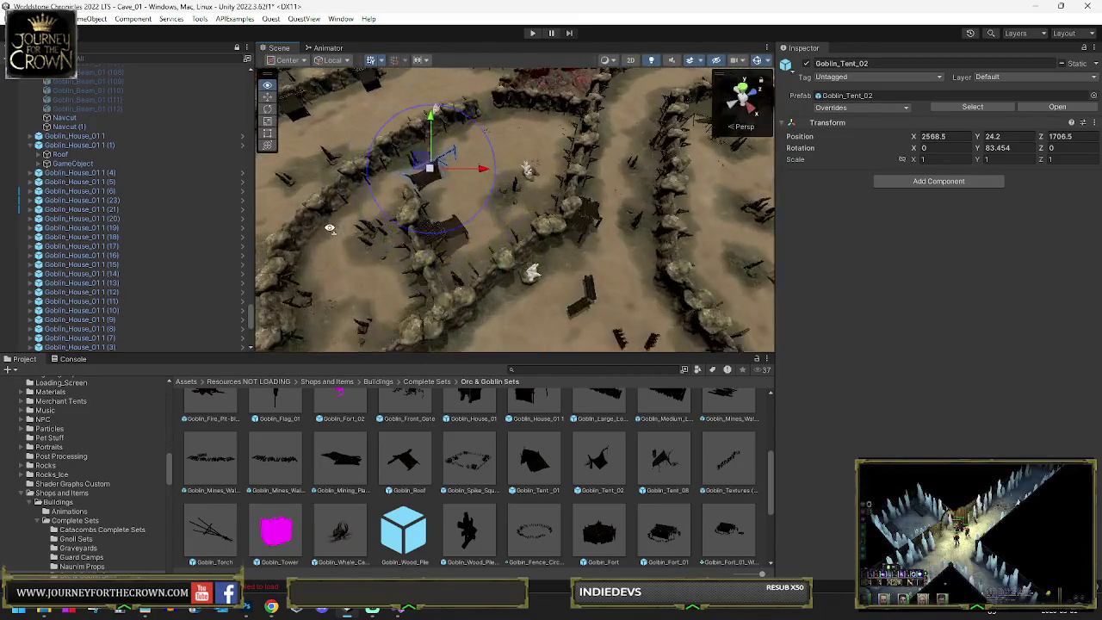
pyautogui.moveTo(517, 243); pyautogui.dragTo(278, 248)
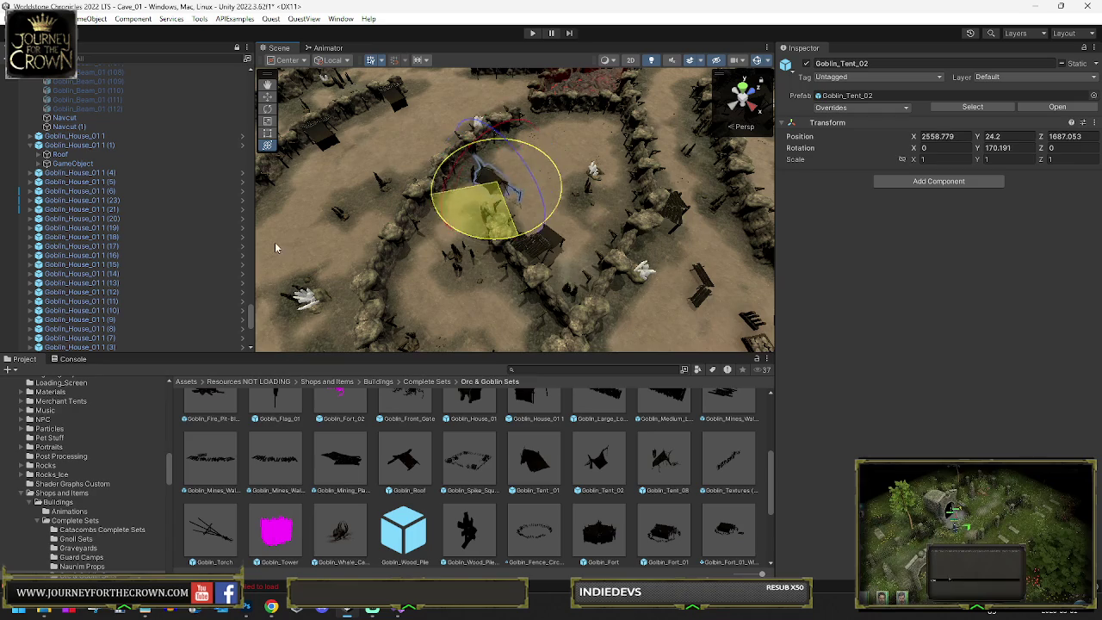
pyautogui.moveTo(480, 233)
pyautogui.mouseDown()
pyautogui.moveTo(479, 331)
pyautogui.moveTo(511, 331)
pyautogui.moveTo(525, 289)
pyautogui.mouseUp()
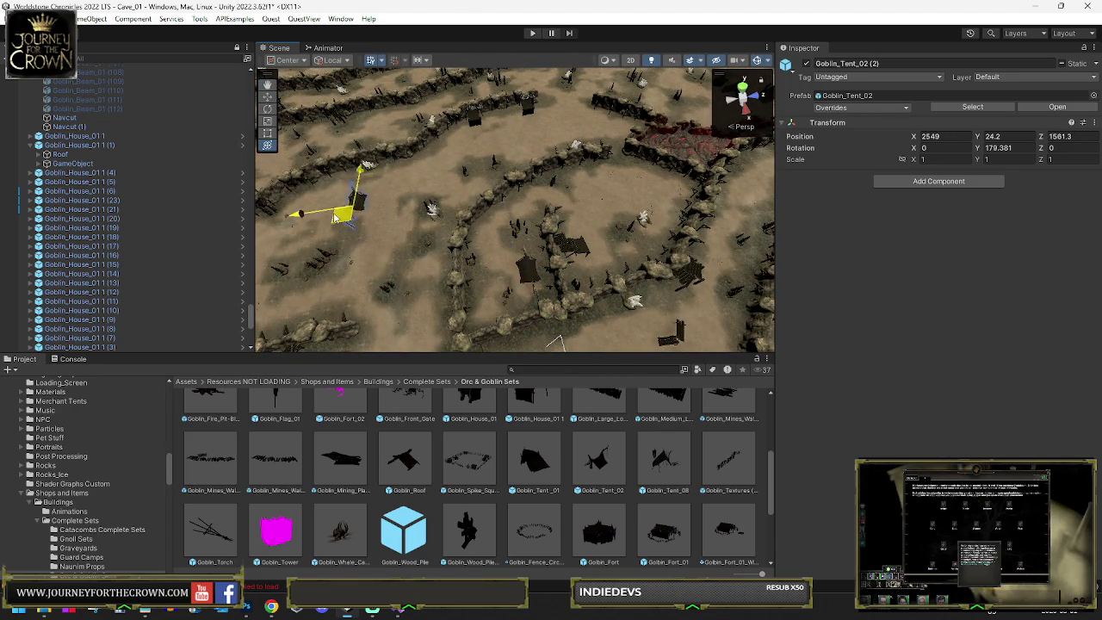
pyautogui.moveTo(503, 125); pyautogui.dragTo(502, 123)
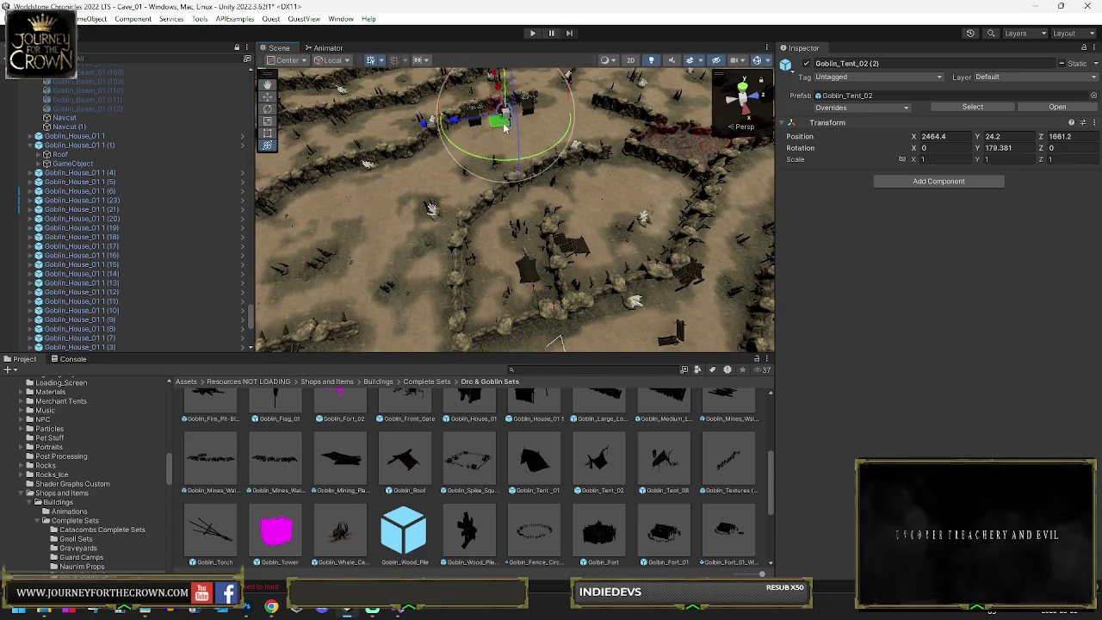
pyautogui.press('f')
pyautogui.moveTo(482, 206); pyautogui.dragTo(448, 261)
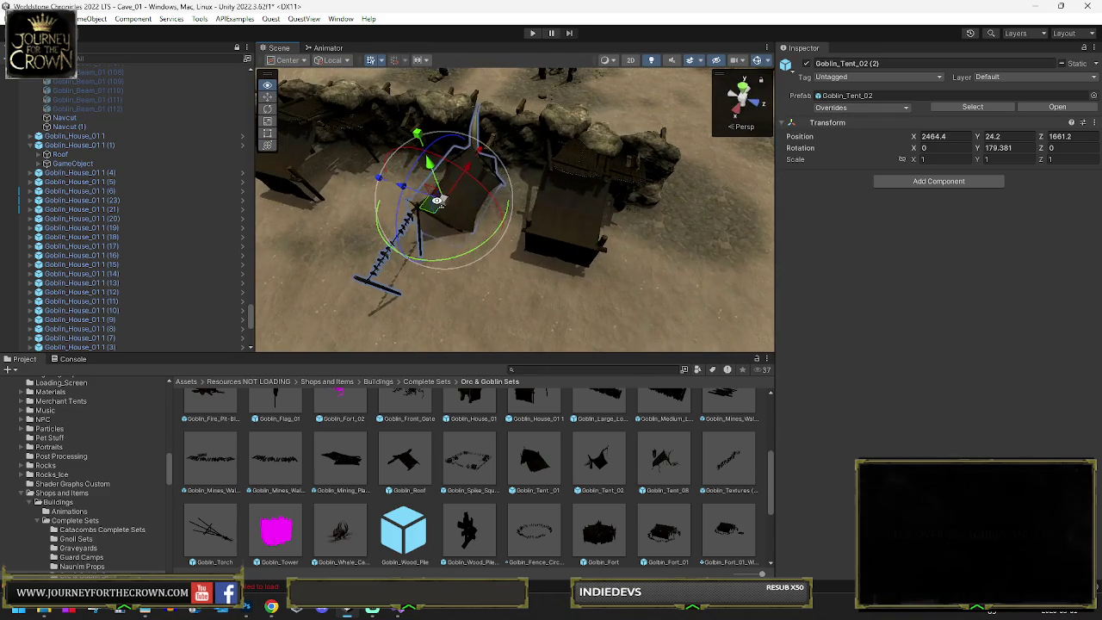
# Step: Fine-tune the tent's rotation to 148.458 and slide it left to X 2630, Z 981 against the wall
pyautogui.press('e')
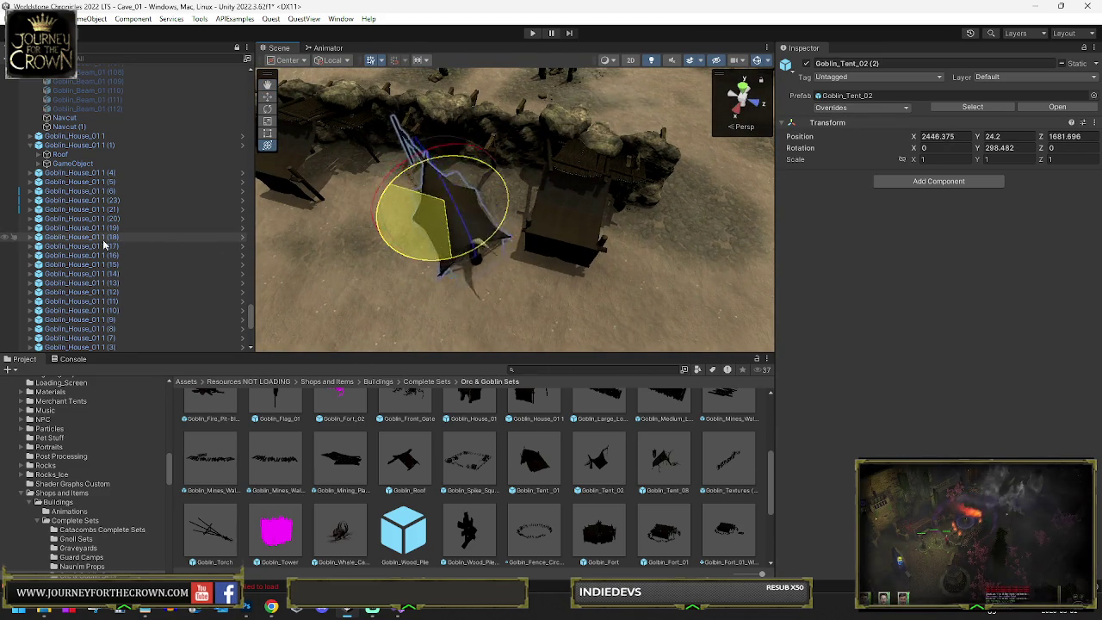
pyautogui.moveTo(504, 201); pyautogui.dragTo(482, 211)
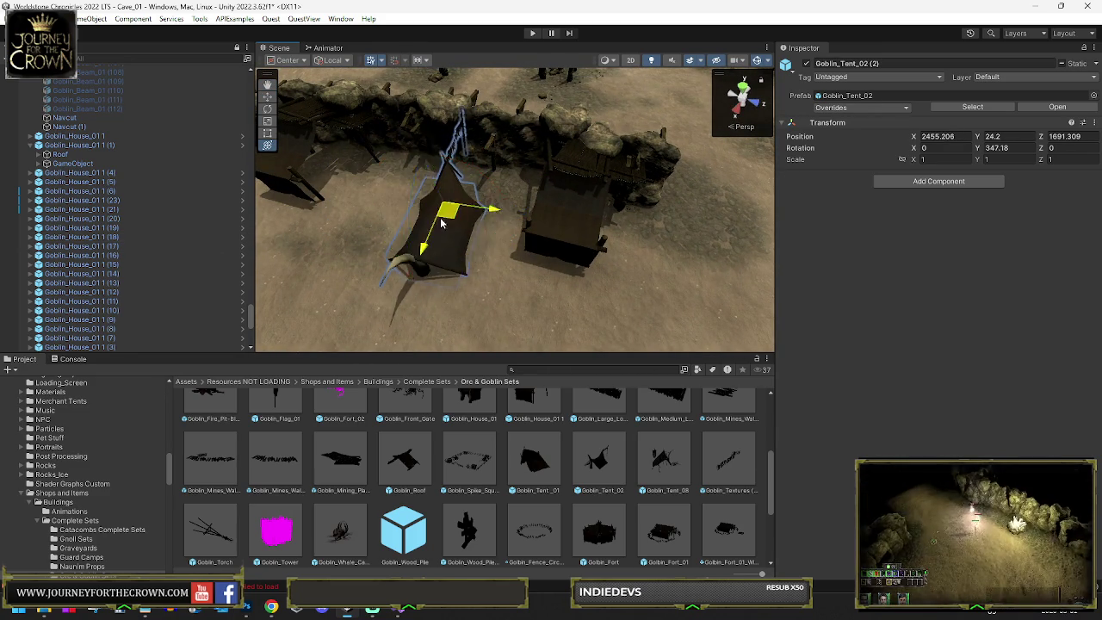
pyautogui.moveTo(413, 223); pyautogui.dragTo(340, 202)
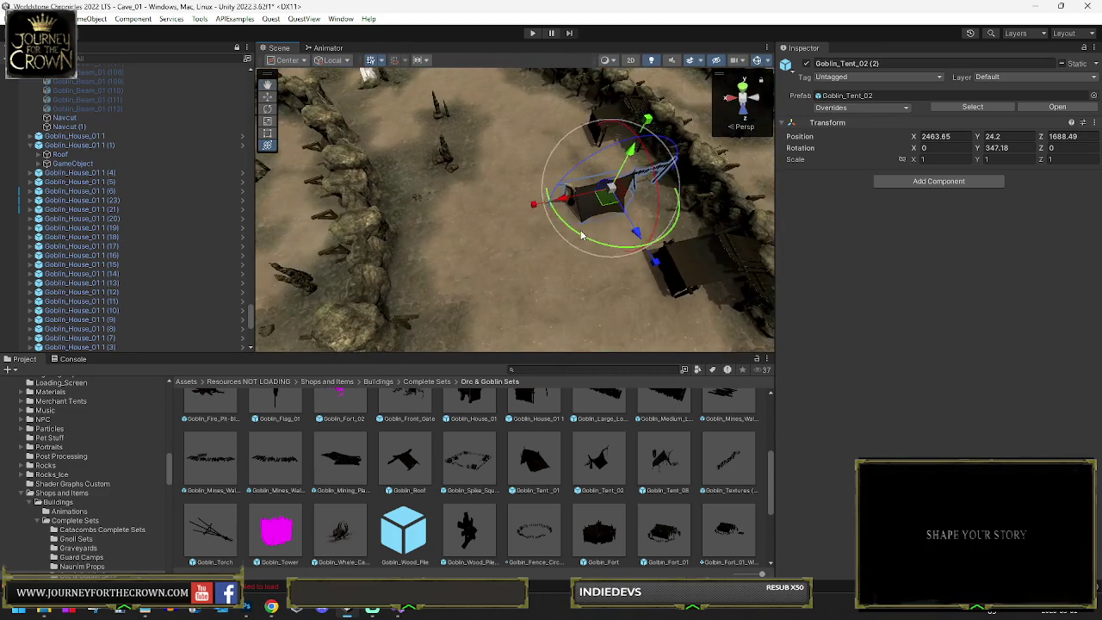
pyautogui.moveTo(13, 247); pyautogui.dragTo(17, 247)
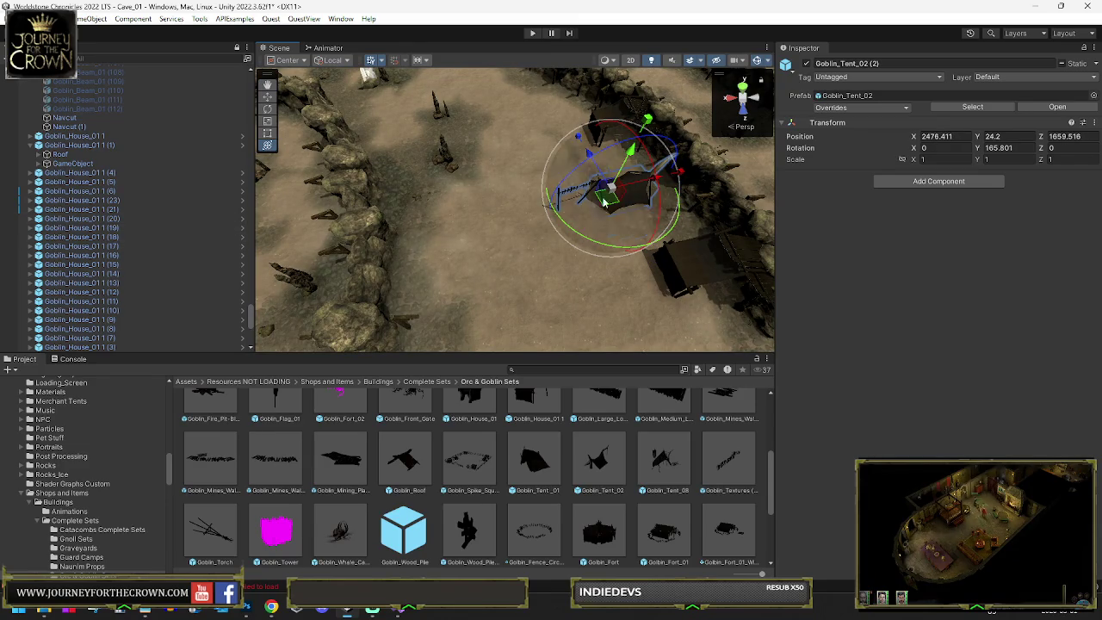
pyautogui.moveTo(609, 200)
pyautogui.mouseDown()
pyautogui.moveTo(443, 226)
pyautogui.moveTo(458, 226)
pyautogui.mouseUp()
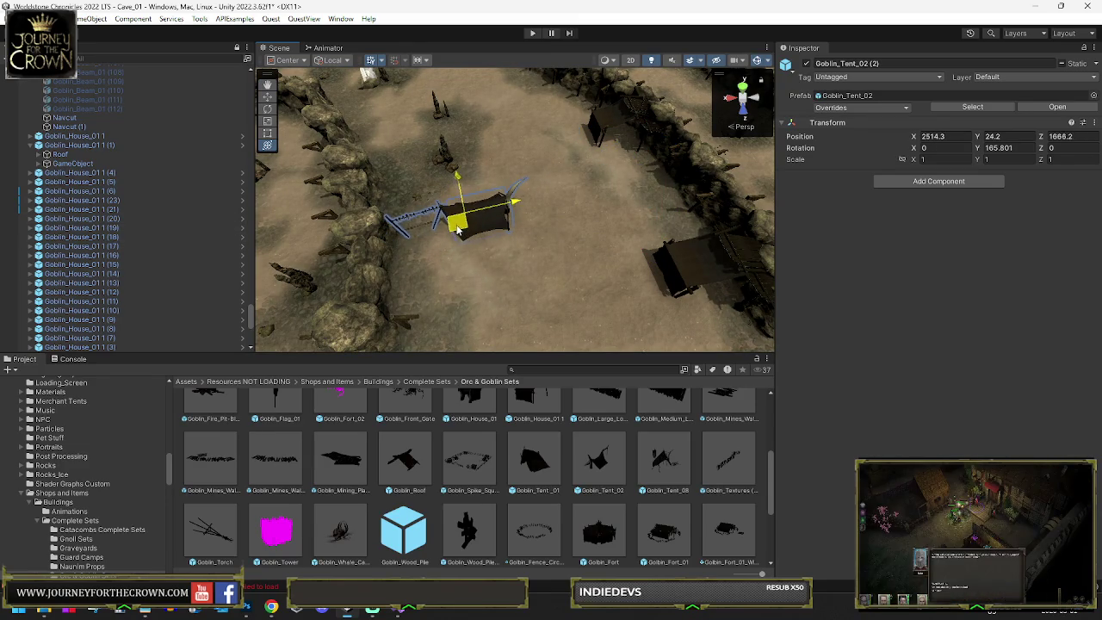
pyautogui.moveTo(447, 142)
pyautogui.mouseDown()
pyautogui.moveTo(606, 155)
pyautogui.moveTo(682, 222)
pyautogui.mouseUp()
pyautogui.moveTo(489, 248); pyautogui.dragTo(430, 246)
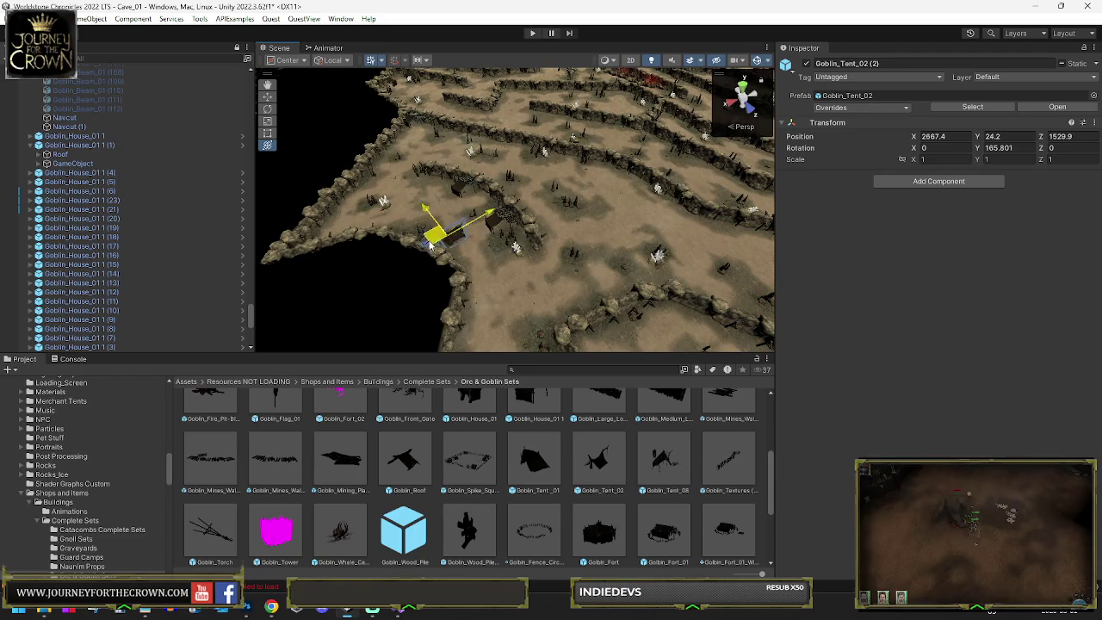
pyautogui.press('f')
pyautogui.scroll(-5, 472, 246)
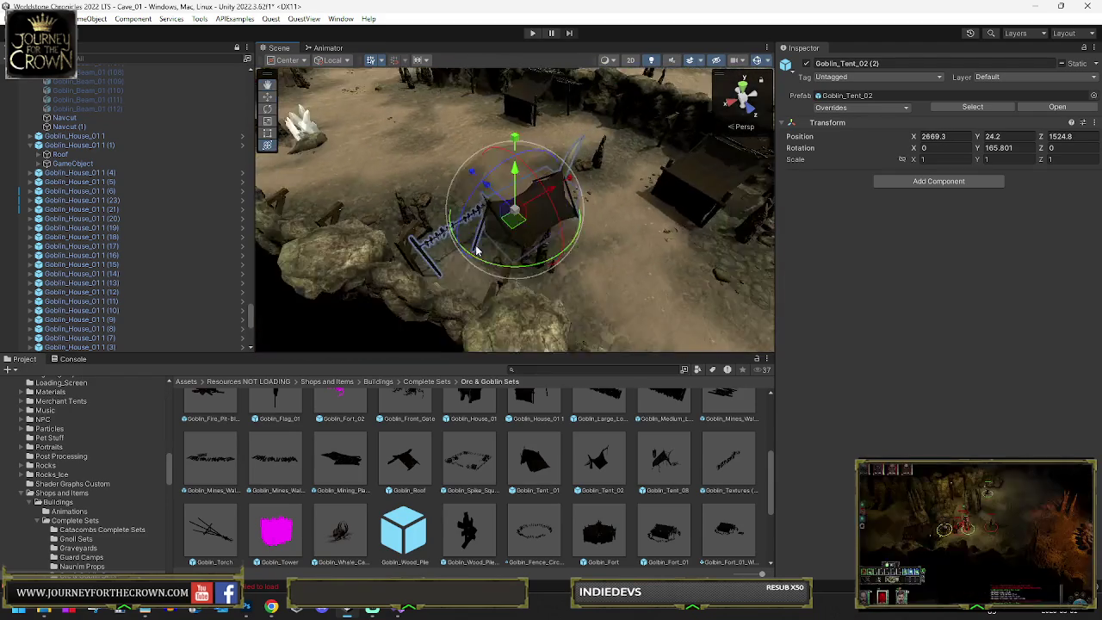
pyautogui.moveTo(532, 247); pyautogui.dragTo(507, 229)
# Step: Pull back to a wide overhead view of the cave map
pyautogui.press('w')
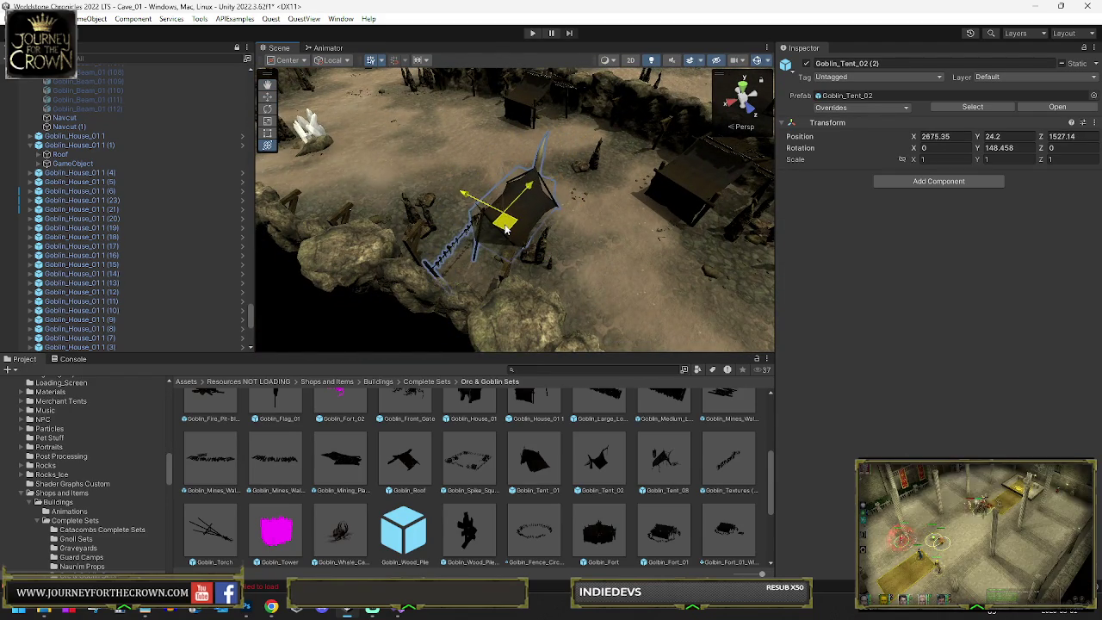
pyautogui.scroll(-5, 413, 159)
pyautogui.moveTo(414, 159)
pyautogui.mouseDown()
pyautogui.moveTo(531, 138)
pyautogui.moveTo(757, 207)
pyautogui.moveTo(761, 258)
pyautogui.mouseUp()
# Step: Move Goblin_Tent_02 (2) to X 2578.8, Z 815.7 in the southern camp, rotated to Y 273.866
pyautogui.moveTo(547, 280); pyautogui.dragTo(482, 309)
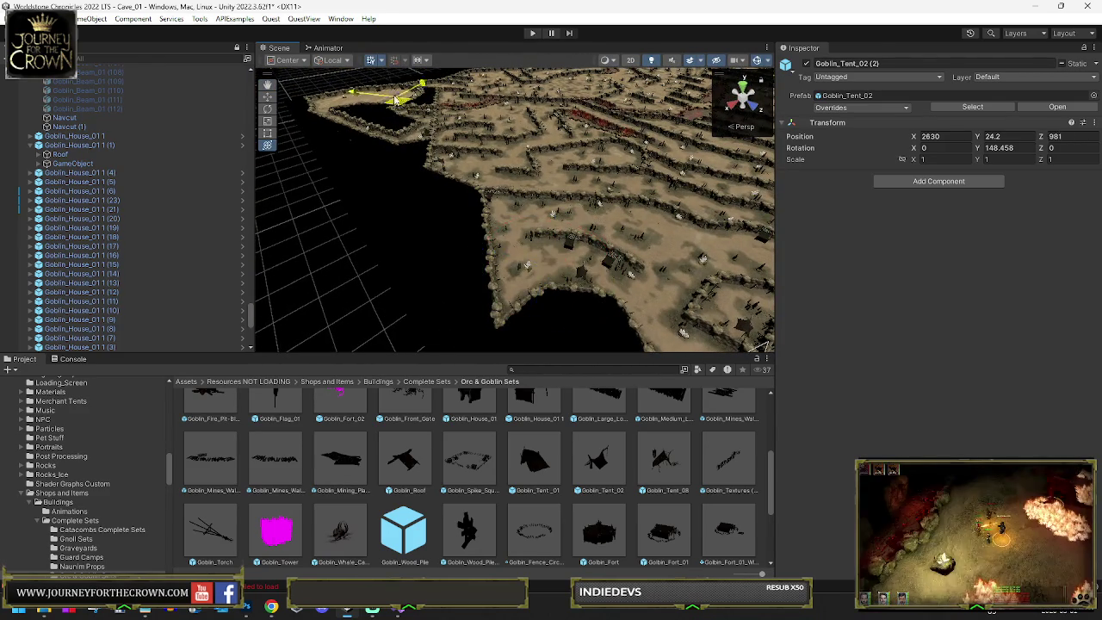
pyautogui.press('f')
pyautogui.moveTo(465, 254); pyautogui.dragTo(209, 230)
pyautogui.moveTo(508, 220)
pyautogui.mouseDown()
pyautogui.moveTo(418, 229)
pyautogui.moveTo(393, 246)
pyautogui.moveTo(345, 239)
pyautogui.moveTo(527, 242)
pyautogui.mouseUp()
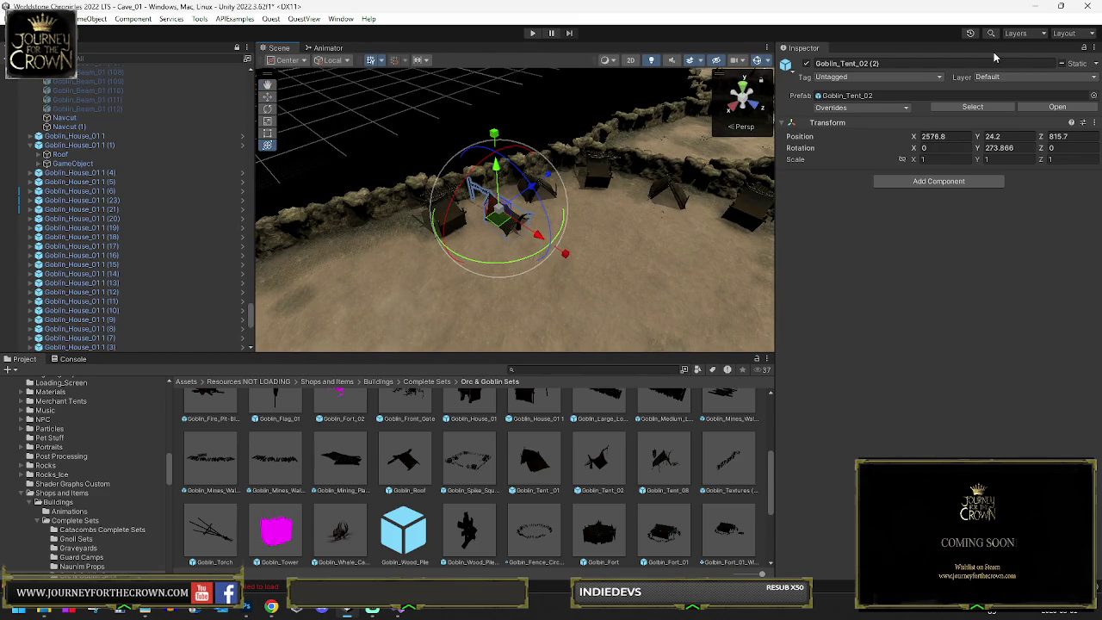
pyautogui.moveTo(711, 86)
pyautogui.mouseDown()
pyautogui.moveTo(867, 251)
pyautogui.moveTo(897, 230)
pyautogui.moveTo(930, 253)
pyautogui.moveTo(607, 236)
pyautogui.moveTo(617, 240)
pyautogui.moveTo(509, 247)
pyautogui.mouseUp()
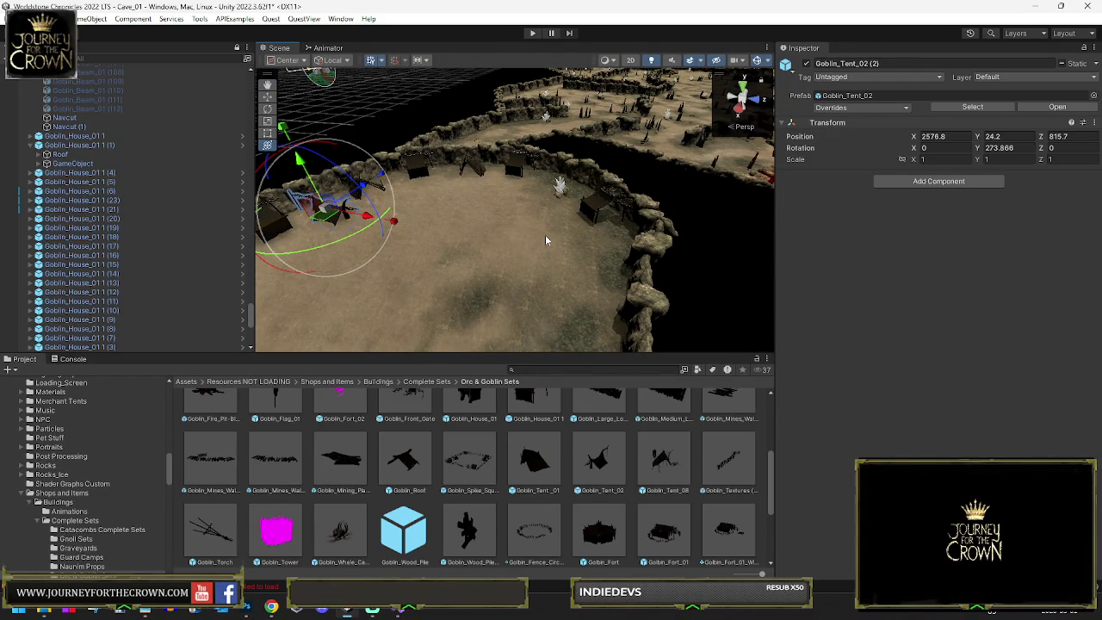
# Step: Delete the selected goblin tent and four Goblin_House_01 houses from the sandy clearing
pyautogui.press('Delete')
pyautogui.click(291, 229)
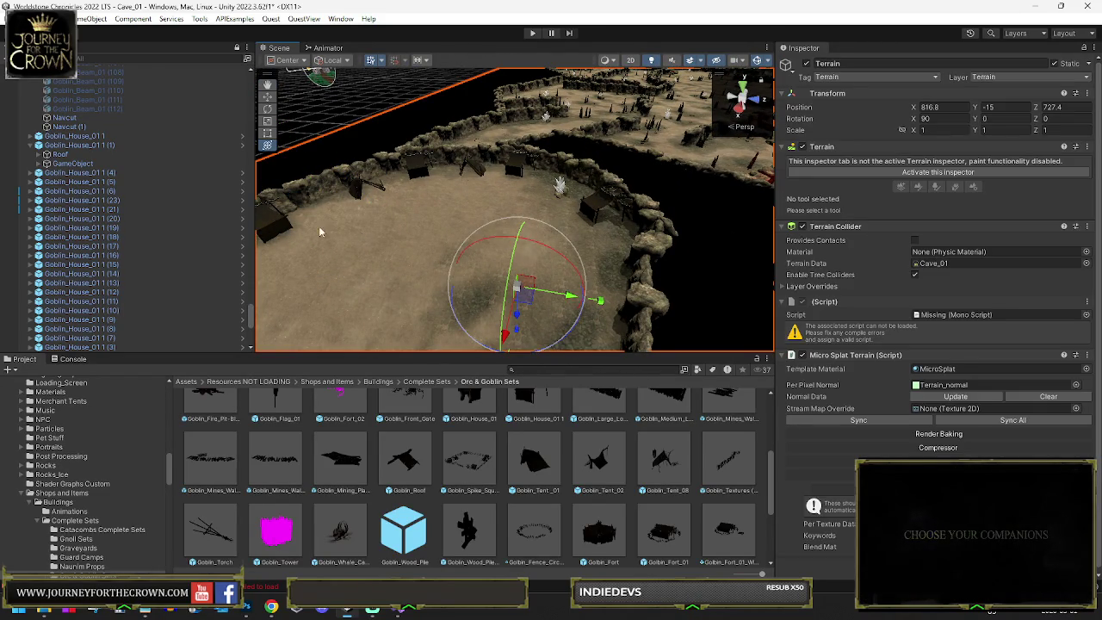
pyautogui.click(598, 211)
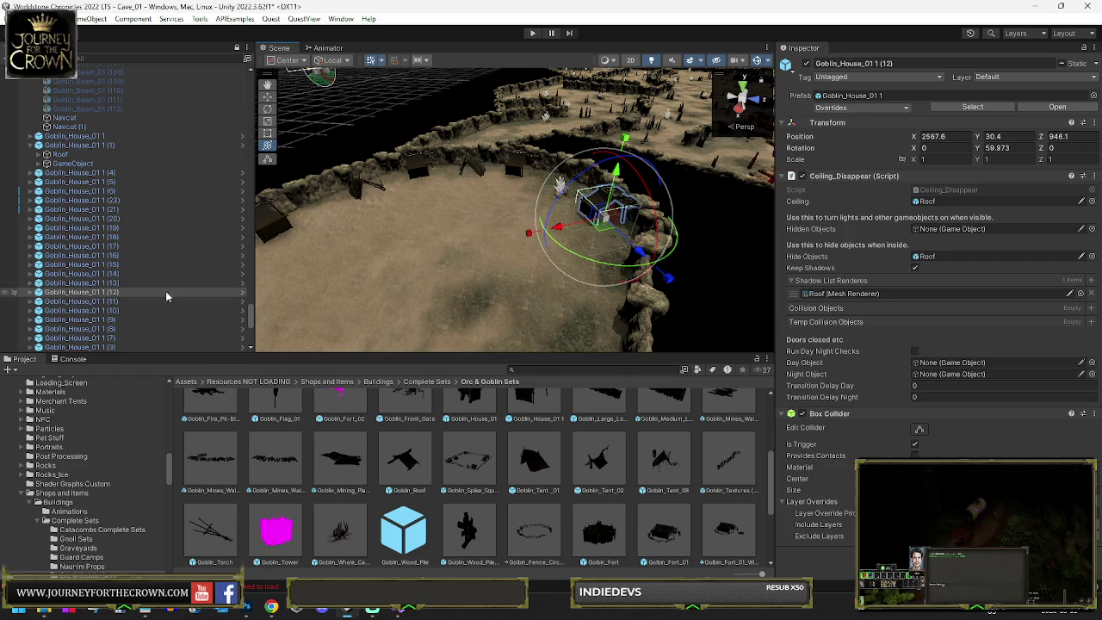
pyautogui.press('Delete')
pyautogui.click(495, 185)
pyautogui.press('Delete')
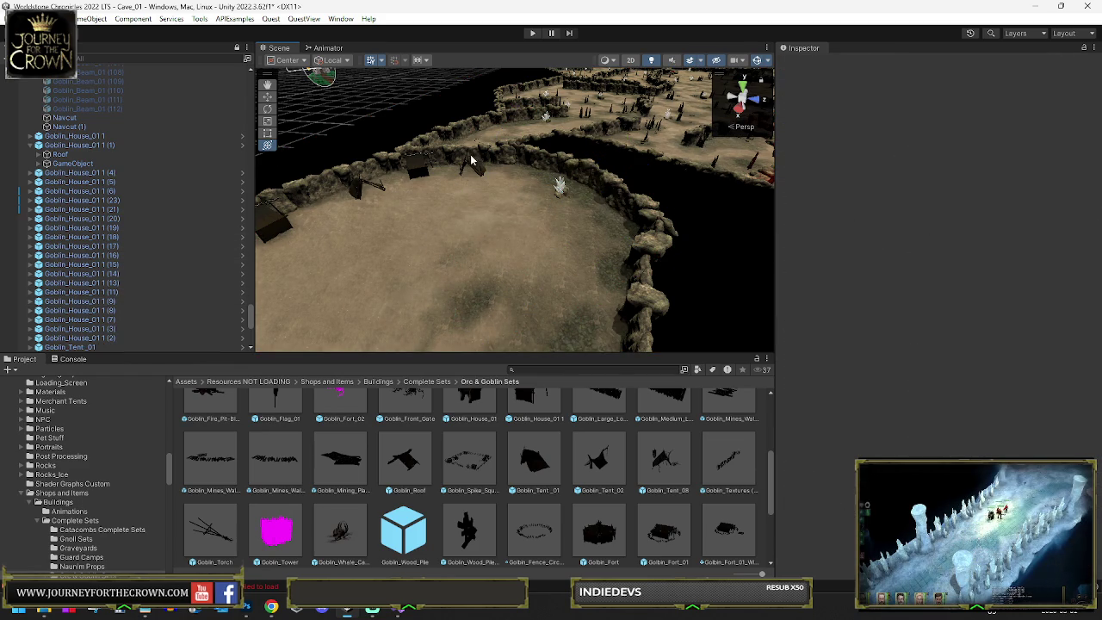
pyautogui.click(360, 186)
pyautogui.press('Delete')
pyautogui.click(295, 226)
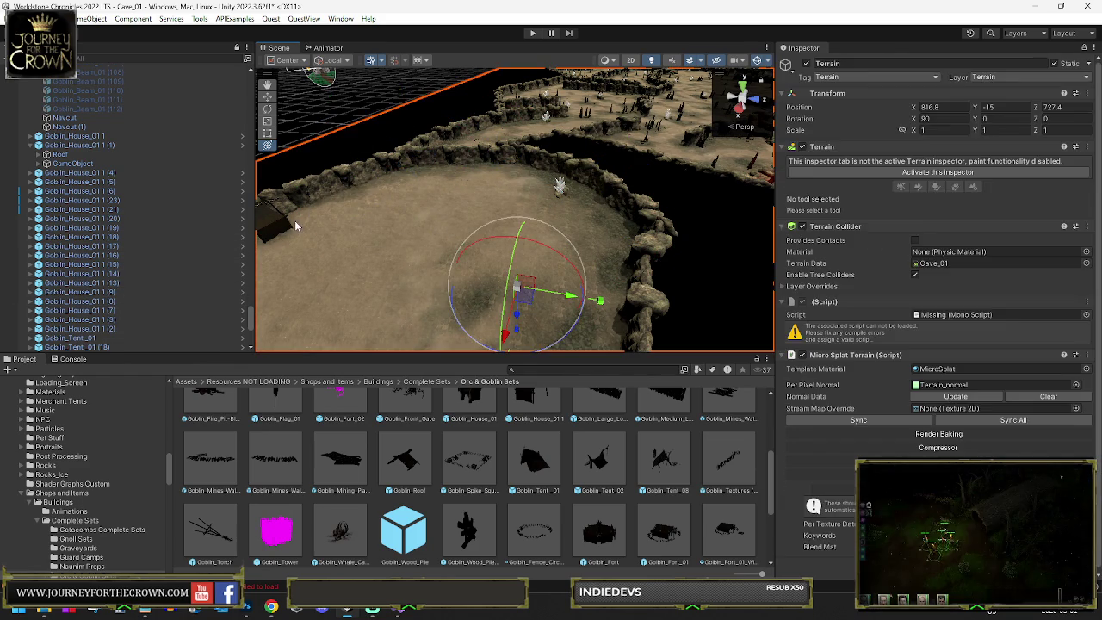
pyautogui.click(274, 222)
pyautogui.press('Delete')
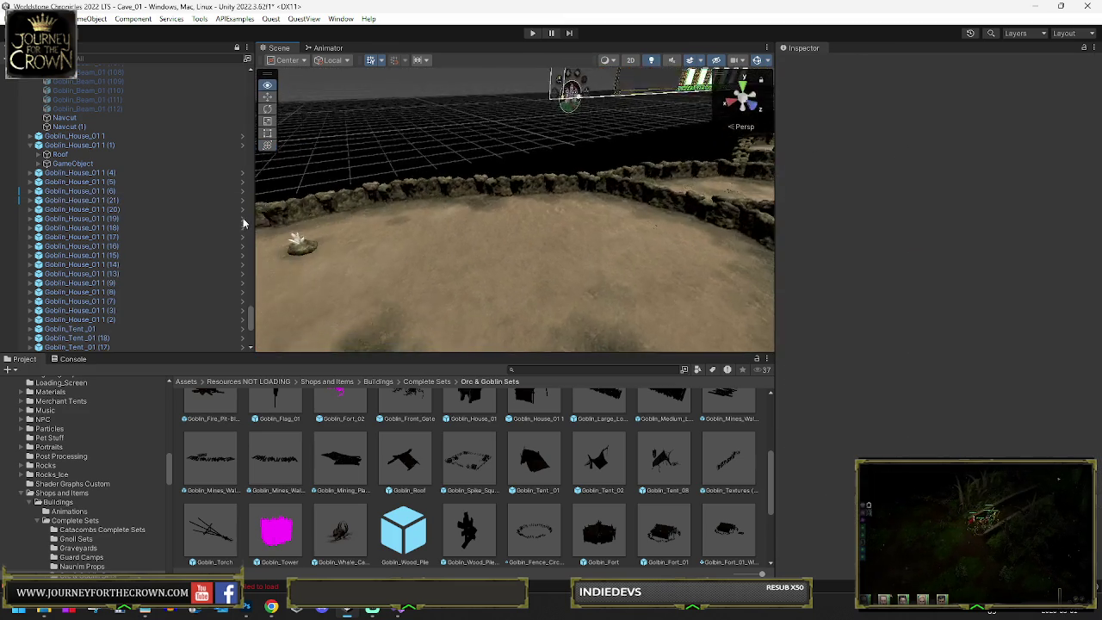
pyautogui.moveTo(344, 226)
pyautogui.mouseDown()
pyautogui.moveTo(1014, 226)
pyautogui.moveTo(655, 238)
pyautogui.moveTo(520, 222)
pyautogui.mouseUp()
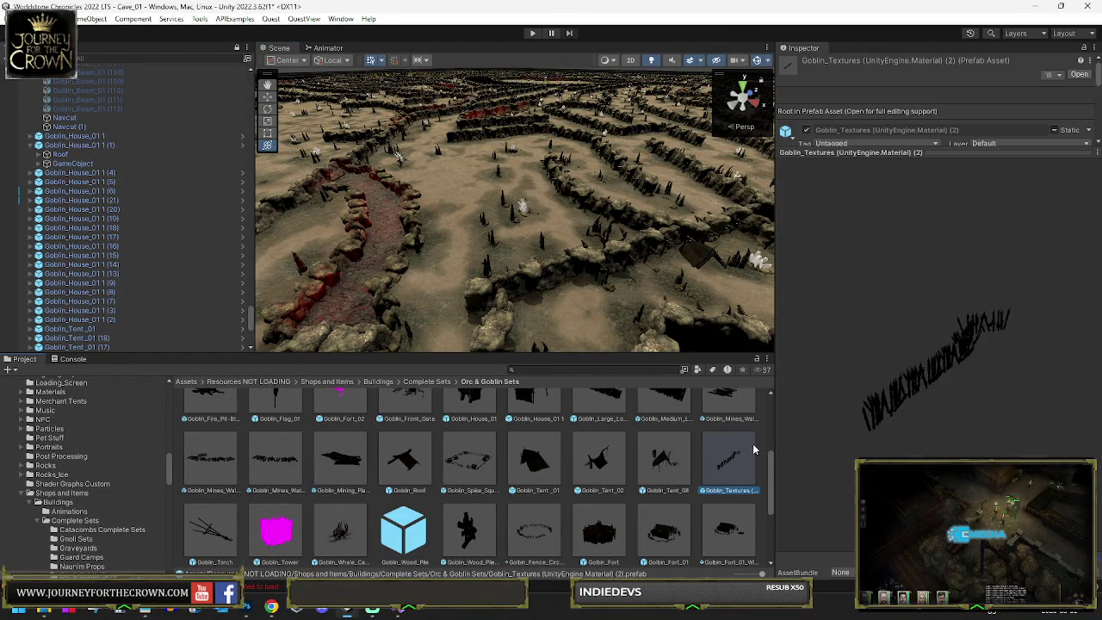
pyautogui.moveTo(619, 262); pyautogui.dragTo(423, 275)
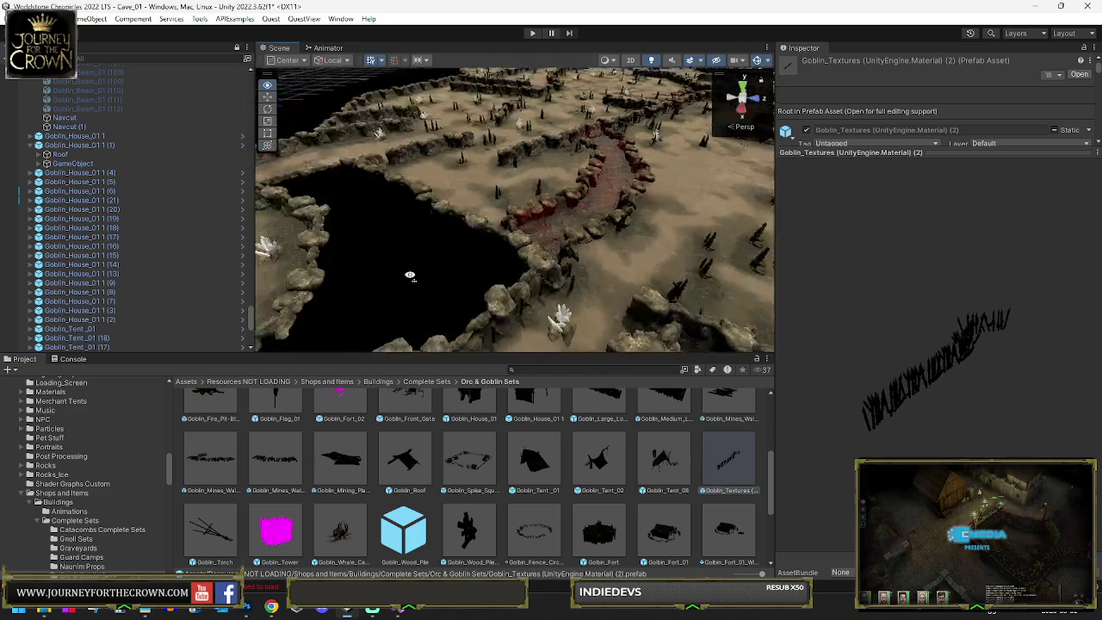
pyautogui.moveTo(603, 312)
pyautogui.mouseDown()
pyautogui.moveTo(290, 253)
pyautogui.moveTo(1054, 256)
pyautogui.moveTo(90, 247)
pyautogui.moveTo(641, 247)
pyautogui.mouseUp()
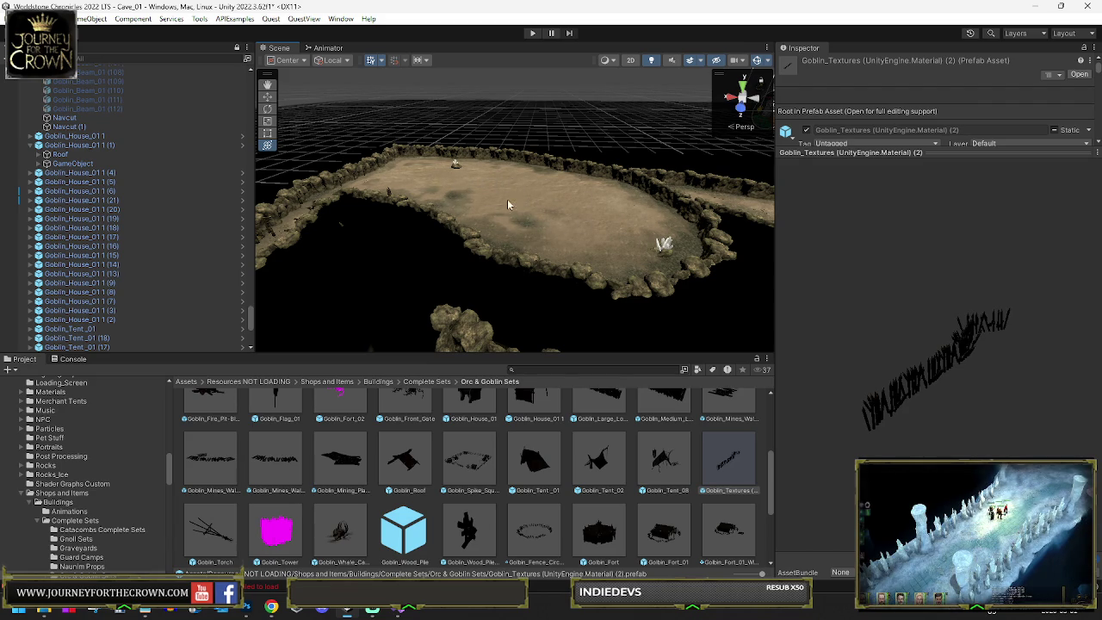
pyautogui.moveTo(553, 234)
pyautogui.mouseDown()
pyautogui.moveTo(956, 227)
pyautogui.moveTo(127, 226)
pyautogui.moveTo(328, 287)
pyautogui.moveTo(866, 241)
pyautogui.moveTo(726, 247)
pyautogui.mouseUp()
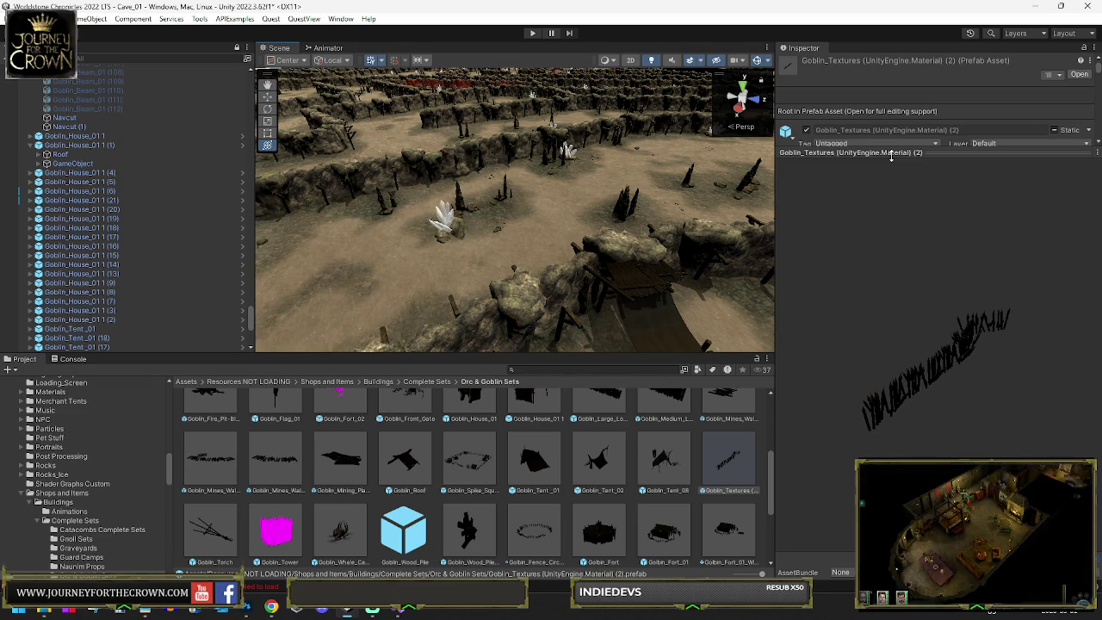
pyautogui.moveTo(620, 163)
pyautogui.mouseDown()
pyautogui.moveTo(606, 159)
pyautogui.moveTo(710, 179)
pyautogui.moveTo(366, 128)
pyautogui.moveTo(413, 246)
pyautogui.moveTo(467, 231)
pyautogui.mouseUp()
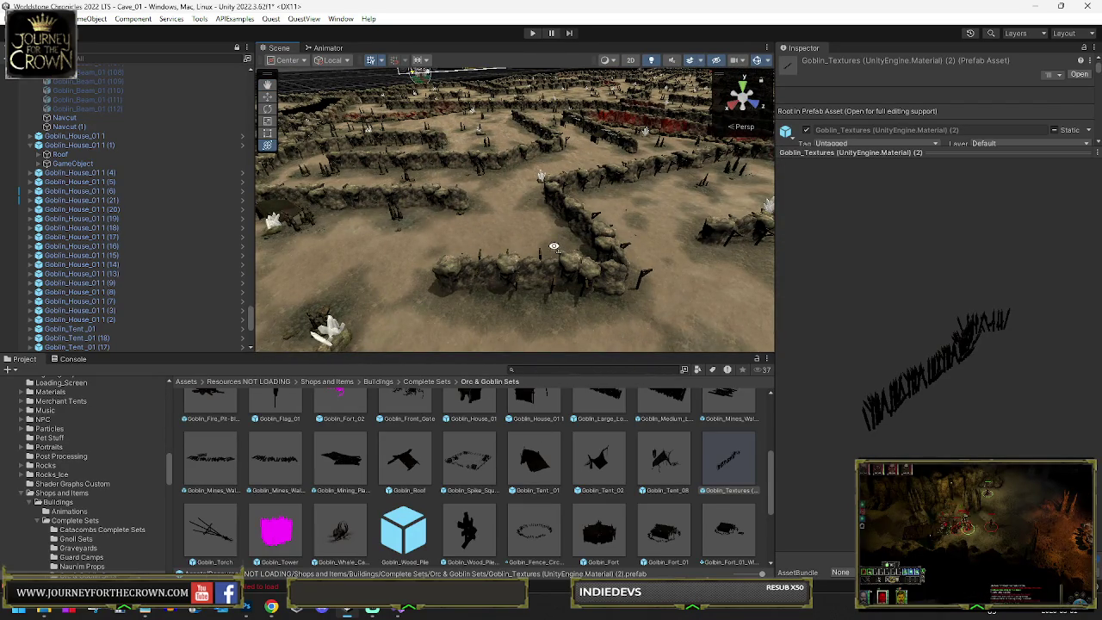
pyautogui.scroll(-5, 548, 254)
pyautogui.scroll(2, 544, 432)
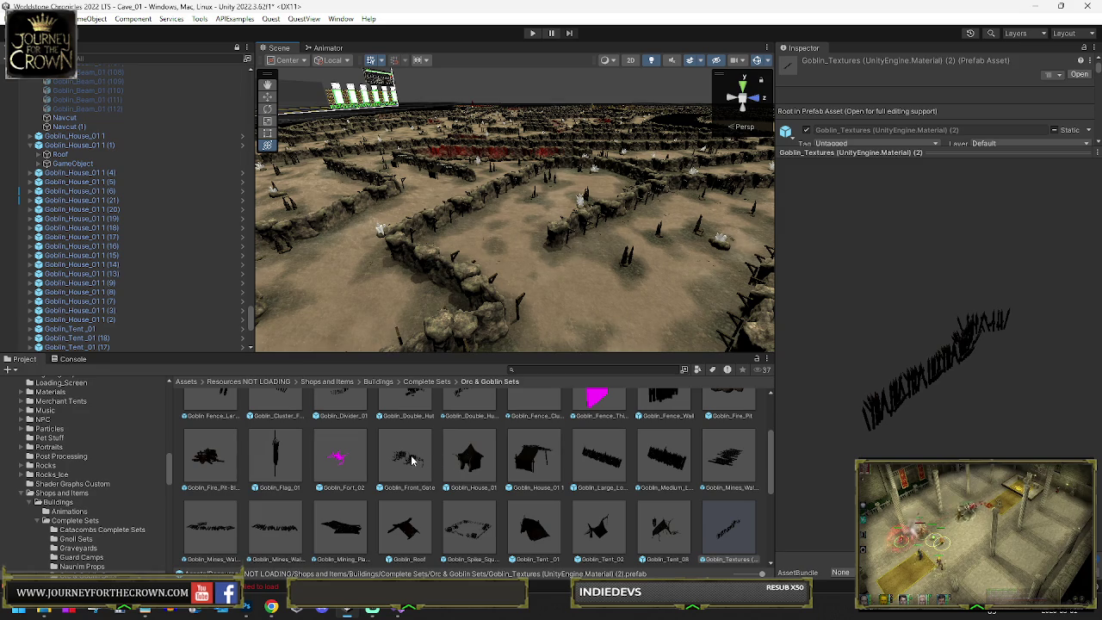
pyautogui.scroll(1, 600, 451)
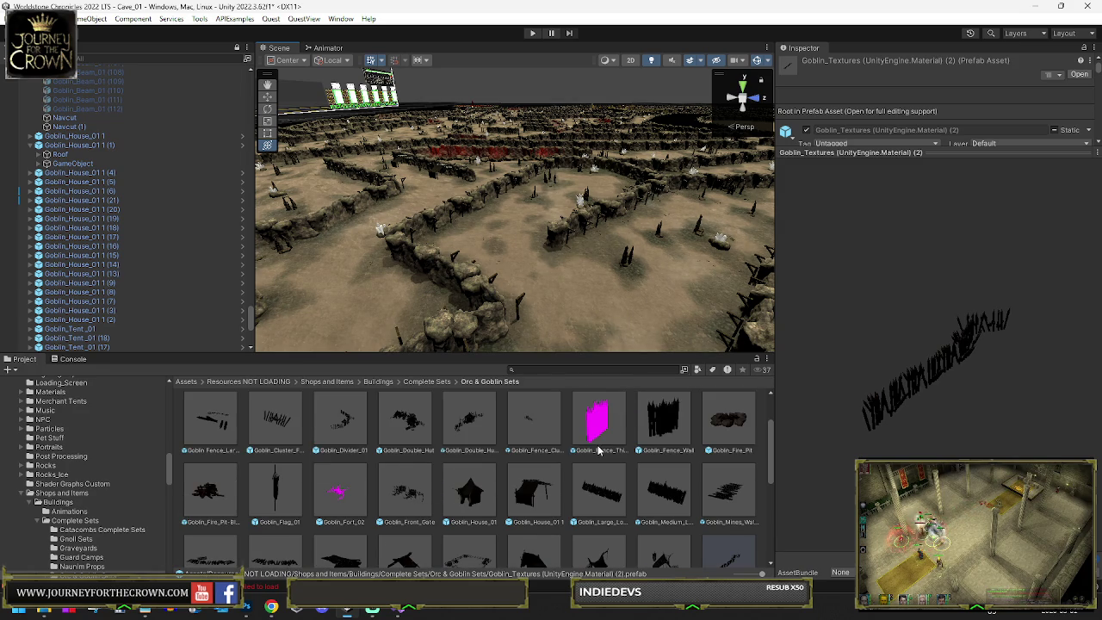
pyautogui.moveTo(620, 284)
pyautogui.mouseDown()
pyautogui.moveTo(947, 330)
pyautogui.moveTo(848, 308)
pyautogui.moveTo(786, 317)
pyautogui.moveTo(517, 288)
pyautogui.moveTo(529, 303)
pyautogui.moveTo(597, 319)
pyautogui.moveTo(575, 348)
pyautogui.moveTo(395, 316)
pyautogui.moveTo(401, 345)
pyautogui.mouseUp()
# Step: Bring in the Goblin_Front_Gate, nudge it into position and raise it to height 27.1
pyautogui.moveTo(505, 204); pyautogui.dragTo(544, 134)
pyautogui.press('f')
pyautogui.press('f')
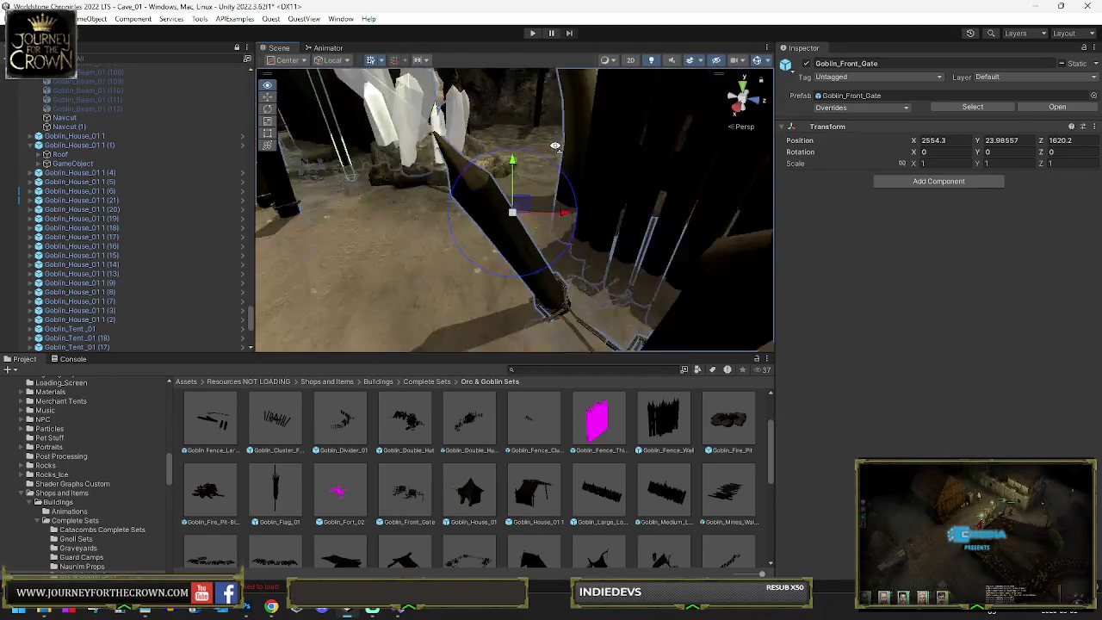
pyautogui.scroll(-3, 534, 200)
pyautogui.moveTo(534, 201)
pyautogui.mouseDown()
pyautogui.moveTo(502, 243)
pyautogui.moveTo(436, 177)
pyautogui.mouseUp()
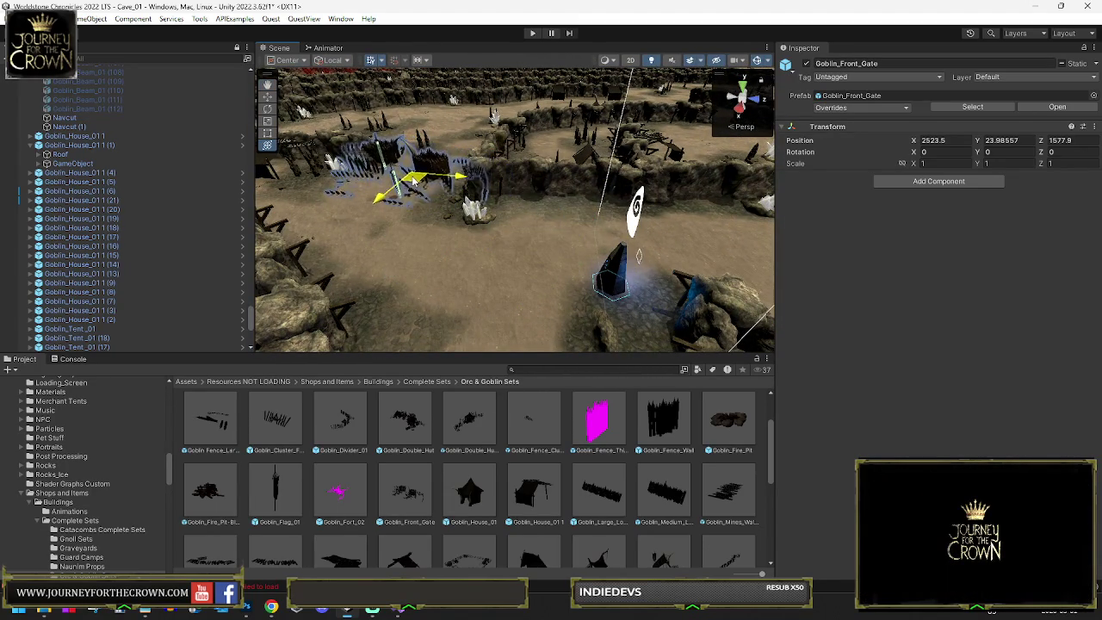
pyautogui.press('f')
pyautogui.moveTo(517, 228)
pyautogui.mouseDown()
pyautogui.moveTo(524, 246)
pyautogui.moveTo(546, 233)
pyautogui.moveTo(529, 222)
pyautogui.moveTo(533, 201)
pyautogui.mouseUp()
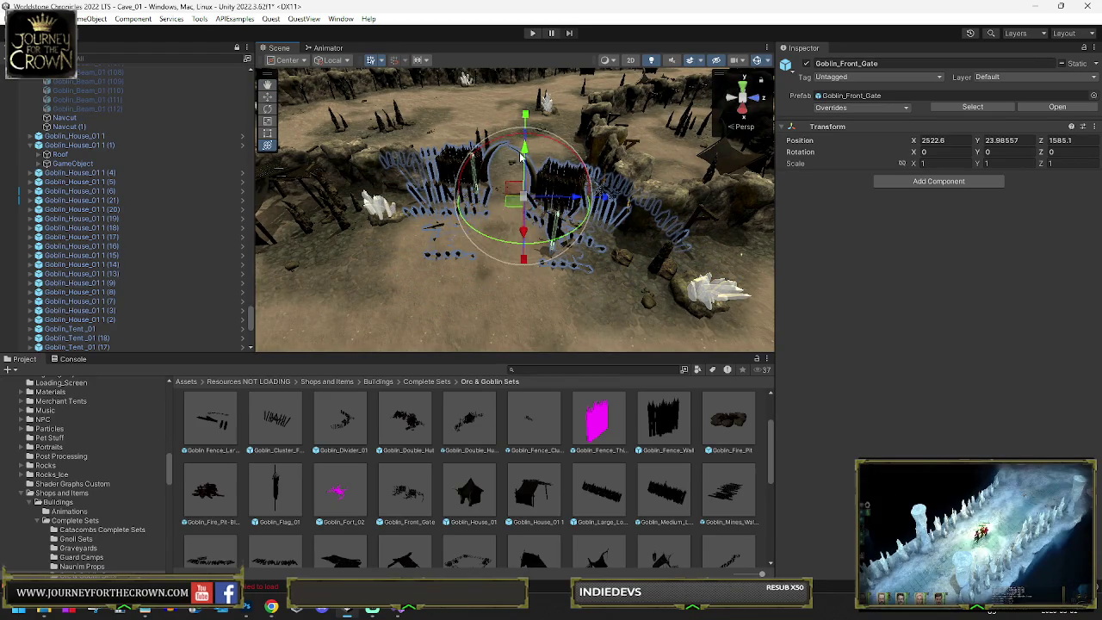
pyautogui.moveTo(523, 152)
pyautogui.mouseDown()
pyautogui.moveTo(603, 172)
pyautogui.moveTo(454, 184)
pyautogui.moveTo(492, 204)
pyautogui.mouseUp()
# Step: Move the gate across the maze floor to X 2362.9, Y 25.1, Z 1718.2, then deselect it
pyautogui.scroll(-5, 545, 200)
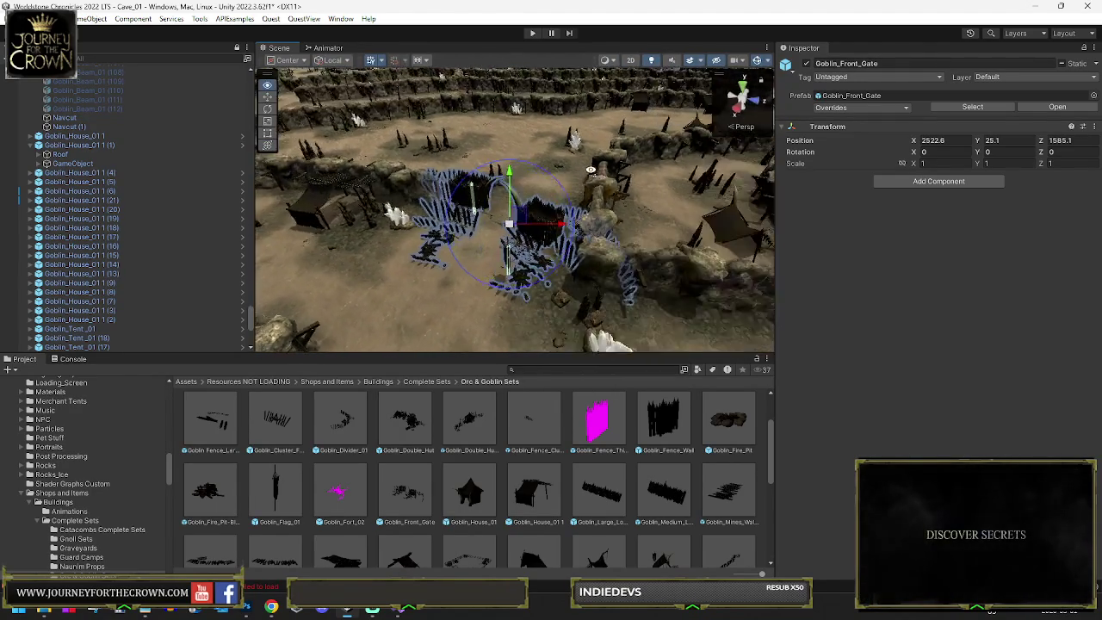
pyautogui.moveTo(607, 222)
pyautogui.mouseDown()
pyautogui.moveTo(438, 234)
pyautogui.moveTo(728, 295)
pyautogui.mouseUp()
pyautogui.moveTo(770, 330)
pyautogui.mouseDown()
pyautogui.moveTo(779, 284)
pyautogui.moveTo(798, 263)
pyautogui.moveTo(564, 303)
pyautogui.mouseUp()
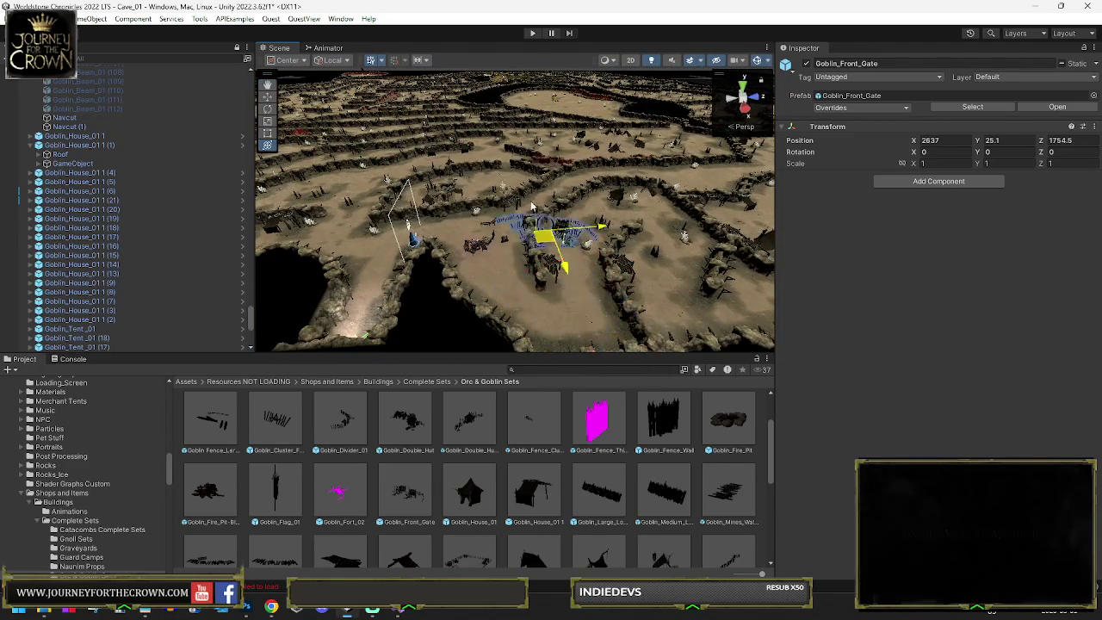
pyautogui.moveTo(538, 216); pyautogui.dragTo(487, 168)
pyautogui.press('f')
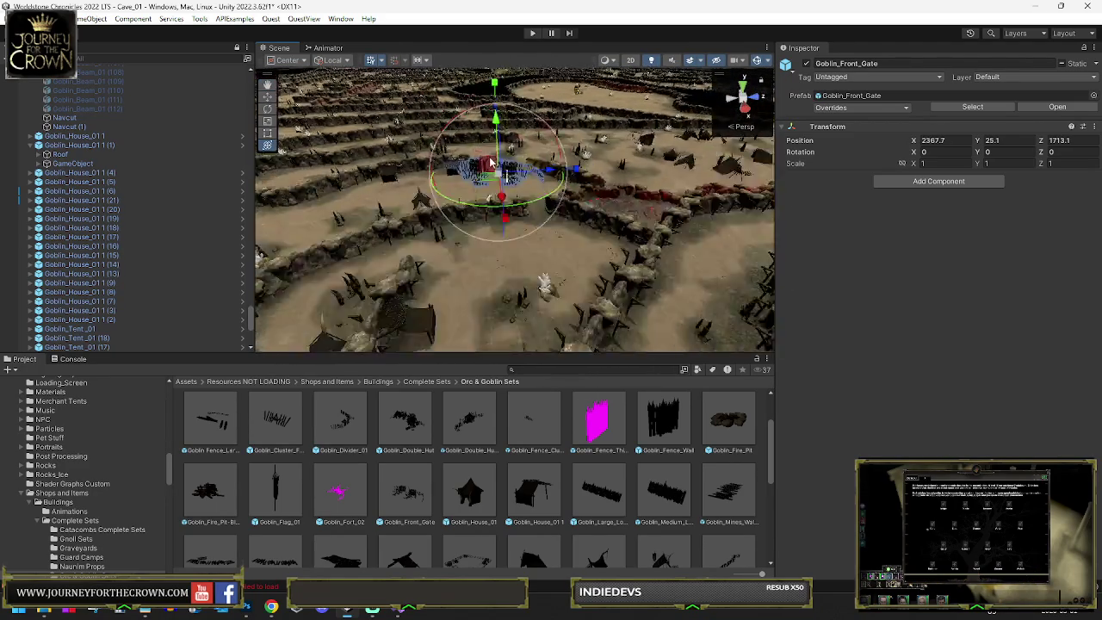
pyautogui.moveTo(504, 220); pyautogui.dragTo(553, 206)
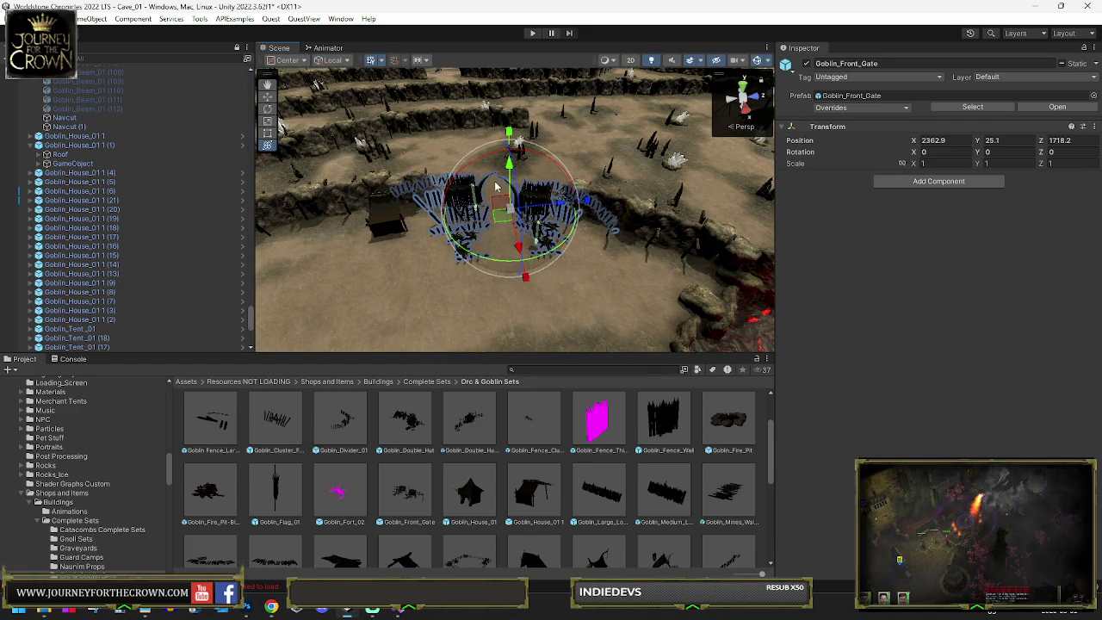
pyautogui.click(513, 276)
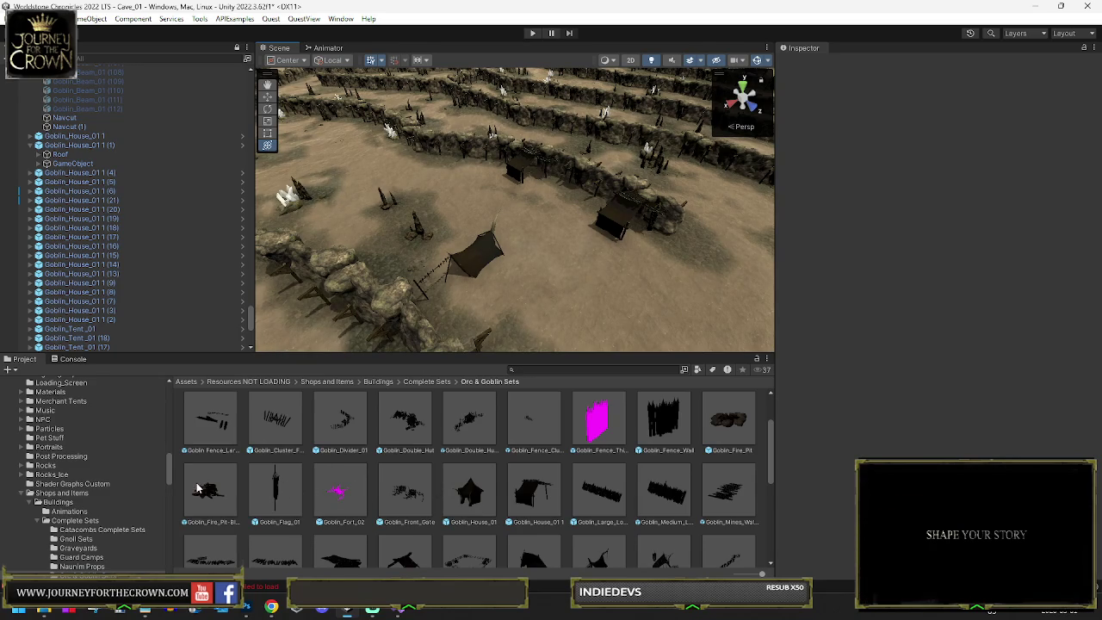
# Step: Place a Goblin_Fire_Pit-Blaze in the fenced camp and slide it into place
pyautogui.moveTo(605, 304)
pyautogui.mouseDown()
pyautogui.moveTo(387, 285)
pyautogui.moveTo(544, 317)
pyautogui.mouseUp()
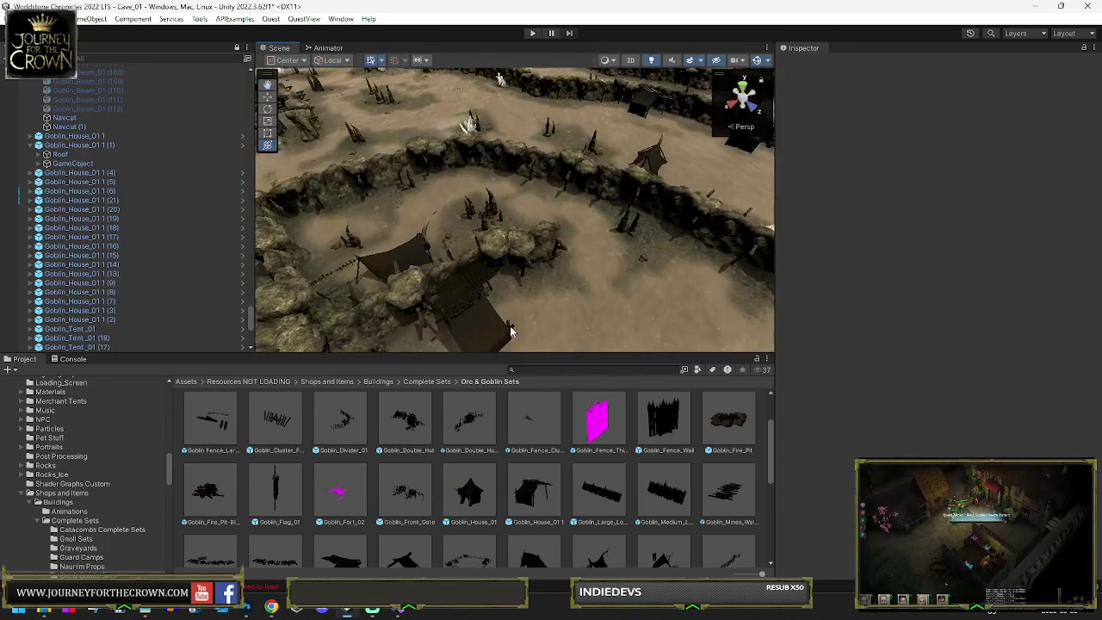
pyautogui.moveTo(396, 230)
pyautogui.mouseDown()
pyautogui.moveTo(533, 191)
pyautogui.moveTo(515, 190)
pyautogui.moveTo(485, 214)
pyautogui.moveTo(538, 231)
pyautogui.moveTo(477, 168)
pyautogui.mouseUp()
pyautogui.press('f')
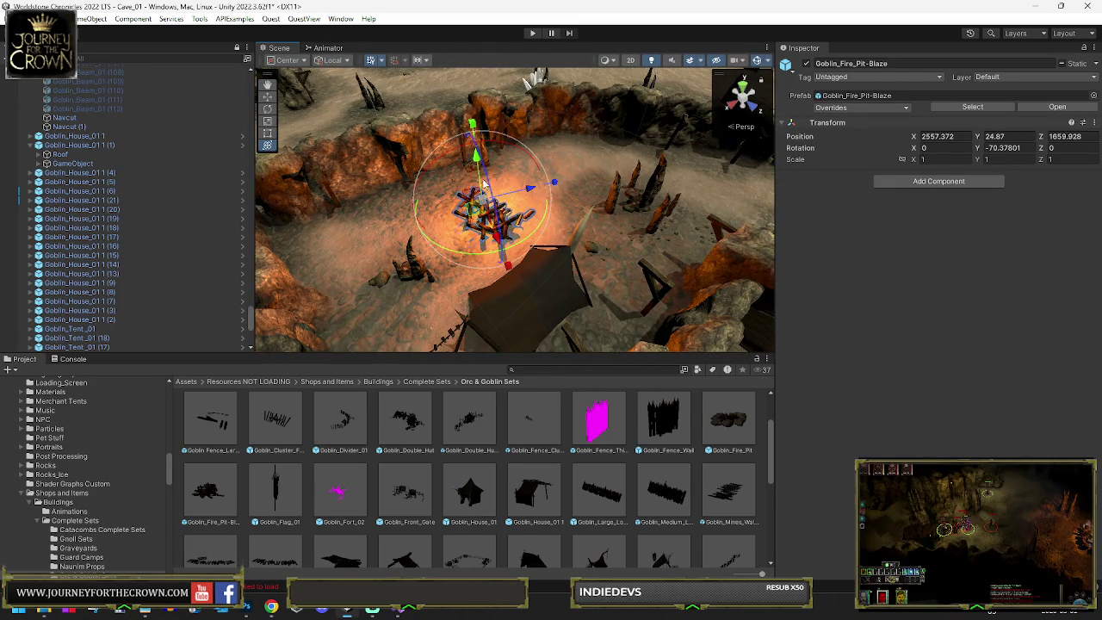
pyautogui.moveTo(477, 217)
pyautogui.mouseDown()
pyautogui.moveTo(508, 205)
pyautogui.moveTo(640, 201)
pyautogui.moveTo(585, 179)
pyautogui.moveTo(598, 117)
pyautogui.moveTo(607, 142)
pyautogui.moveTo(548, 225)
pyautogui.mouseUp()
pyautogui.scroll(3, 641, 201)
pyautogui.scroll(-5, 549, 225)
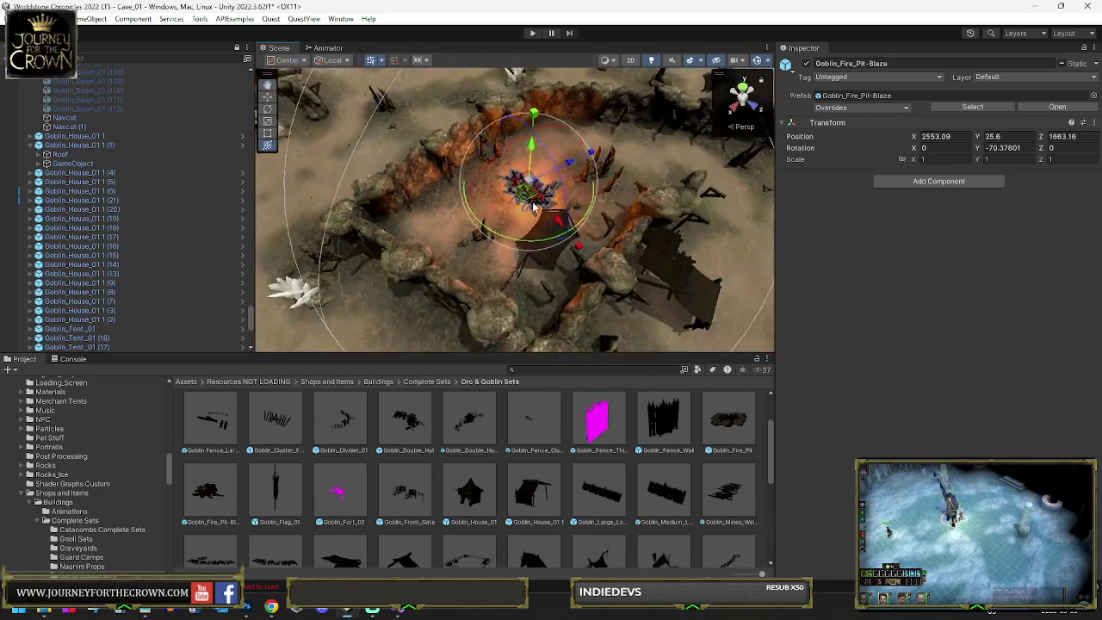
pyautogui.moveTo(520, 188)
pyautogui.mouseDown()
pyautogui.moveTo(532, 178)
pyautogui.moveTo(485, 209)
pyautogui.mouseUp()
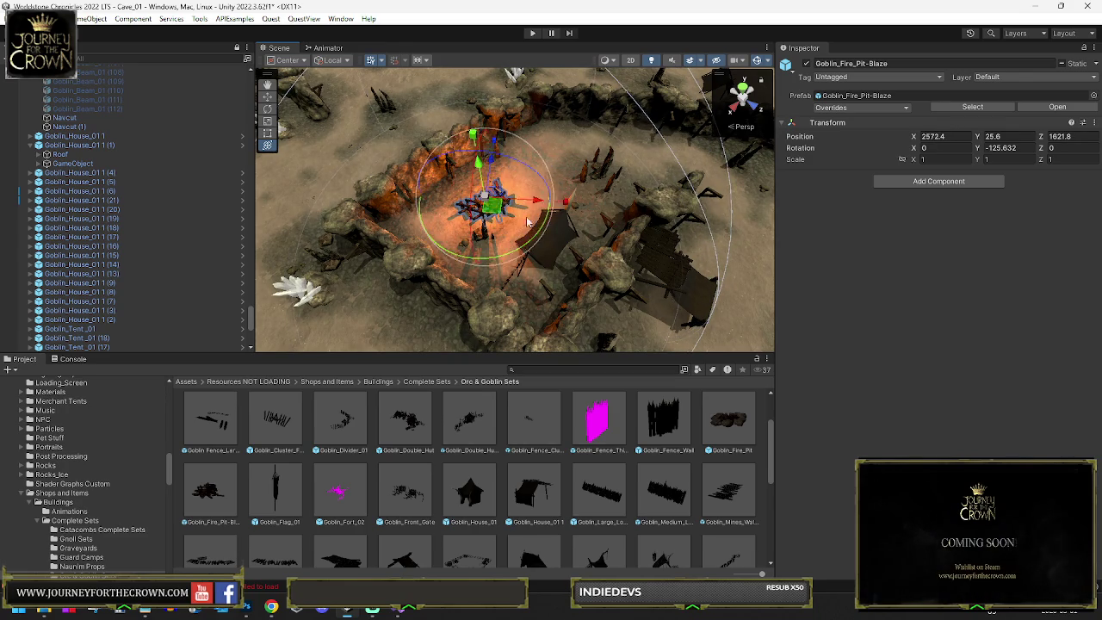
# Step: Reposition the fire pit copy, then duplicate it and drag the new copy into place
pyautogui.scroll(-5, 503, 215)
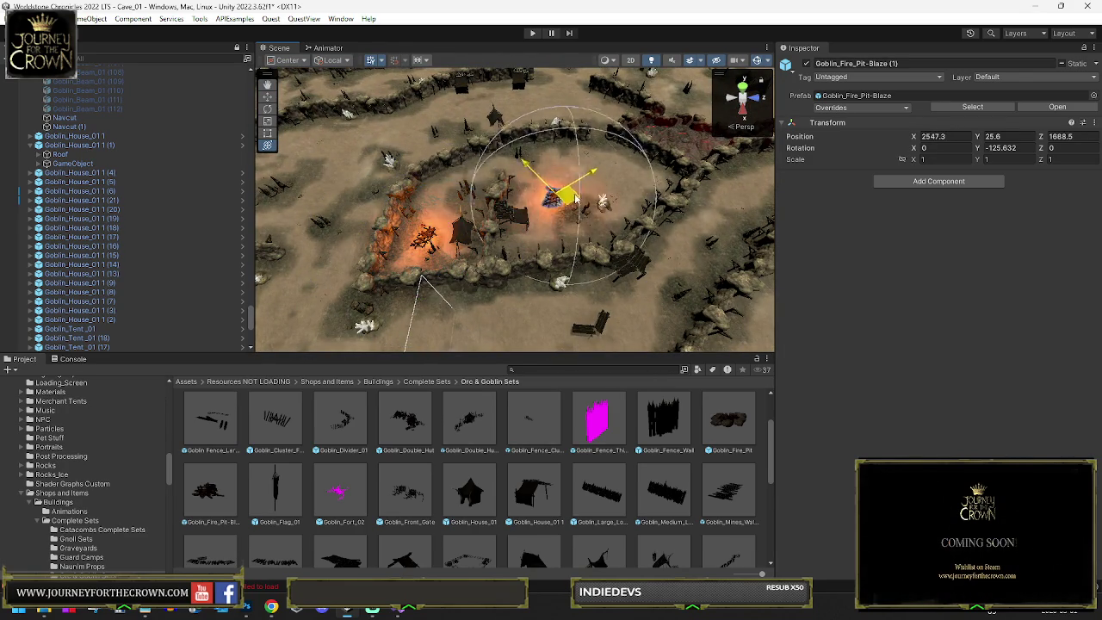
pyautogui.moveTo(573, 197)
pyautogui.mouseDown()
pyautogui.moveTo(591, 180)
pyautogui.moveTo(577, 270)
pyautogui.moveTo(463, 262)
pyautogui.moveTo(370, 284)
pyautogui.mouseUp()
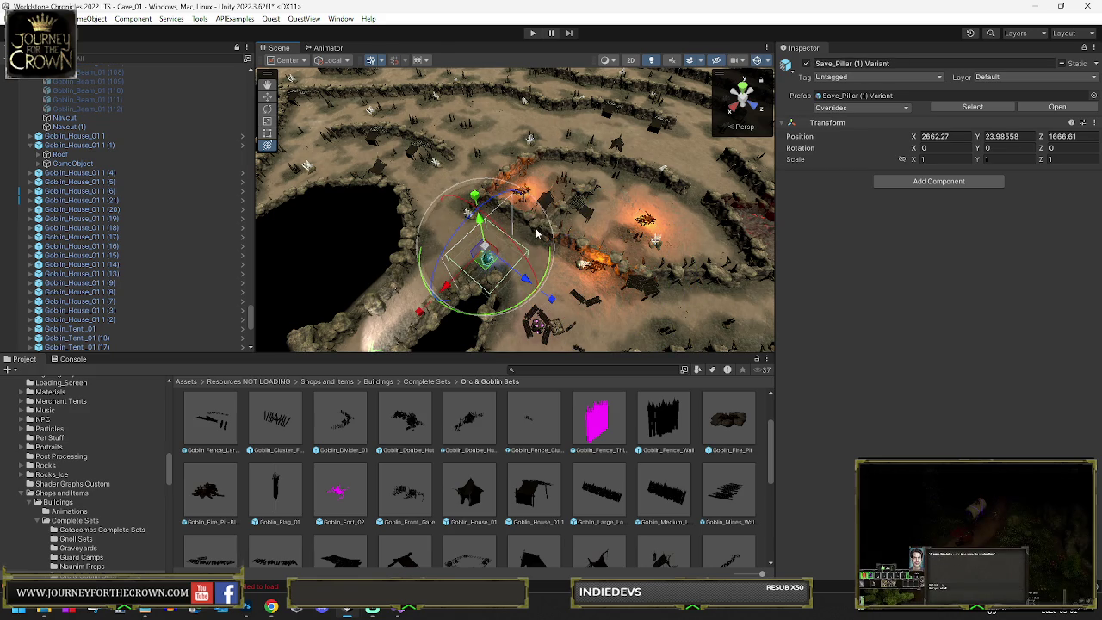
pyautogui.hotkey('ctrl', 'z')
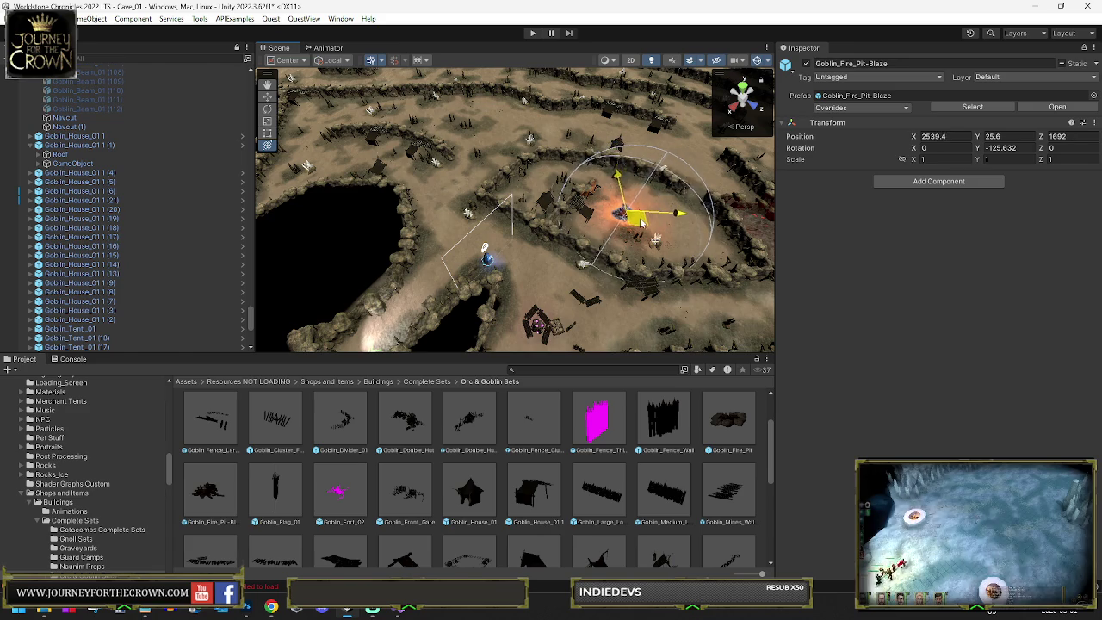
pyautogui.moveTo(640, 222); pyautogui.dragTo(641, 222)
pyautogui.moveTo(571, 300); pyautogui.dragTo(738, 299)
pyautogui.press('f')
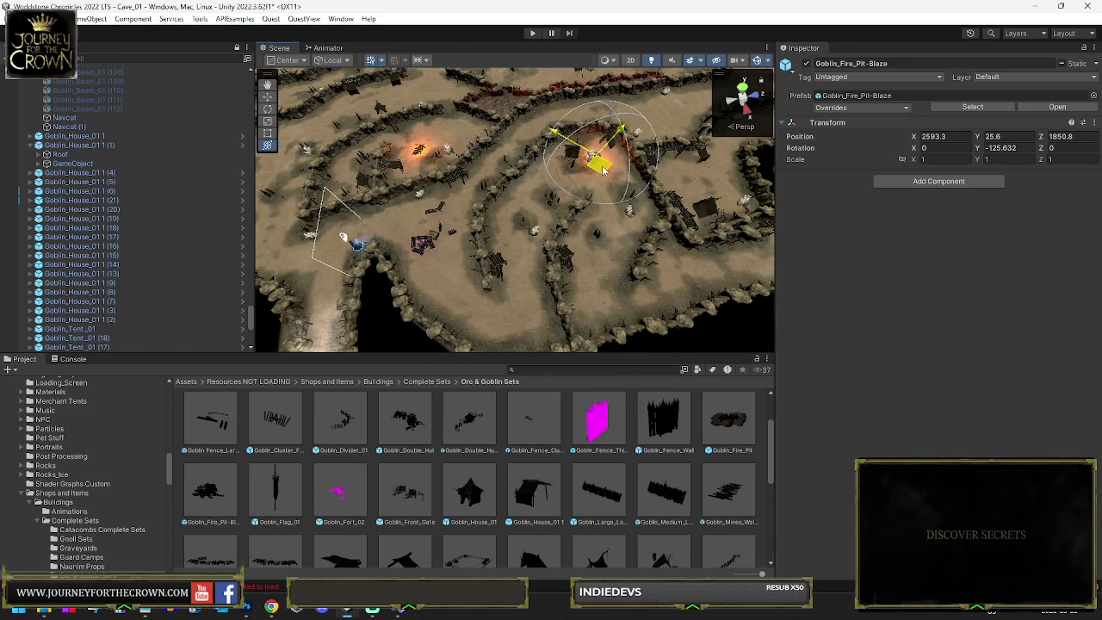
pyautogui.hotkey('ctrl', 'd')
pyautogui.moveTo(421, 224); pyautogui.dragTo(533, 248)
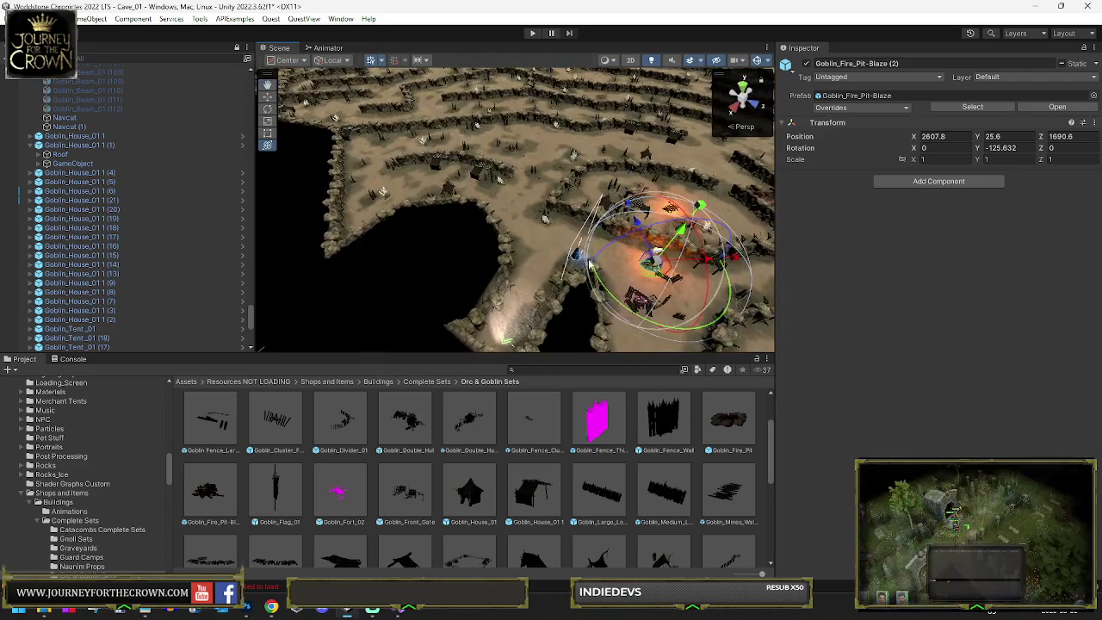
# Step: Move the third Goblin_Fire_Pit-Blaze beside the tents to X 2658.2, Z 1477
pyautogui.moveTo(451, 191); pyautogui.dragTo(489, 215)
pyautogui.press('f')
pyautogui.moveTo(547, 239)
pyautogui.mouseDown()
pyautogui.moveTo(514, 258)
pyautogui.moveTo(488, 241)
pyautogui.mouseUp()
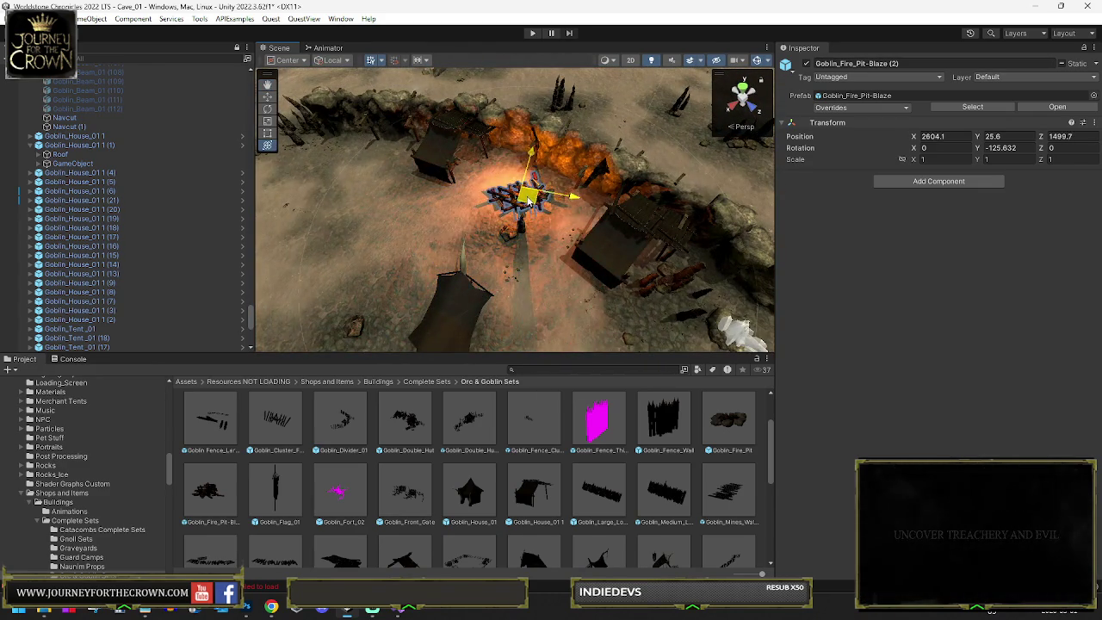
pyautogui.moveTo(529, 197); pyautogui.dragTo(438, 222)
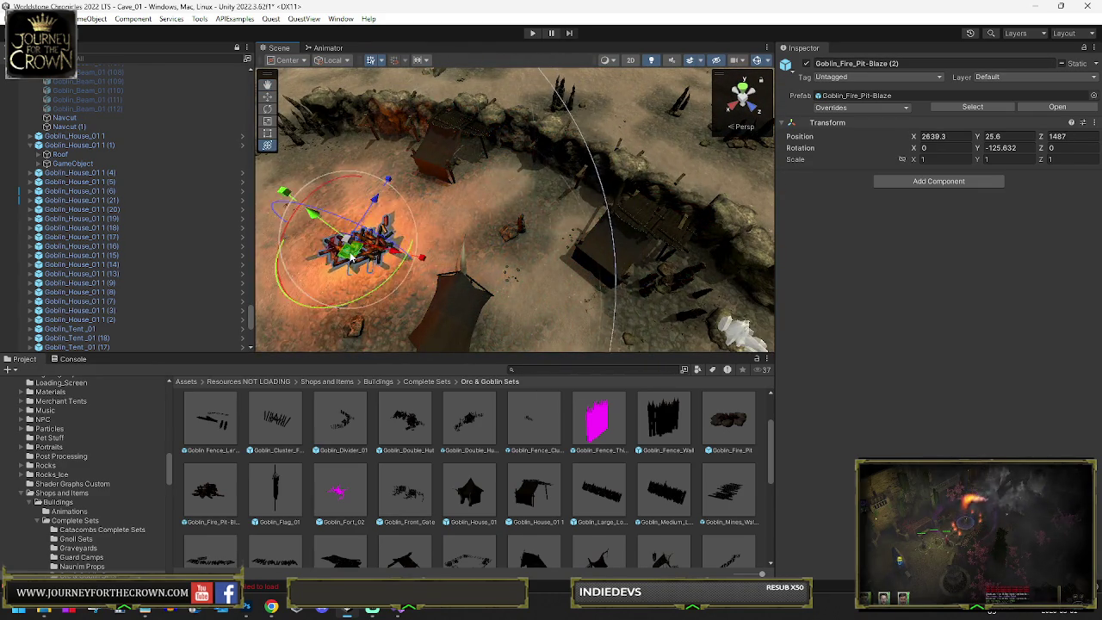
pyautogui.press('f')
pyautogui.press('e')
pyautogui.moveTo(496, 230)
pyautogui.mouseDown()
pyautogui.moveTo(393, 217)
pyautogui.moveTo(381, 201)
pyautogui.moveTo(421, 222)
pyautogui.mouseUp()
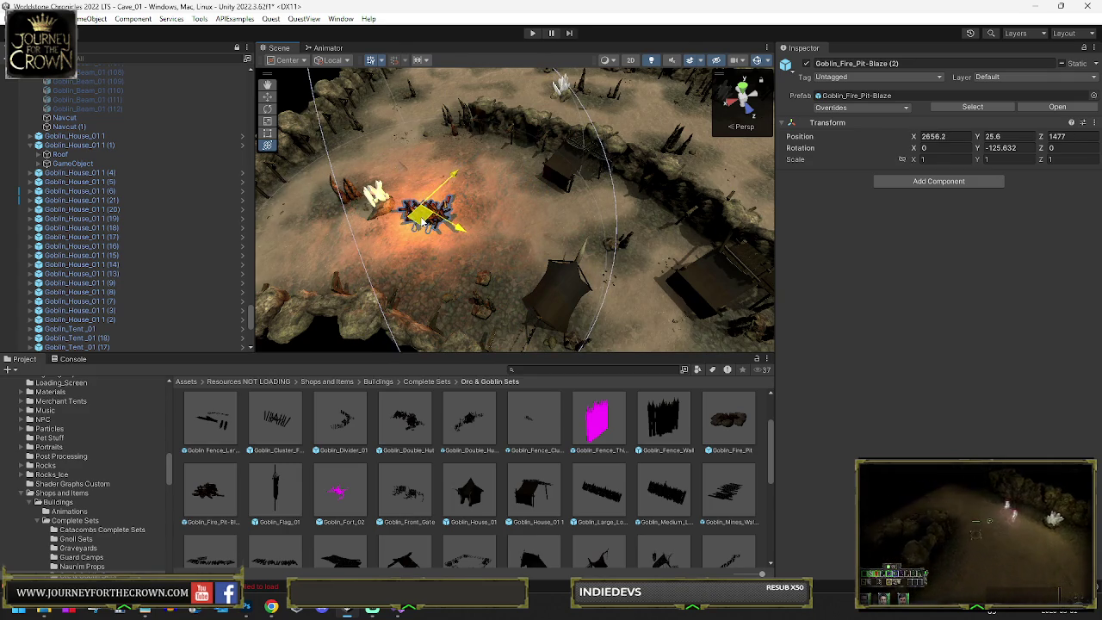
# Step: Delete Goblin_House_01 1 and shift another goblin house toward the campfire
pyautogui.click(717, 276)
pyautogui.moveTo(712, 293); pyautogui.dragTo(353, 181)
pyautogui.press('Delete')
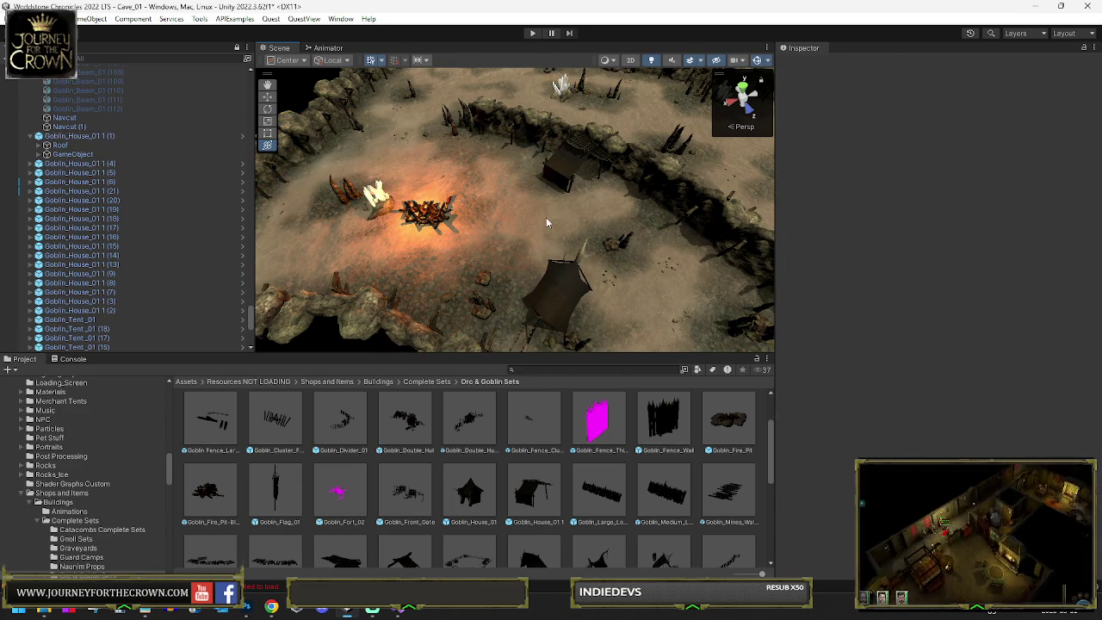
pyautogui.click(564, 172)
pyautogui.moveTo(568, 176); pyautogui.dragTo(472, 168)
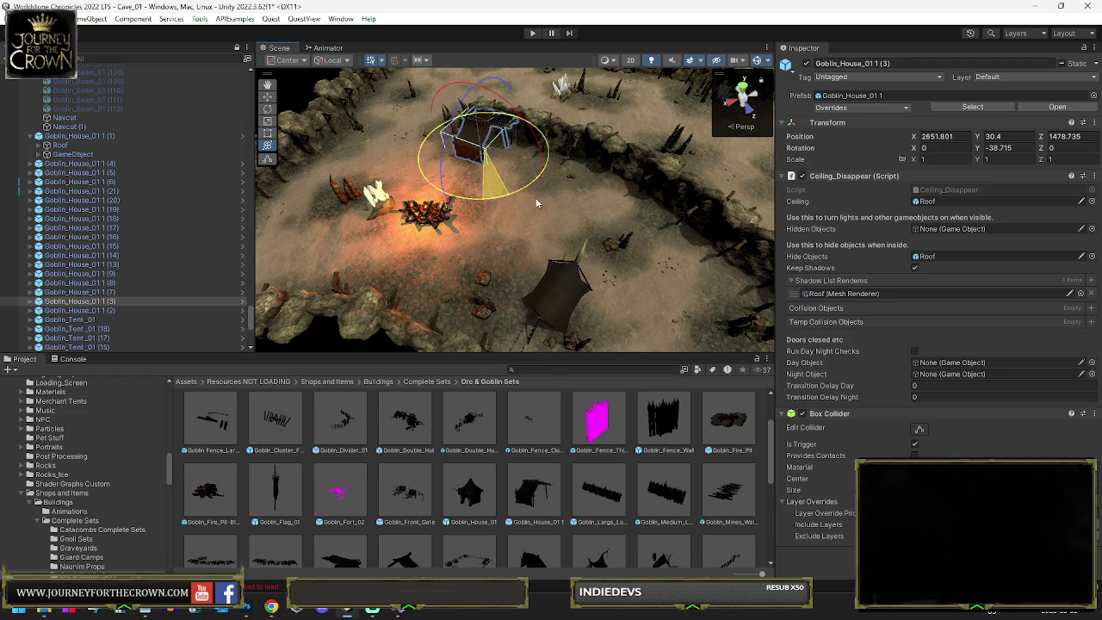
pyautogui.click(555, 289)
# Step: Rotate Goblin_Tent_02 (4) and shift it left near the campfire
pyautogui.press('f')
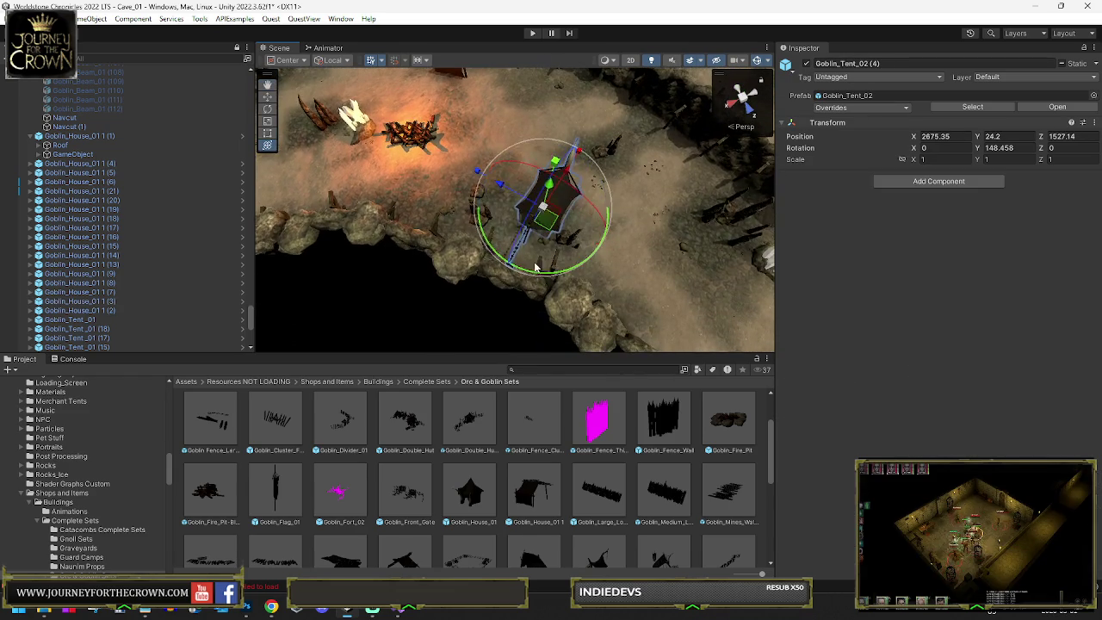
pyautogui.moveTo(534, 268); pyautogui.dragTo(559, 272)
pyautogui.moveTo(537, 222); pyautogui.dragTo(447, 208)
pyautogui.moveTo(509, 226)
pyautogui.mouseDown()
pyautogui.moveTo(519, 181)
pyautogui.moveTo(533, 470)
pyautogui.mouseUp()
# Step: Add a Goblin_Tent_08 by the campfire at X 2721.6, Z 1514.3, rotated 25.142
pyautogui.scroll(-1, 584, 491)
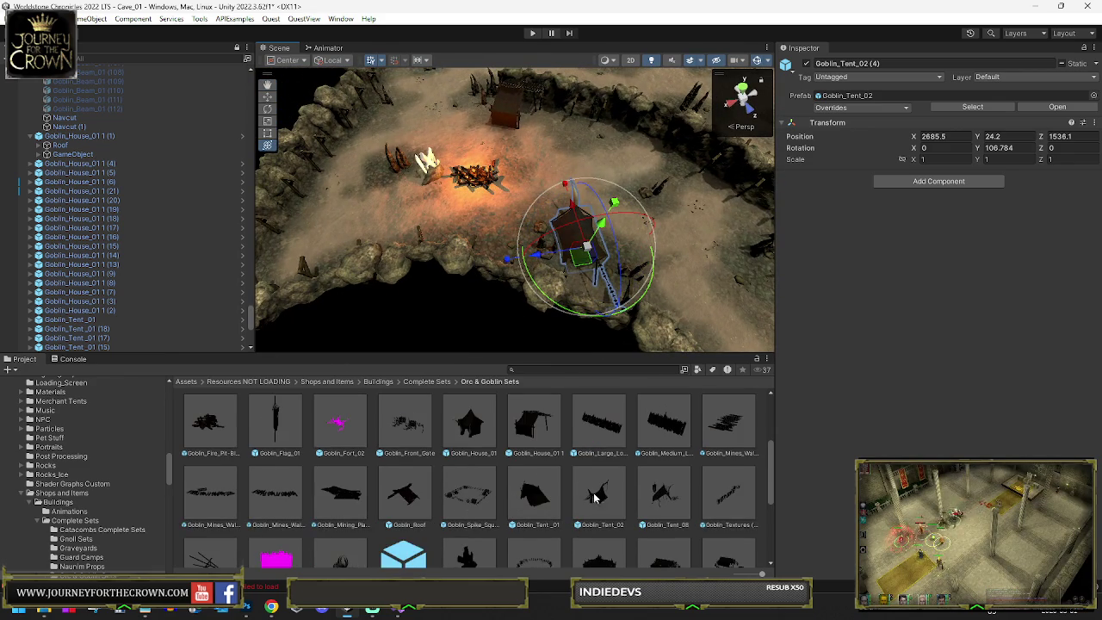
pyautogui.moveTo(438, 225); pyautogui.dragTo(373, 127)
pyautogui.click(336, 162)
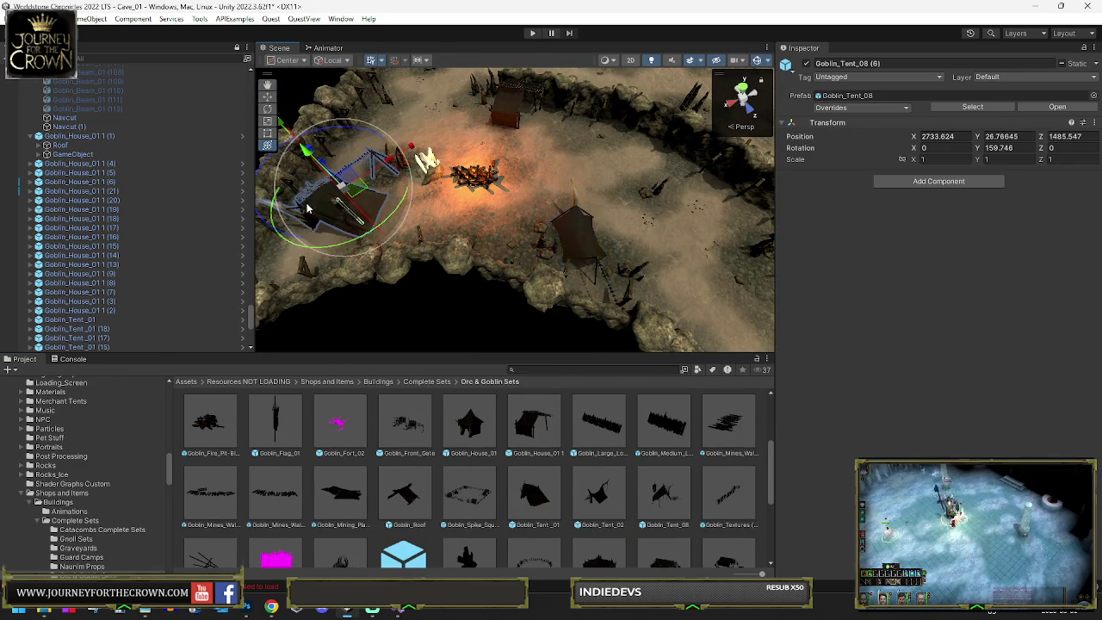
pyautogui.moveTo(405, 182)
pyautogui.mouseDown()
pyautogui.moveTo(469, 212)
pyautogui.moveTo(741, 179)
pyautogui.mouseUp()
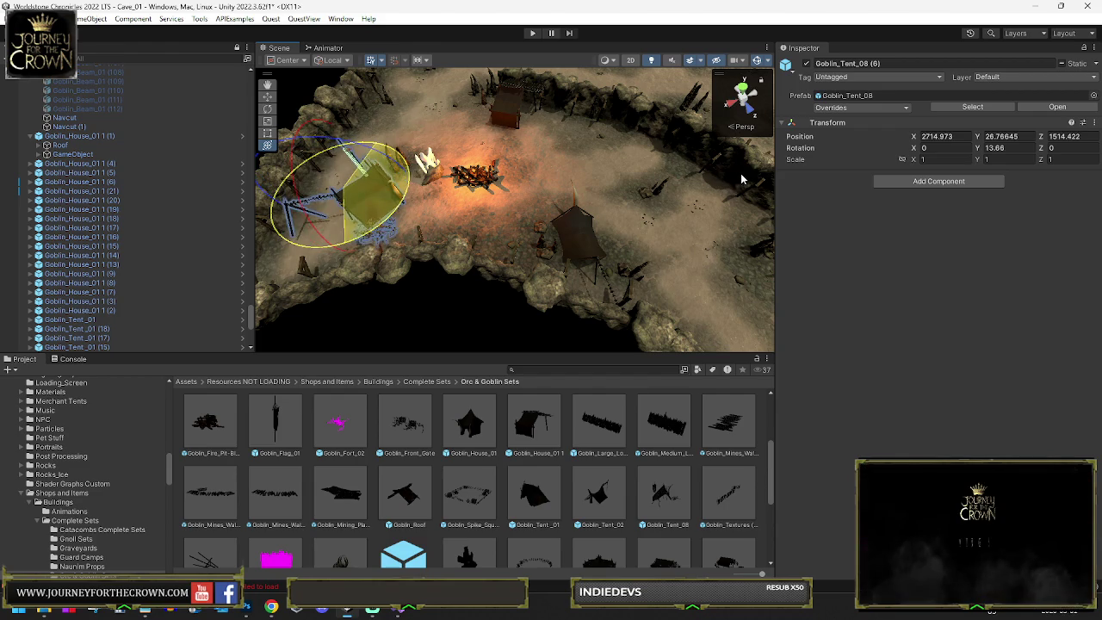
pyautogui.press('w')
pyautogui.moveTo(348, 200); pyautogui.dragTo(340, 206)
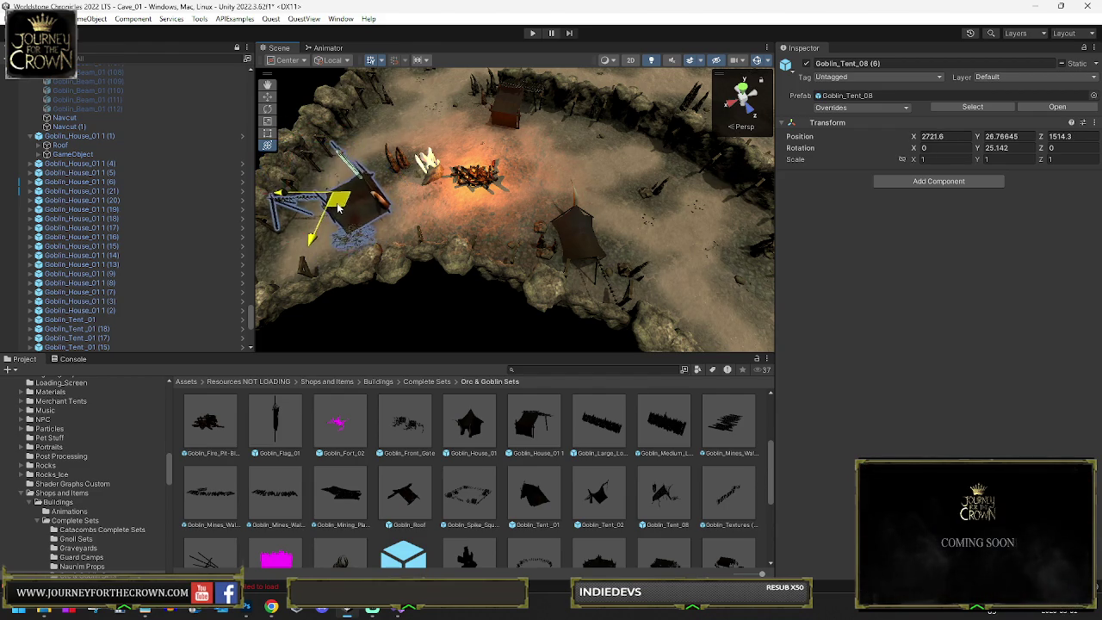
pyautogui.click(435, 178)
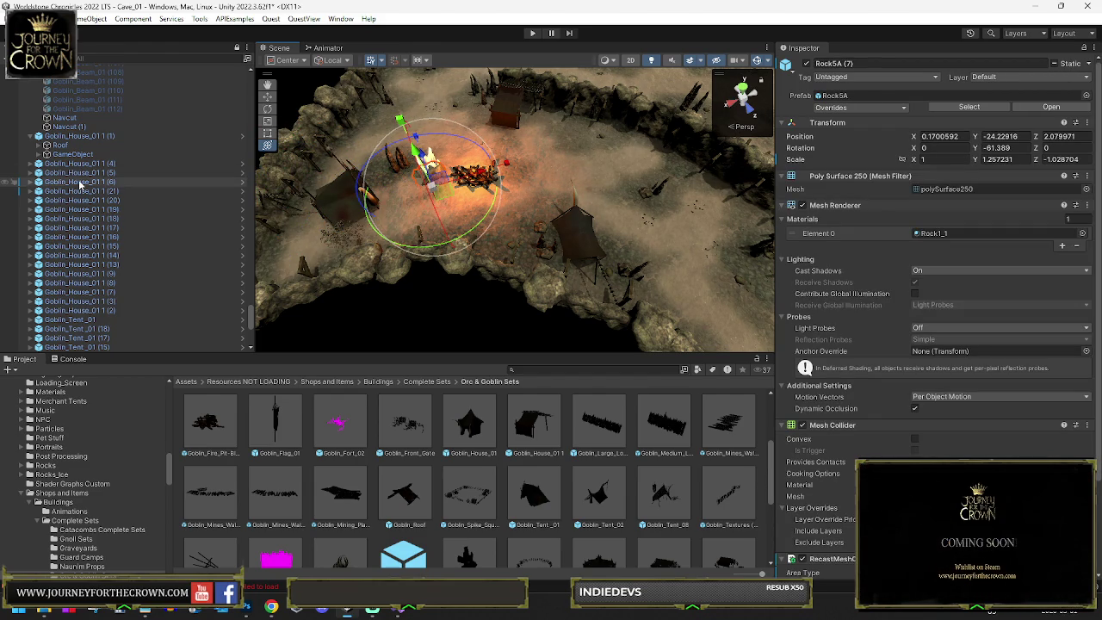
# Step: Delete the Crystal Light (29) group and its crystal by the campfire
pyautogui.press('f')
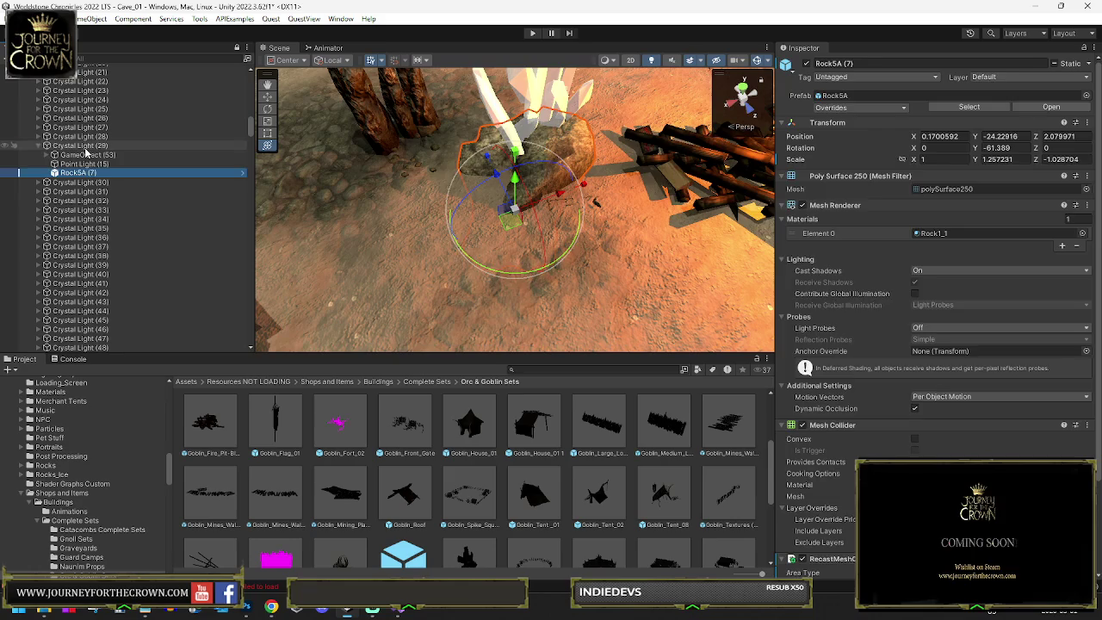
pyautogui.click(97, 148)
pyautogui.press('Delete')
# Step: Move Goblin_Fire_Pit-Blaze (2) to a new spot near the campfire
pyautogui.moveTo(379, 181); pyautogui.dragTo(468, 143)
pyautogui.scroll(-5, 468, 144)
pyautogui.click(498, 223)
pyautogui.moveTo(497, 224); pyautogui.dragTo(469, 271)
pyautogui.moveTo(517, 93); pyautogui.dragTo(492, 186)
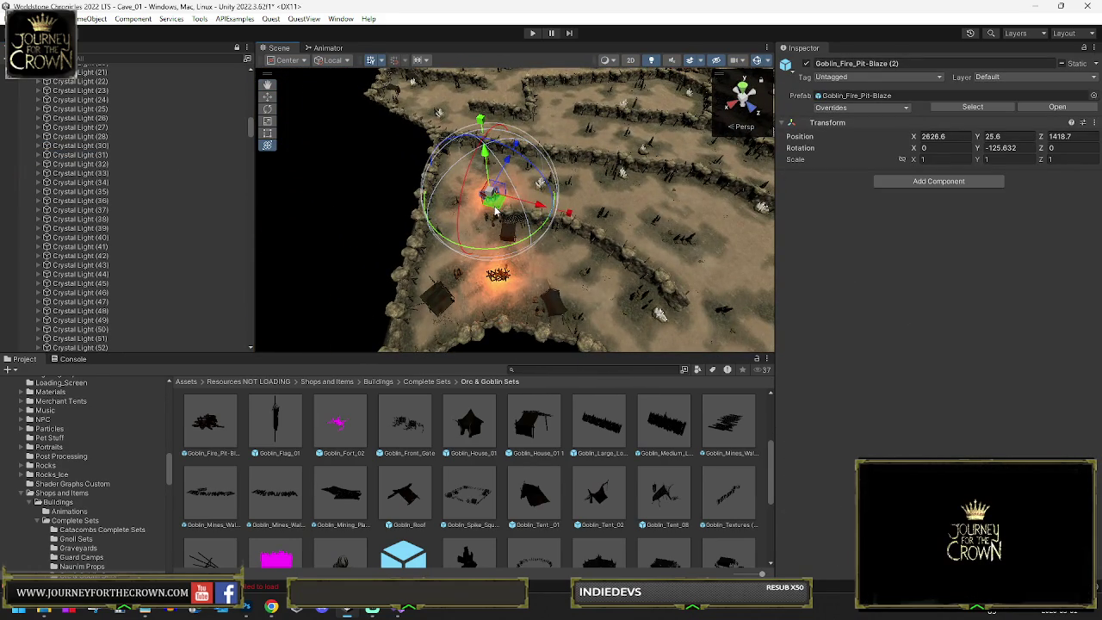
pyautogui.moveTo(415, 110); pyautogui.dragTo(410, 116)
pyautogui.press('f')
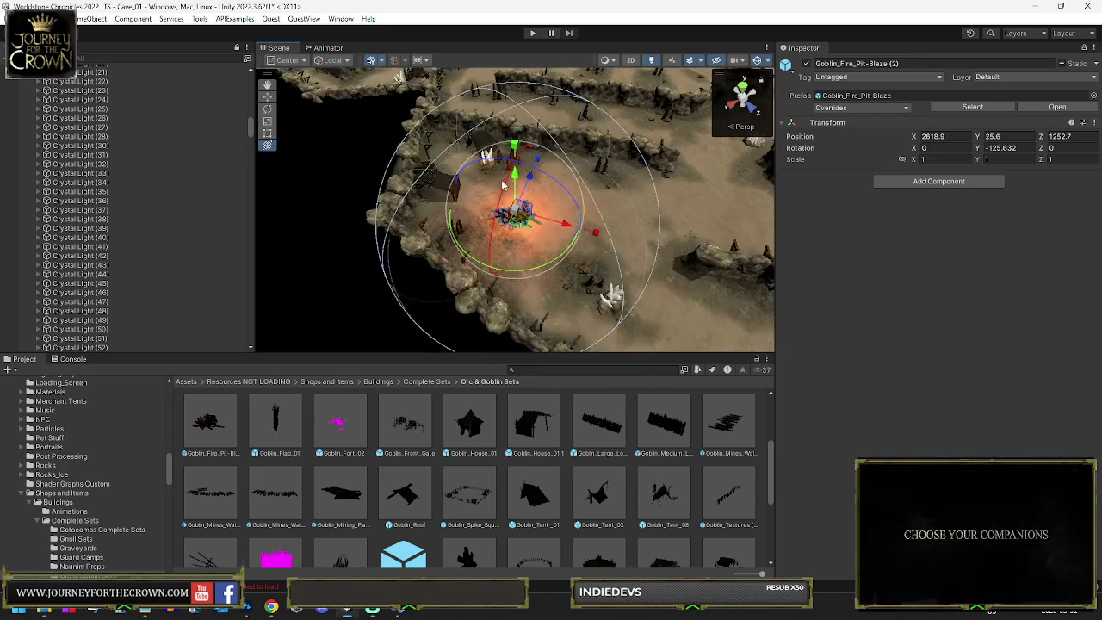
# Step: Delete another crystal object, then reselect the goblin fire pit
pyautogui.scroll(5, 535, 214)
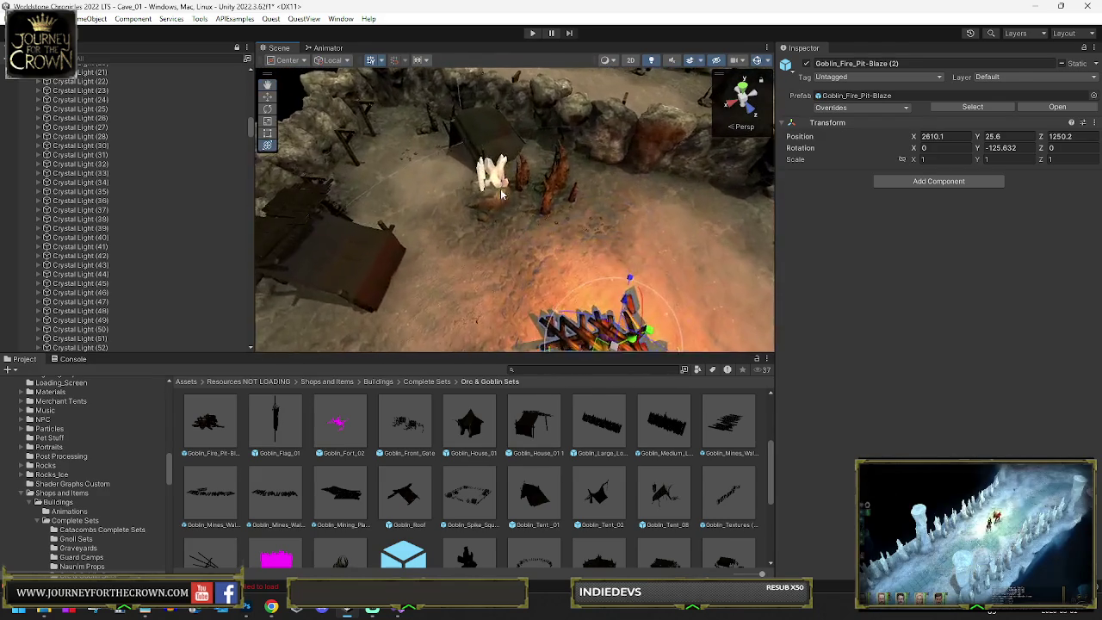
pyautogui.click(493, 176)
pyautogui.press('f')
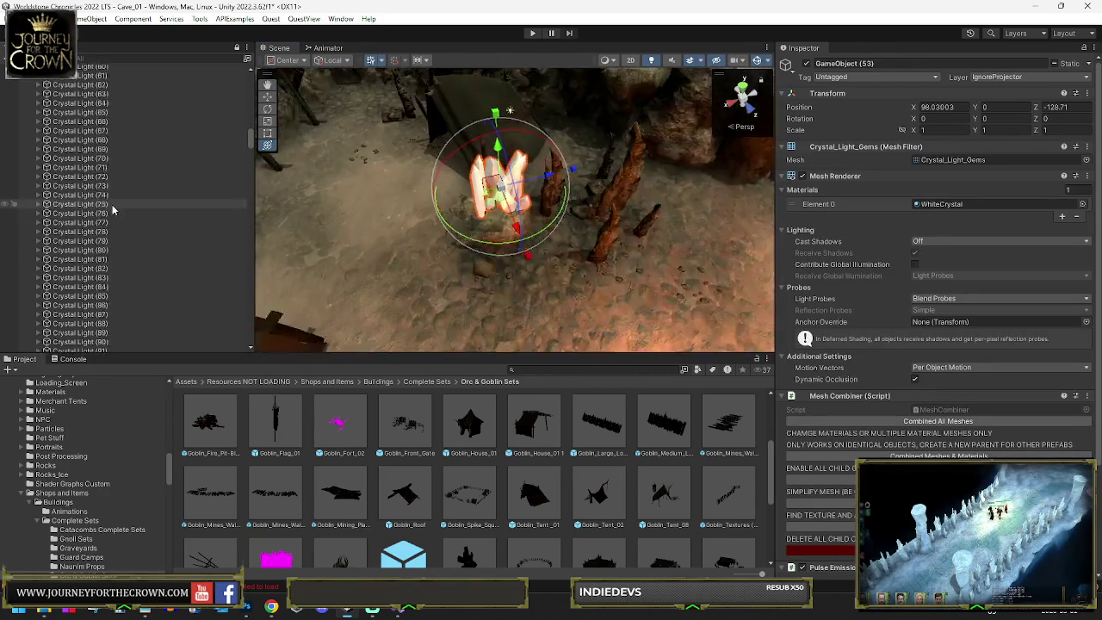
pyautogui.click(73, 268)
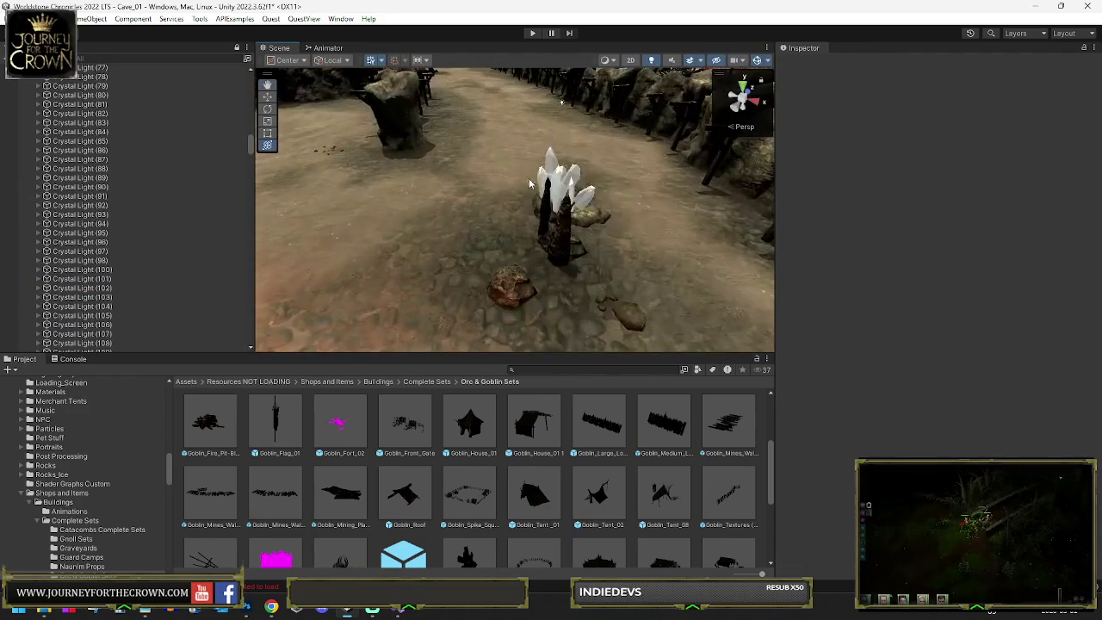
pyautogui.click(560, 185)
pyautogui.press('f')
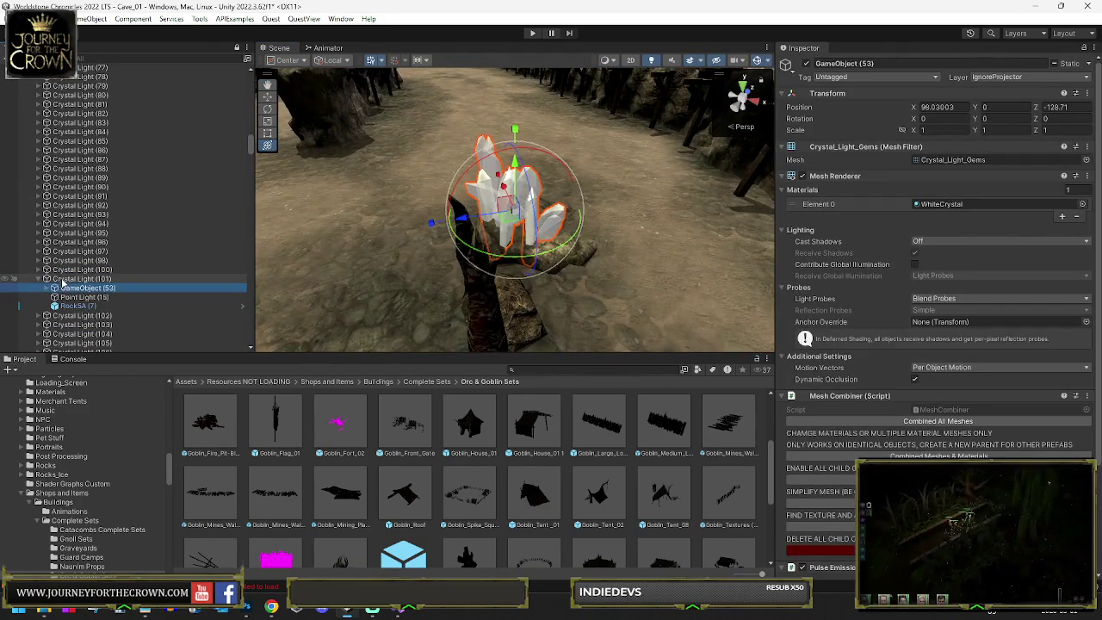
pyautogui.press('Delete')
pyautogui.scroll(-10, 478, 213)
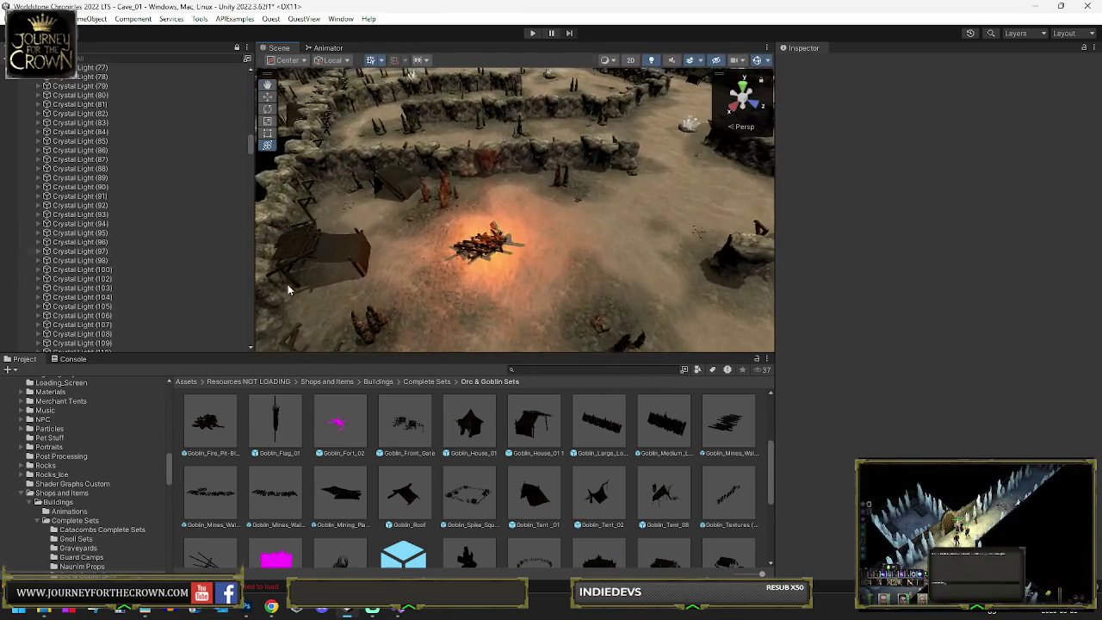
pyautogui.click(472, 239)
pyautogui.moveTo(448, 218); pyautogui.dragTo(579, 277)
# Step: Duplicate the fire pit and carry the copy deeper into the cave
pyautogui.hotkey('ctrl', 'd')
pyautogui.press('w')
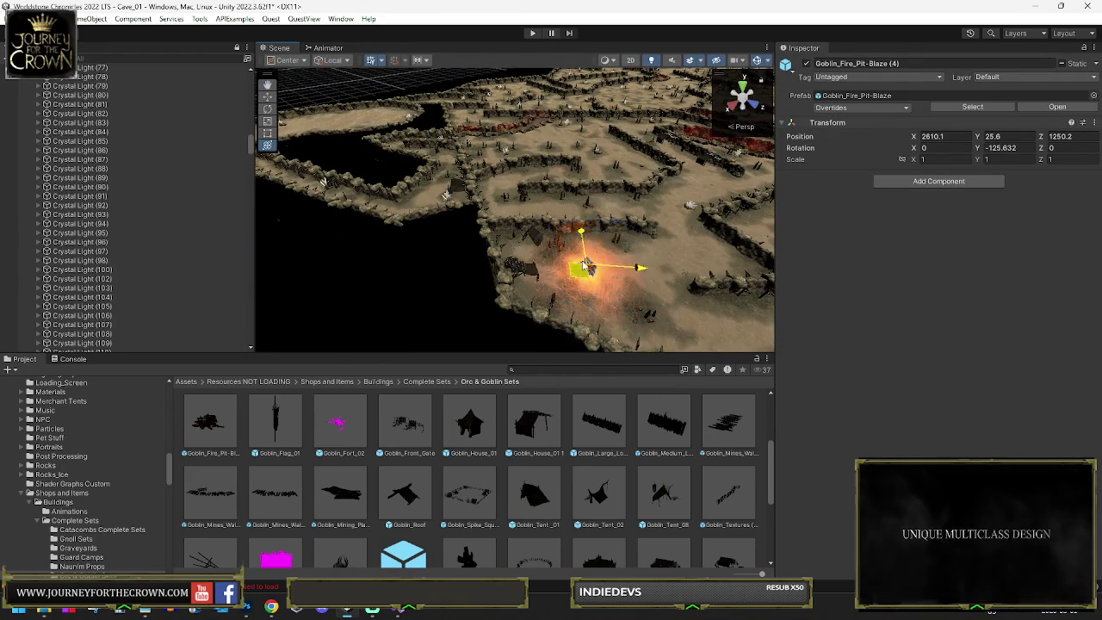
pyautogui.moveTo(684, 171); pyautogui.dragTo(665, 175)
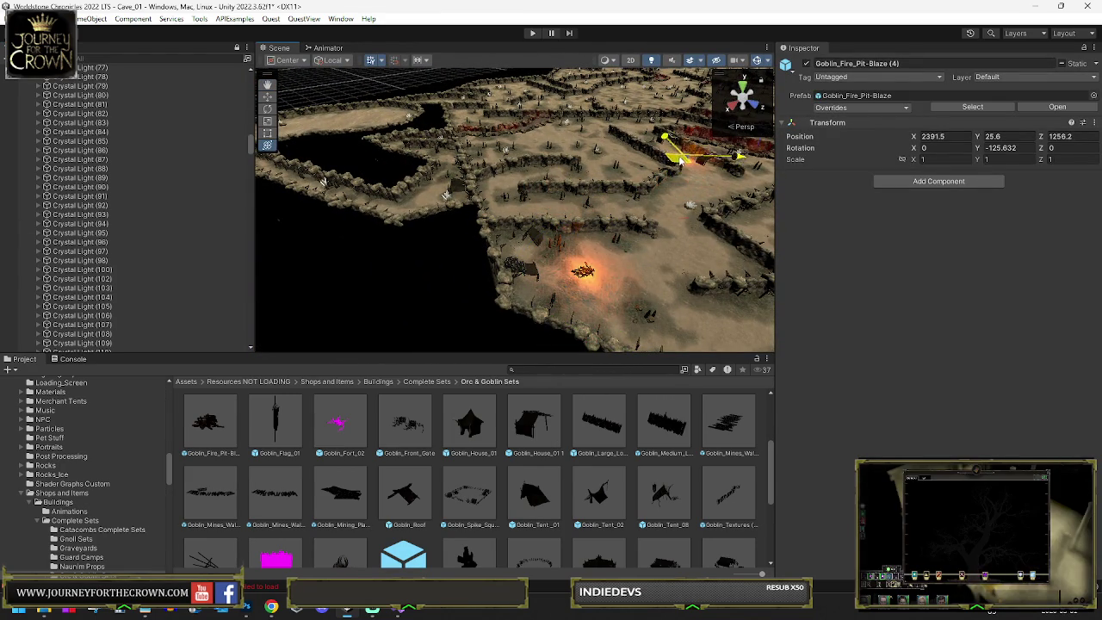
pyautogui.press('f')
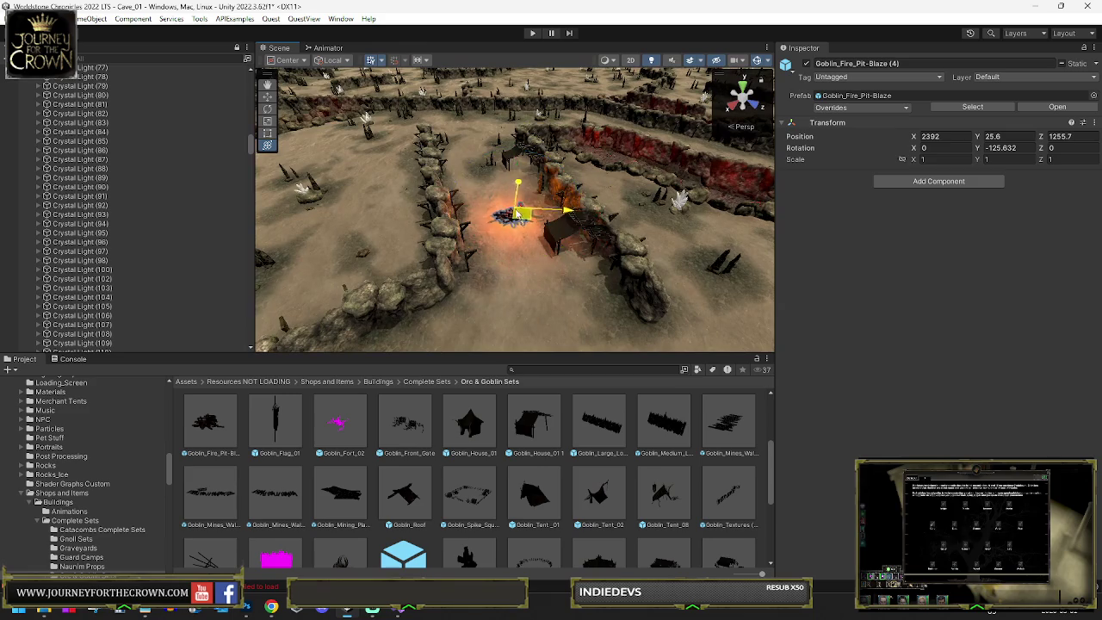
pyautogui.moveTo(517, 214)
pyautogui.mouseDown()
pyautogui.moveTo(517, 185)
pyautogui.moveTo(629, 230)
pyautogui.moveTo(590, 252)
pyautogui.moveTo(594, 222)
pyautogui.mouseUp()
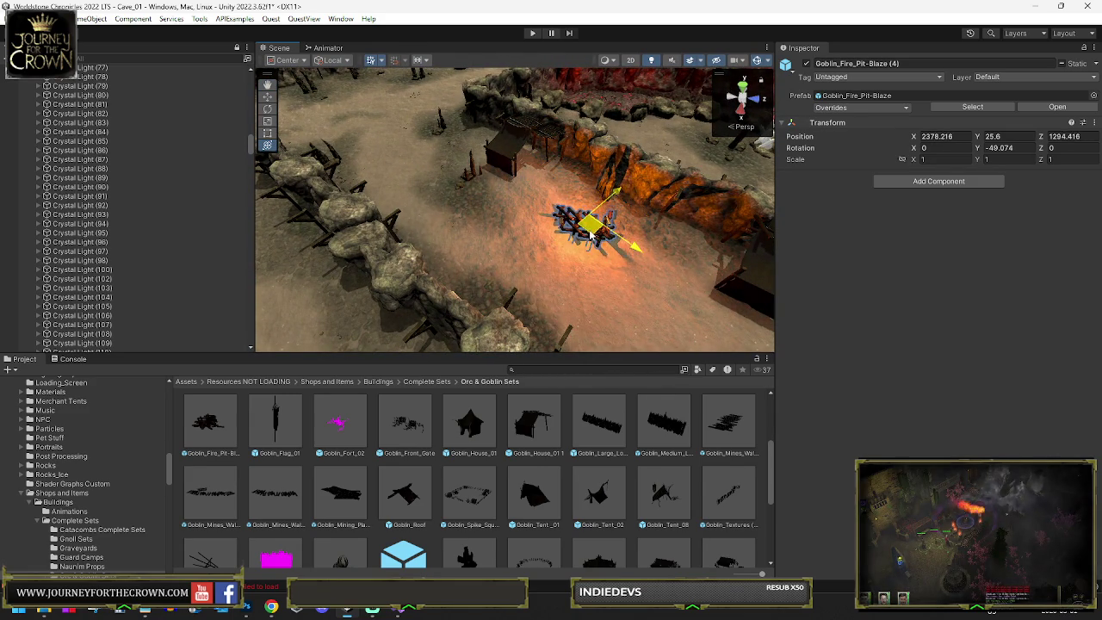
pyautogui.moveTo(579, 247)
pyautogui.mouseDown()
pyautogui.moveTo(716, 178)
pyautogui.moveTo(631, 204)
pyautogui.moveTo(623, 218)
pyautogui.mouseUp()
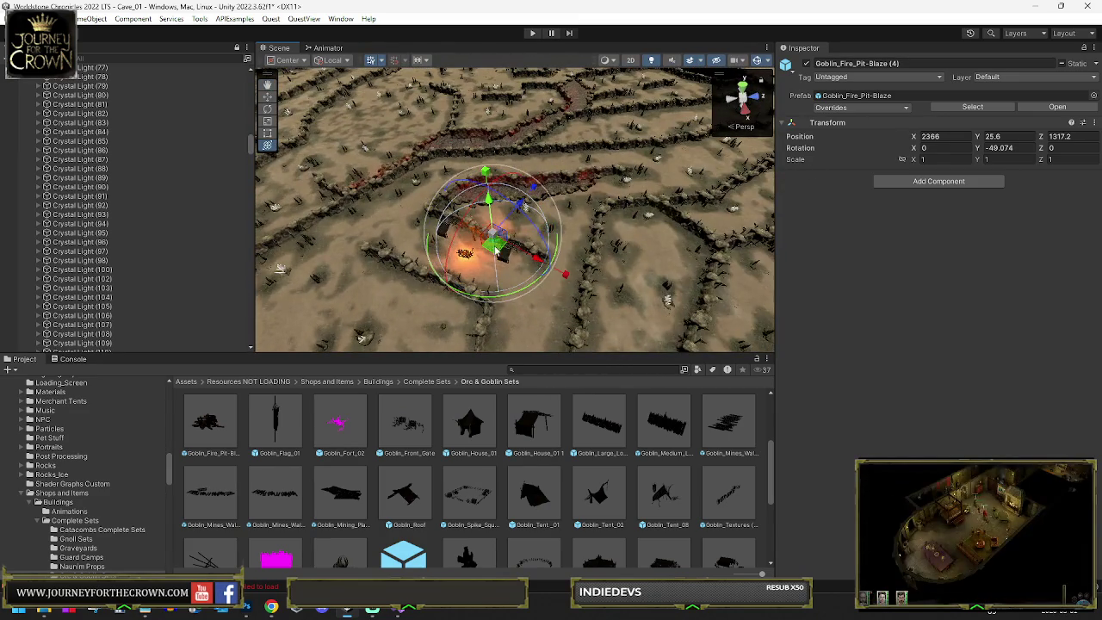
pyautogui.moveTo(687, 229)
pyautogui.mouseDown()
pyautogui.moveTo(571, 190)
pyautogui.moveTo(450, 185)
pyautogui.moveTo(442, 247)
pyautogui.moveTo(470, 250)
pyautogui.moveTo(575, 214)
pyautogui.mouseUp()
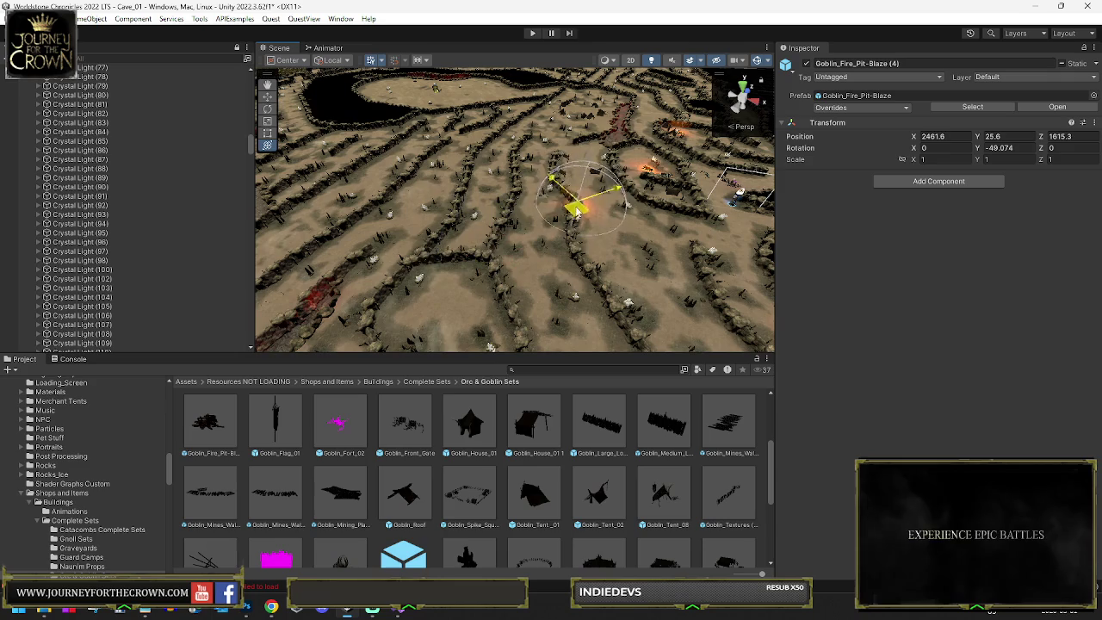
pyautogui.press('f')
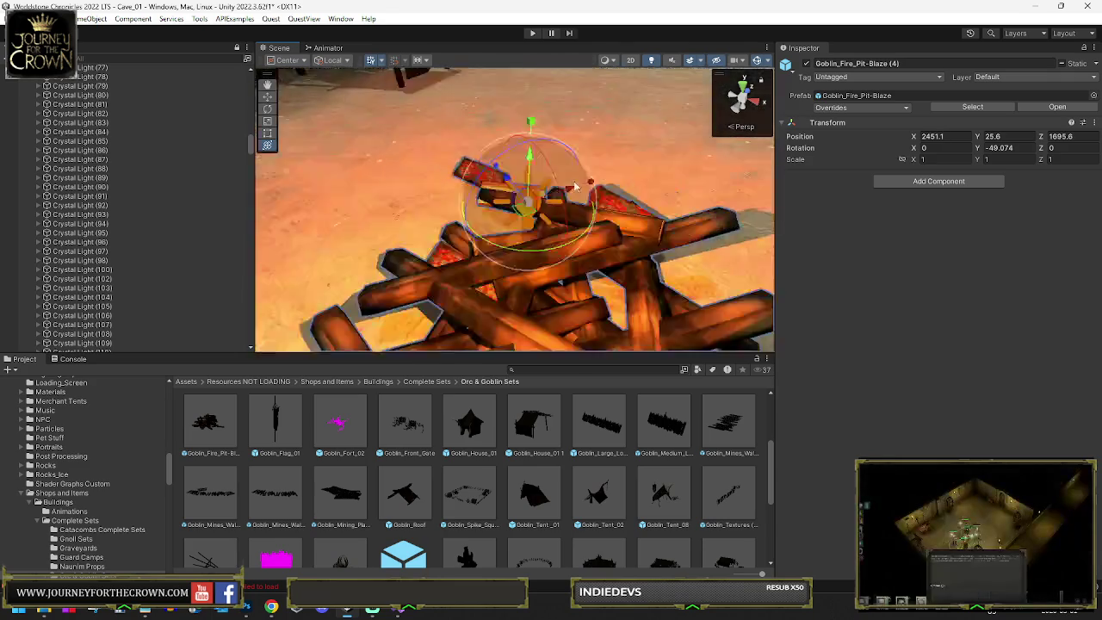
# Step: Settle the Goblin_Fire_Pit-Blaze (4) copy in the tent camp at X 2458.1, Z 2200.5
pyautogui.scroll(-6, 506, 221)
pyautogui.scroll(-3, 506, 221)
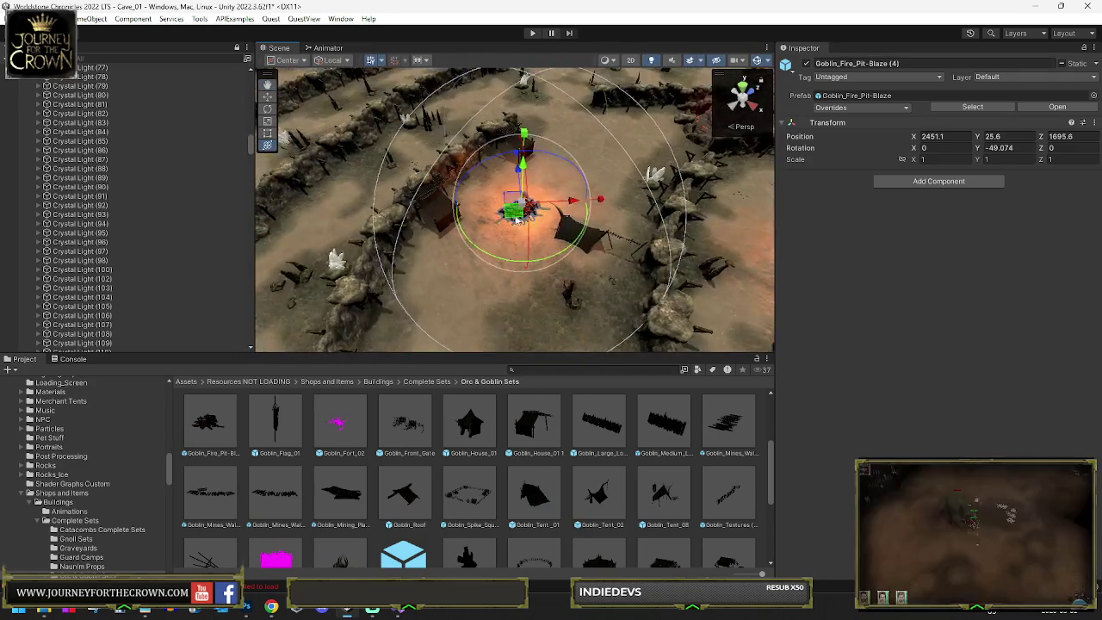
pyautogui.moveTo(564, 162); pyautogui.dragTo(587, 204)
pyautogui.moveTo(529, 238)
pyautogui.mouseDown()
pyautogui.moveTo(571, 98)
pyautogui.moveTo(591, 98)
pyautogui.moveTo(505, 221)
pyautogui.moveTo(514, 222)
pyautogui.moveTo(504, 209)
pyautogui.moveTo(603, 160)
pyautogui.moveTo(748, 158)
pyautogui.moveTo(516, 220)
pyautogui.mouseUp()
pyautogui.press('f')
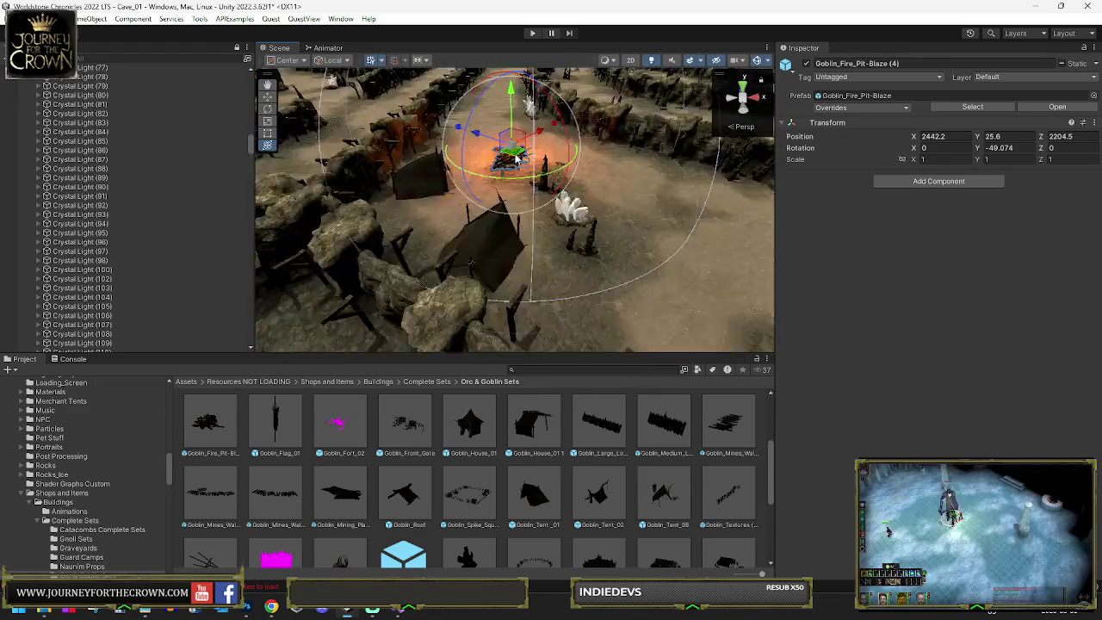
pyautogui.scroll(-5, 454, 219)
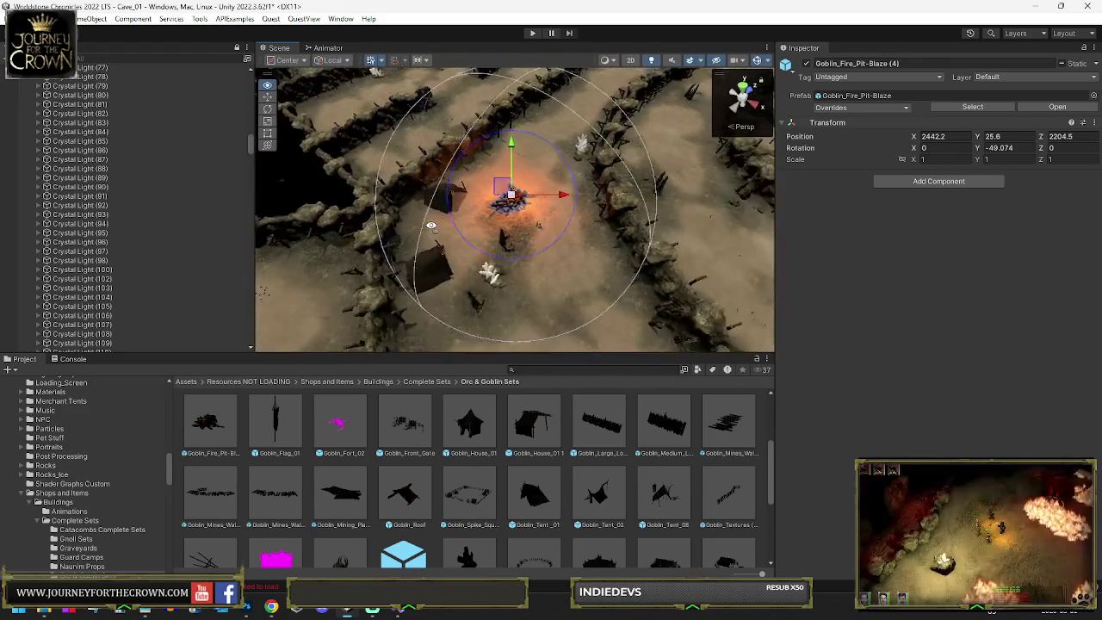
pyautogui.moveTo(505, 222)
pyautogui.mouseDown()
pyautogui.moveTo(515, 246)
pyautogui.moveTo(510, 226)
pyautogui.moveTo(467, 247)
pyautogui.moveTo(447, 231)
pyautogui.mouseUp()
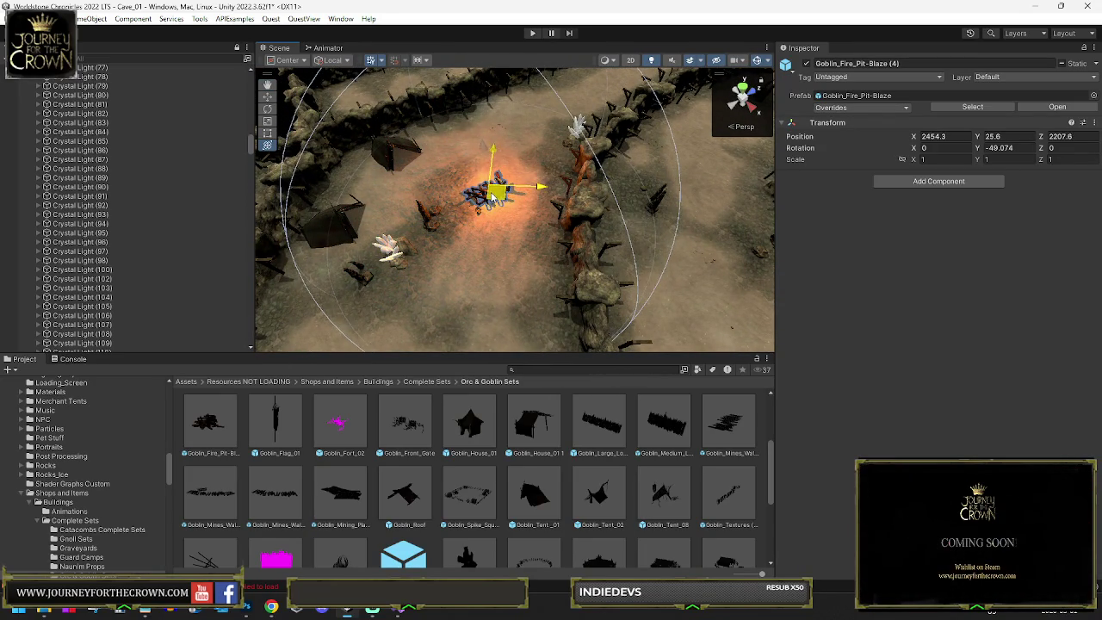
pyautogui.moveTo(485, 179)
pyautogui.mouseDown()
pyautogui.moveTo(494, 169)
pyautogui.moveTo(363, 212)
pyautogui.moveTo(370, 185)
pyautogui.mouseUp()
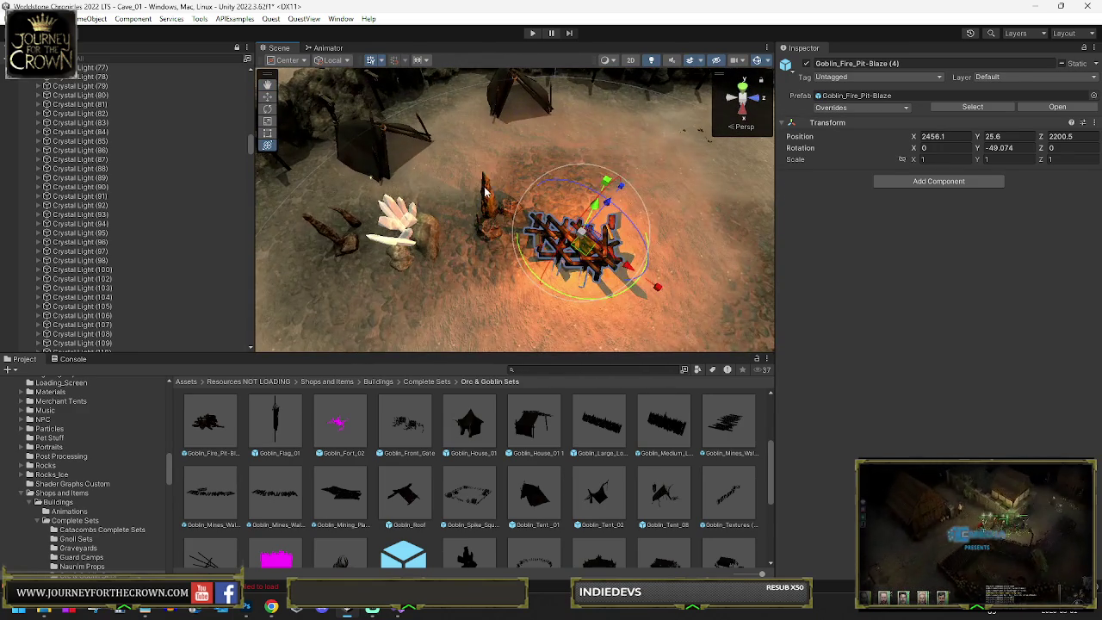
pyautogui.click(542, 214)
pyautogui.press('f')
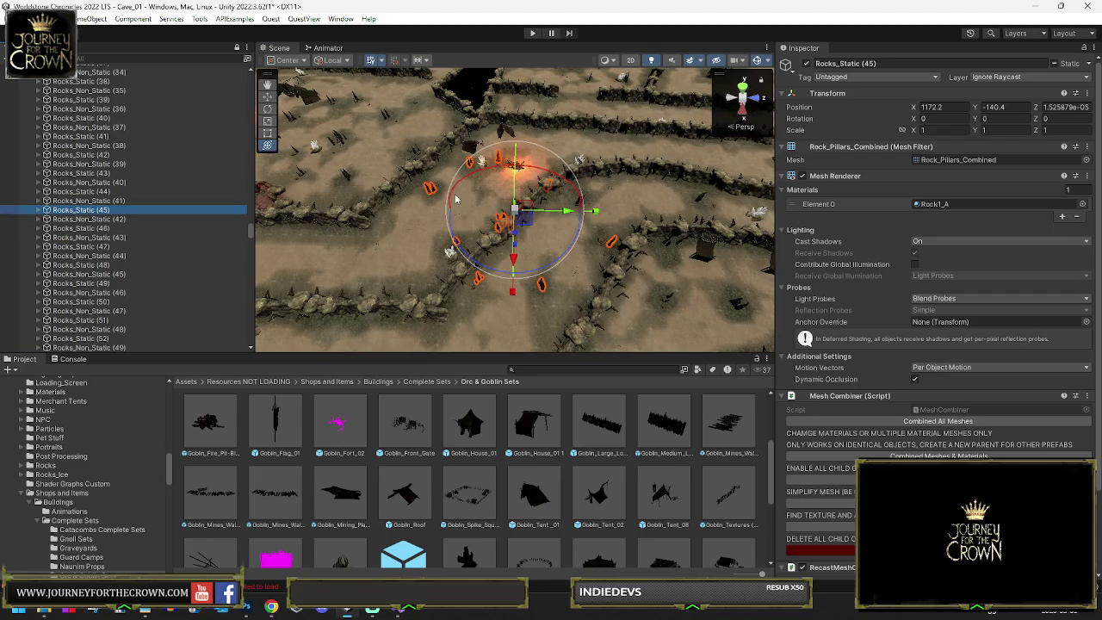
# Step: Re-enable the Rocks_Static (45) rock group and shift it slightly
pyautogui.click(807, 64)
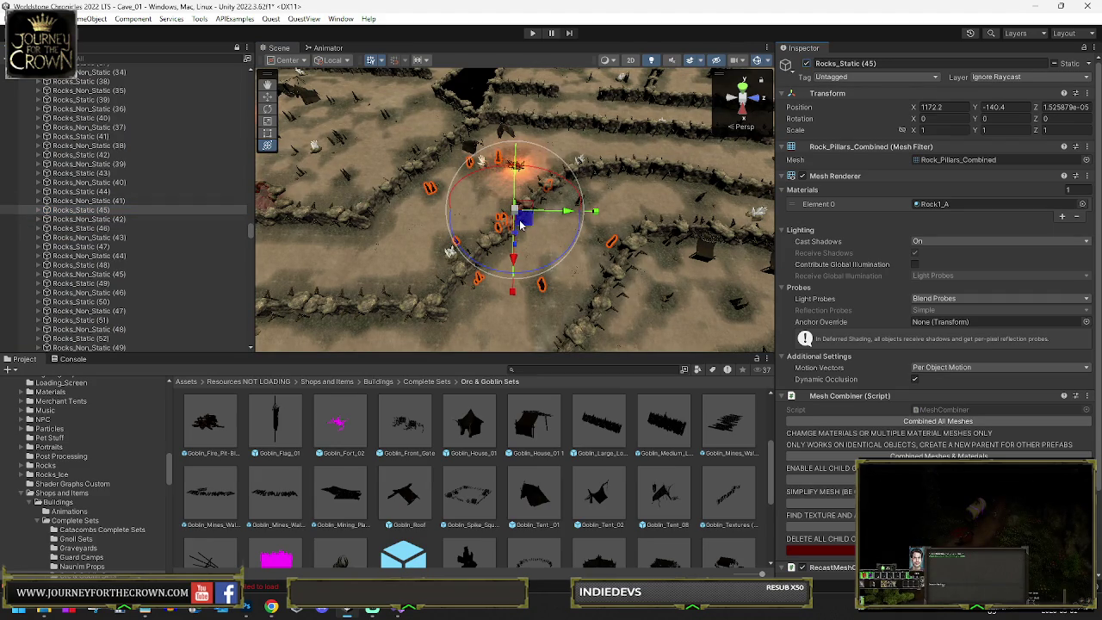
pyautogui.moveTo(501, 243); pyautogui.dragTo(494, 253)
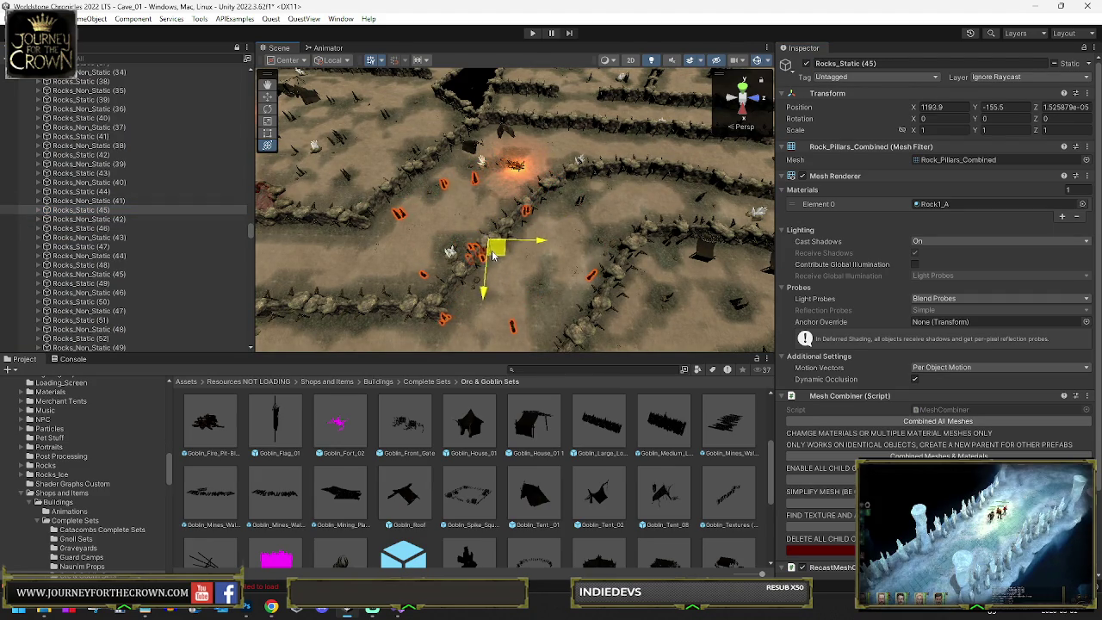
pyautogui.moveTo(493, 256); pyautogui.dragTo(506, 188)
# Step: Delete Crystal Light (63) from the goblin camp
pyautogui.click(474, 185)
pyautogui.press('f')
pyautogui.scroll(5, 82, 161)
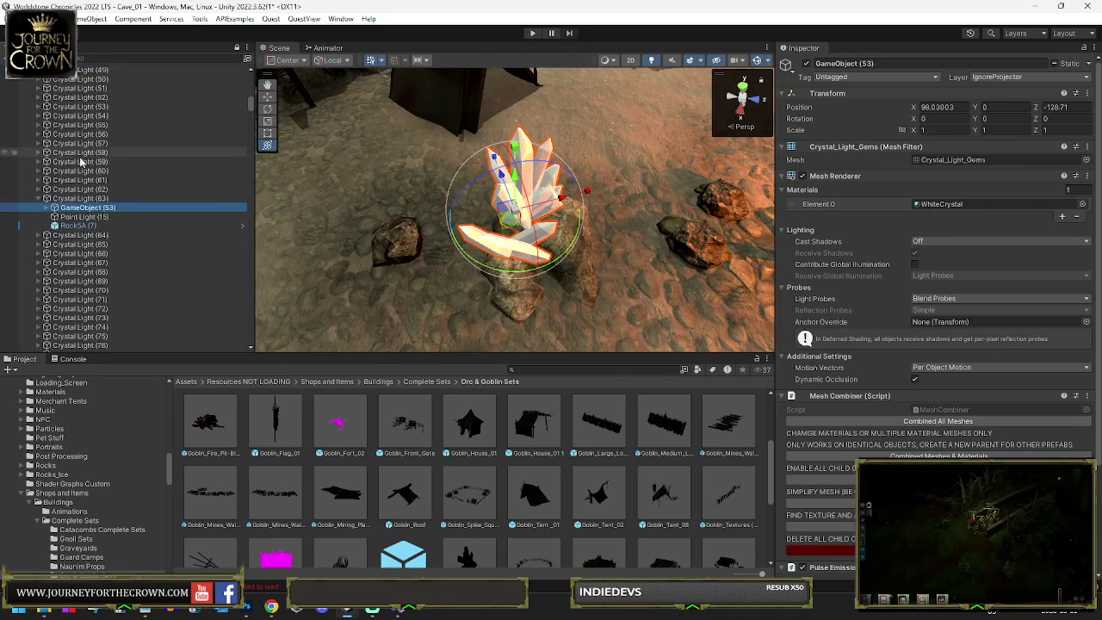
pyautogui.click(81, 199)
pyautogui.press('Delete')
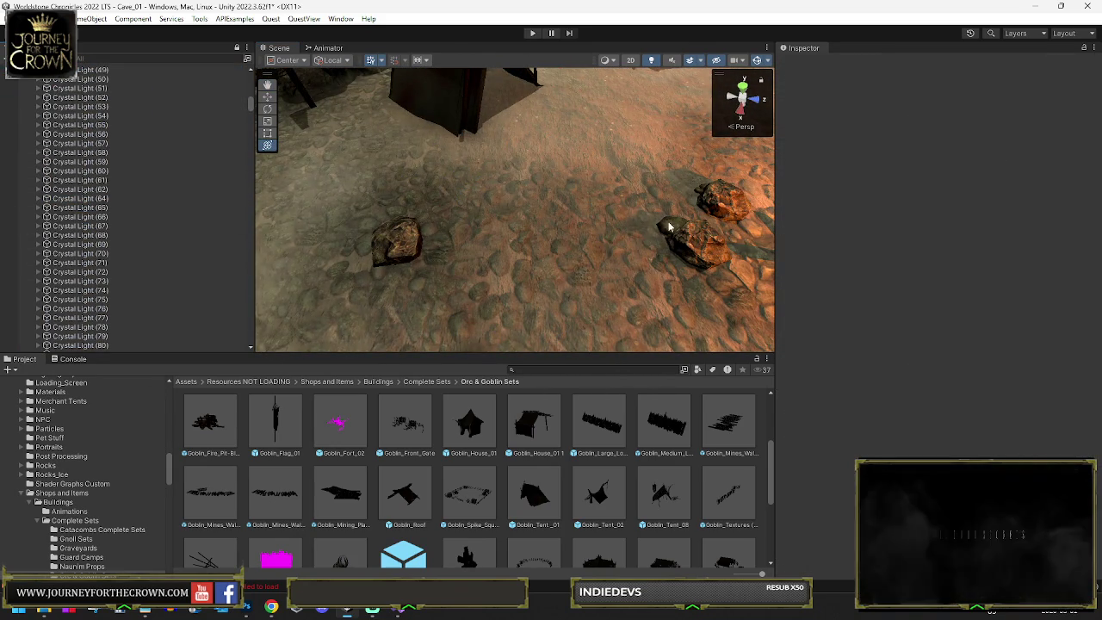
# Step: Nudge Goblin_Fire_Pit-Blaze (4) to X 2458.04, Y 25.6, Z 2195.8
pyautogui.click(667, 244)
pyautogui.scroll(-5, 667, 243)
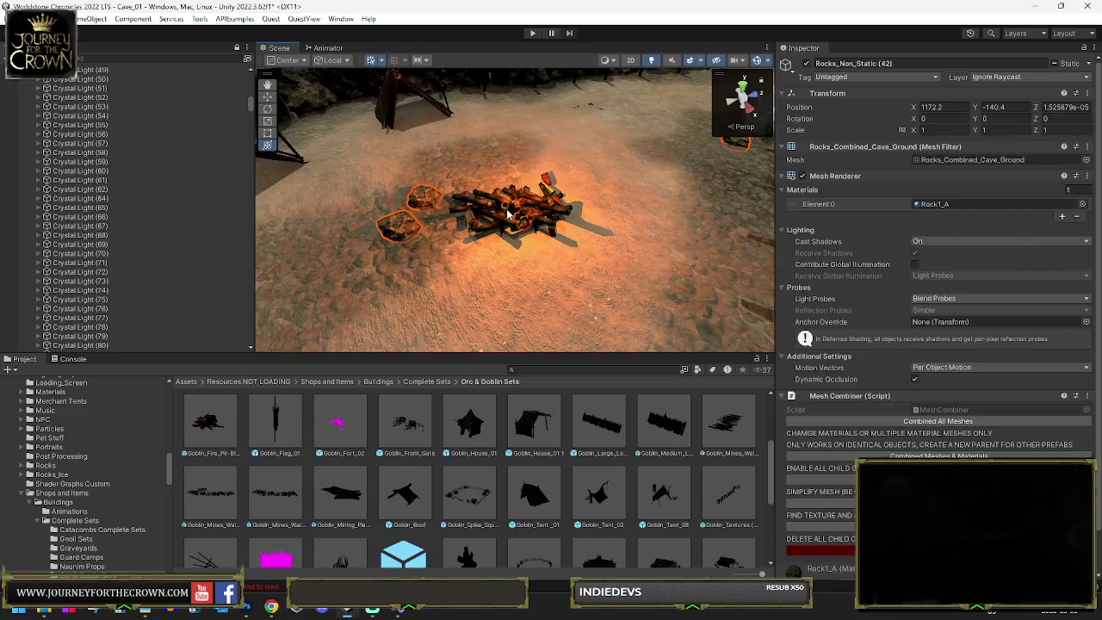
pyautogui.click(527, 197)
pyautogui.moveTo(528, 196)
pyautogui.mouseDown()
pyautogui.moveTo(508, 209)
pyautogui.moveTo(579, 195)
pyautogui.mouseUp()
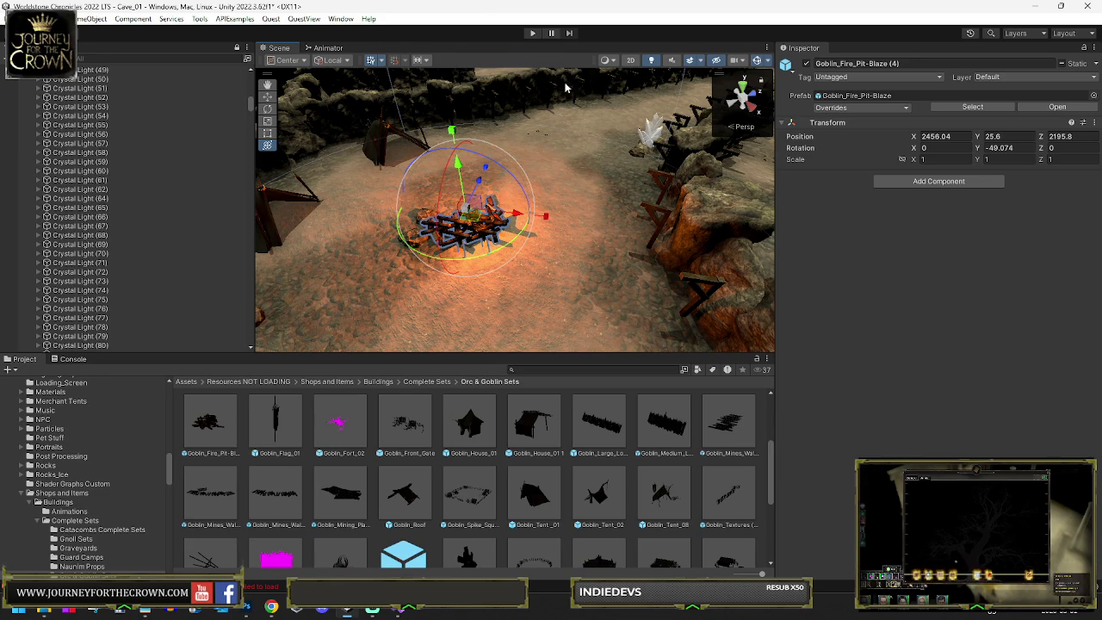
# Step: Duplicate the fire pit as Goblin_Fire_Pit-Blaze (8) and place it at X 2655.4, Z 2478.7 up the cave
pyautogui.moveTo(579, 195); pyautogui.dragTo(495, 250)
pyautogui.hotkey('ctrl', 'd')
pyautogui.moveTo(461, 310); pyautogui.dragTo(673, 241)
pyautogui.press('f')
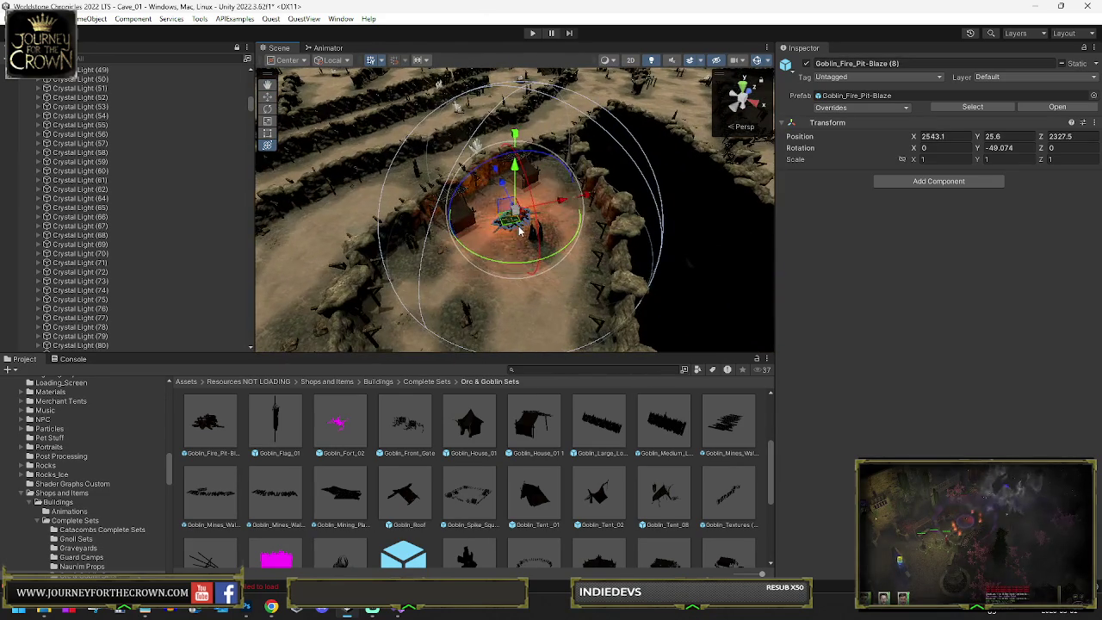
pyautogui.moveTo(514, 225)
pyautogui.mouseDown()
pyautogui.moveTo(641, 151)
pyautogui.moveTo(509, 234)
pyautogui.mouseUp()
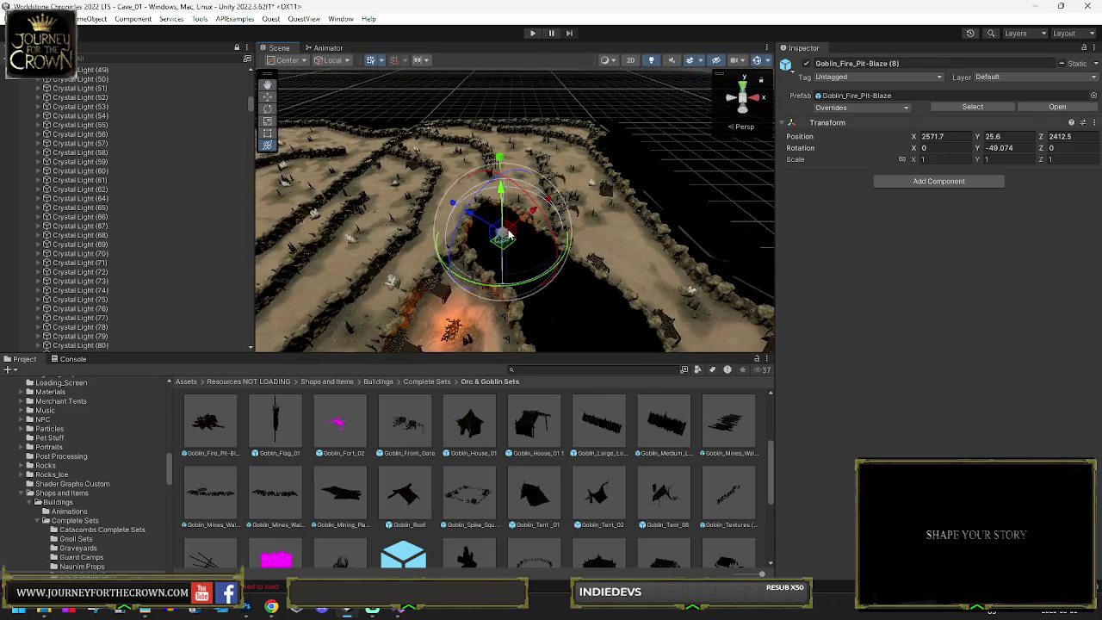
pyautogui.press('f')
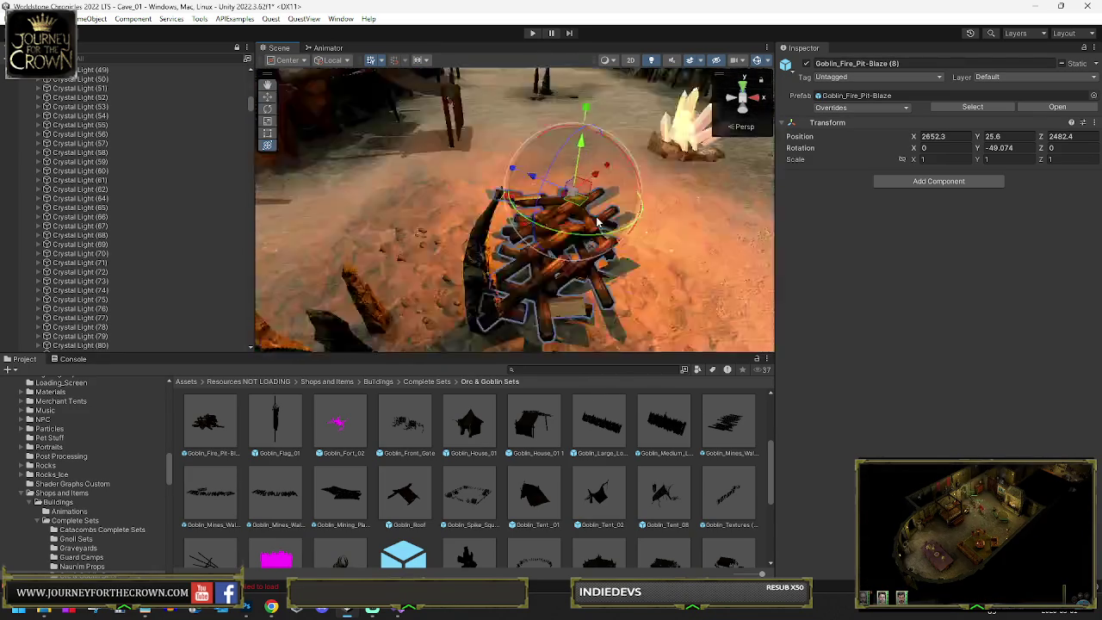
pyautogui.scroll(-3, 482, 215)
pyautogui.moveTo(482, 224)
pyautogui.mouseDown()
pyautogui.moveTo(431, 262)
pyautogui.moveTo(484, 201)
pyautogui.moveTo(590, 196)
pyautogui.mouseUp()
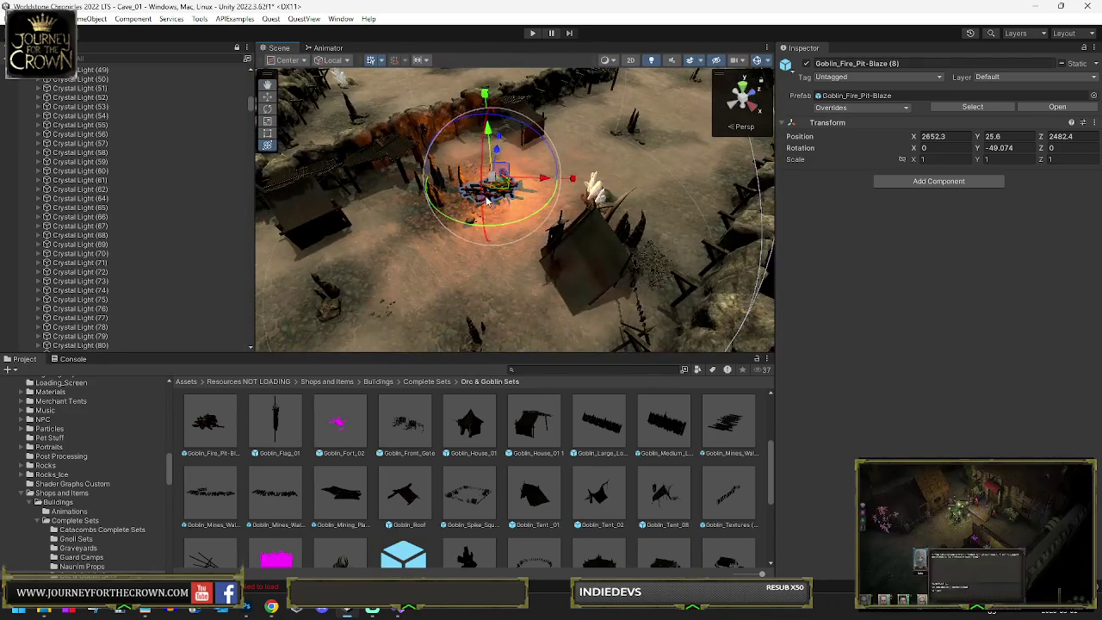
# Step: Move Goblin_Fire_Pit-Blaze (8) further up the cave into the walled camp
pyautogui.click(594, 291)
pyautogui.doubleClick(78, 207)
pyautogui.click(83, 182)
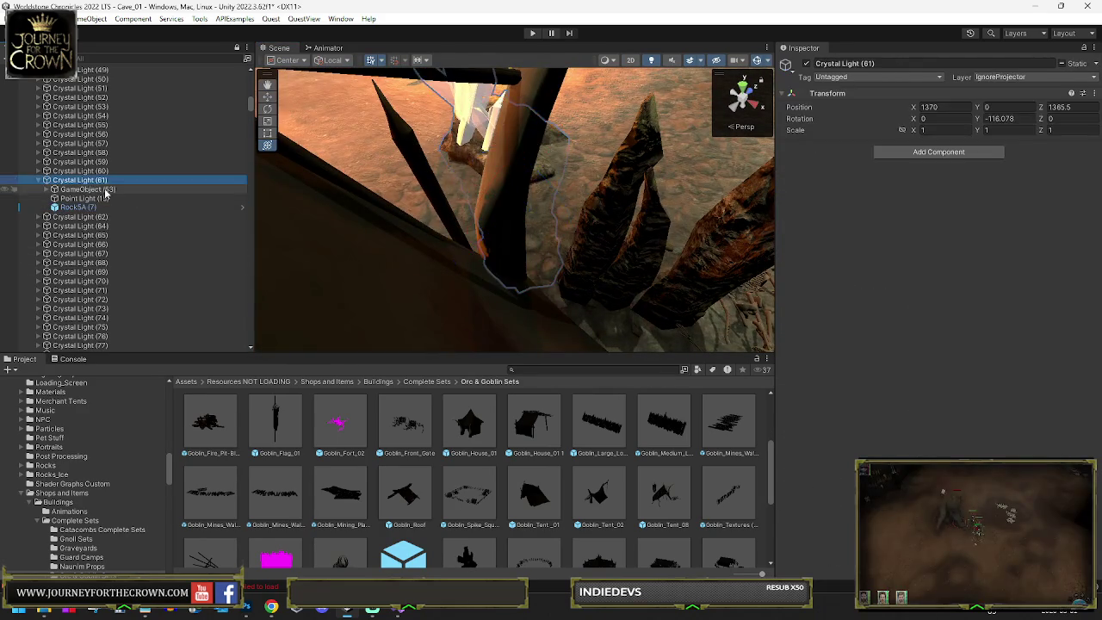
pyautogui.moveTo(470, 167)
pyautogui.mouseDown()
pyautogui.moveTo(430, 200)
pyautogui.moveTo(470, 196)
pyautogui.mouseUp()
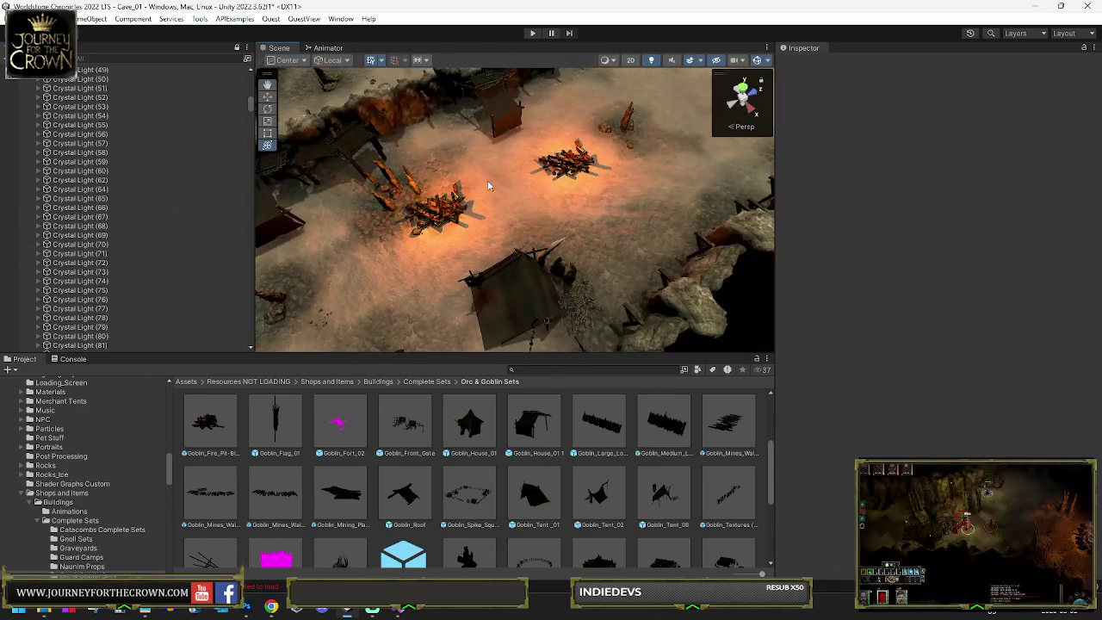
pyautogui.click(588, 177)
pyautogui.press('f')
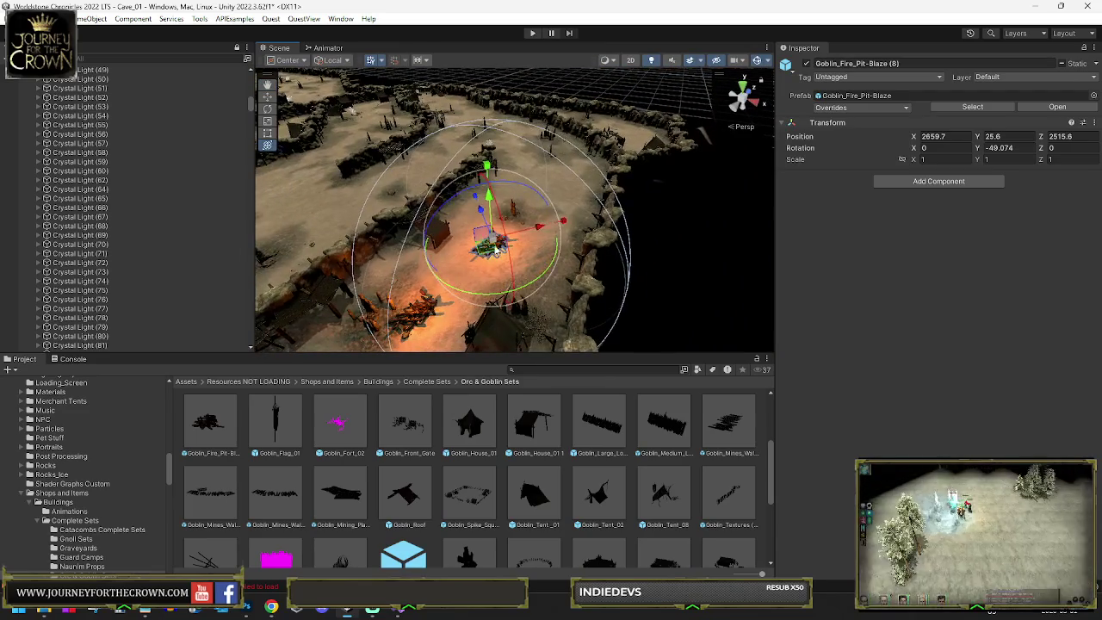
pyautogui.moveTo(537, 204); pyautogui.dragTo(688, 97)
pyautogui.press('f')
# Step: Rotate the fire pit to -128.103 and settle it at X 2467.703, Z 2633.187
pyautogui.moveTo(534, 198)
pyautogui.mouseDown()
pyautogui.moveTo(572, 207)
pyautogui.moveTo(434, 160)
pyautogui.moveTo(663, 233)
pyautogui.moveTo(676, 277)
pyautogui.moveTo(467, 123)
pyautogui.mouseUp()
pyautogui.press('f')
pyautogui.scroll(-6, 506, 180)
pyautogui.moveTo(506, 180)
pyautogui.mouseDown()
pyautogui.moveTo(488, 278)
pyautogui.moveTo(602, 243)
pyautogui.mouseUp()
pyautogui.moveTo(672, 203); pyautogui.dragTo(672, 203)
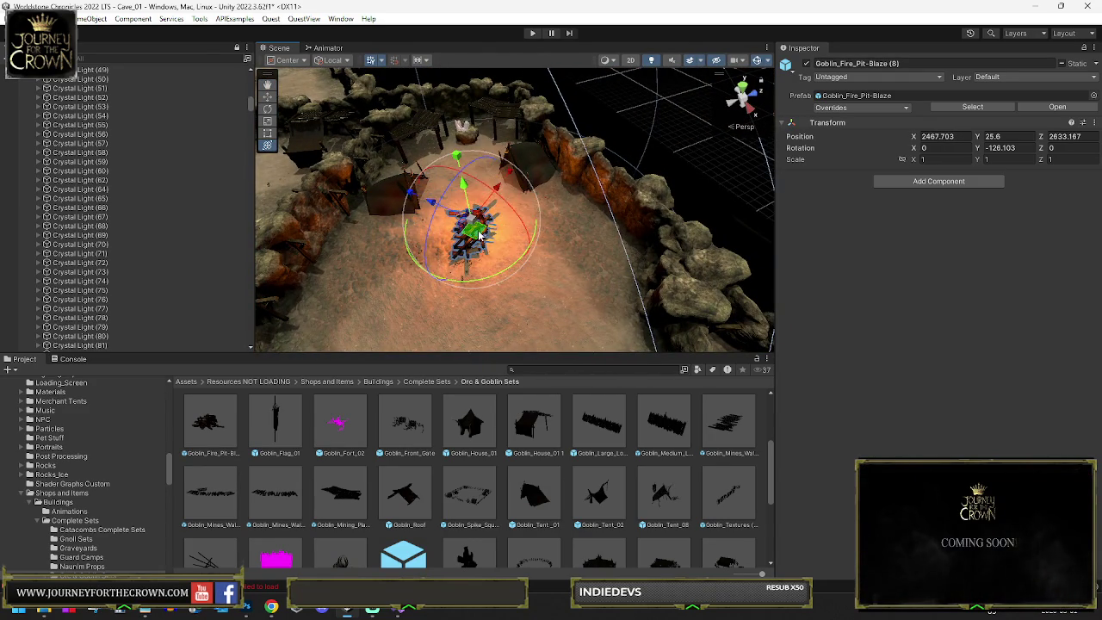
pyautogui.moveTo(474, 246); pyautogui.dragTo(481, 251)
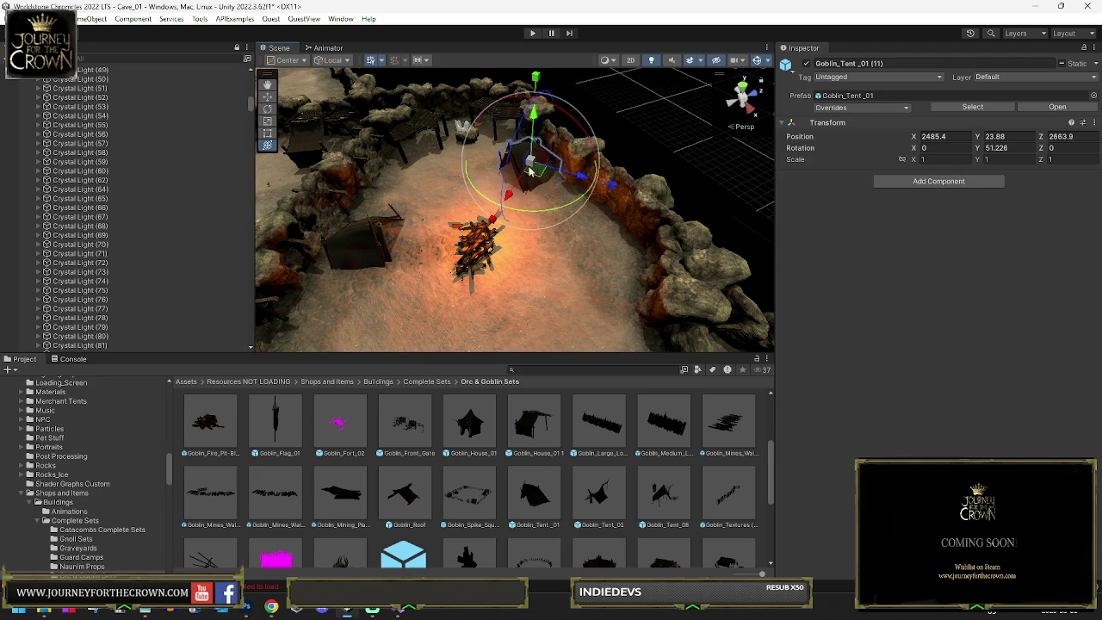
# Step: Turn Goblin_Tent_08 (7) and lower it to X 2542.72, Y 24.37, Z 2633.17 on the ground
pyautogui.moveTo(535, 181); pyautogui.dragTo(539, 172)
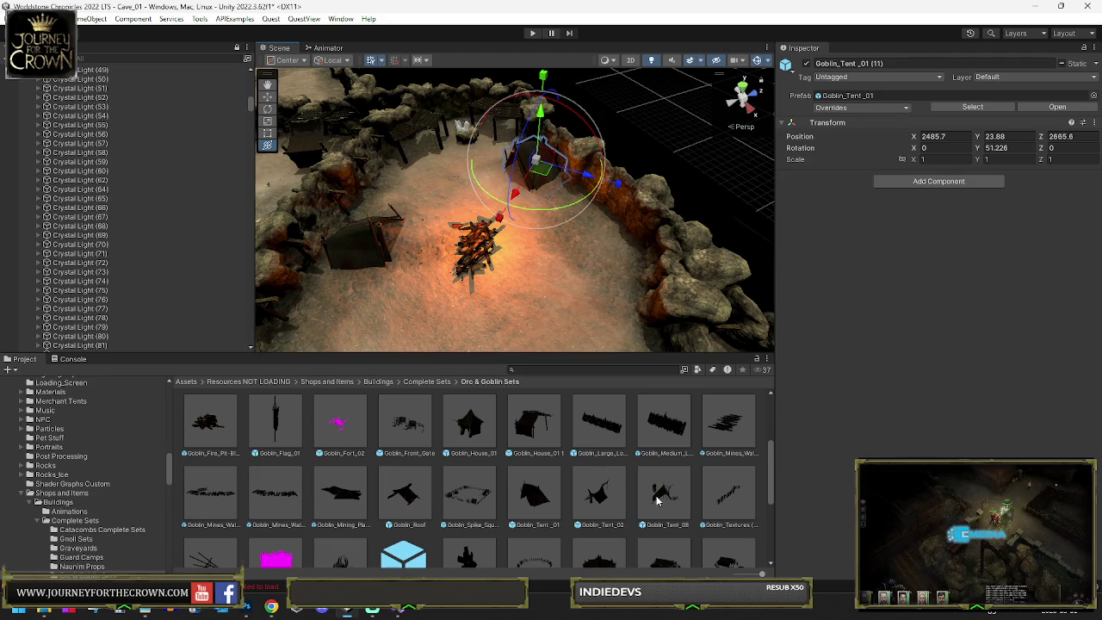
pyautogui.click(498, 272)
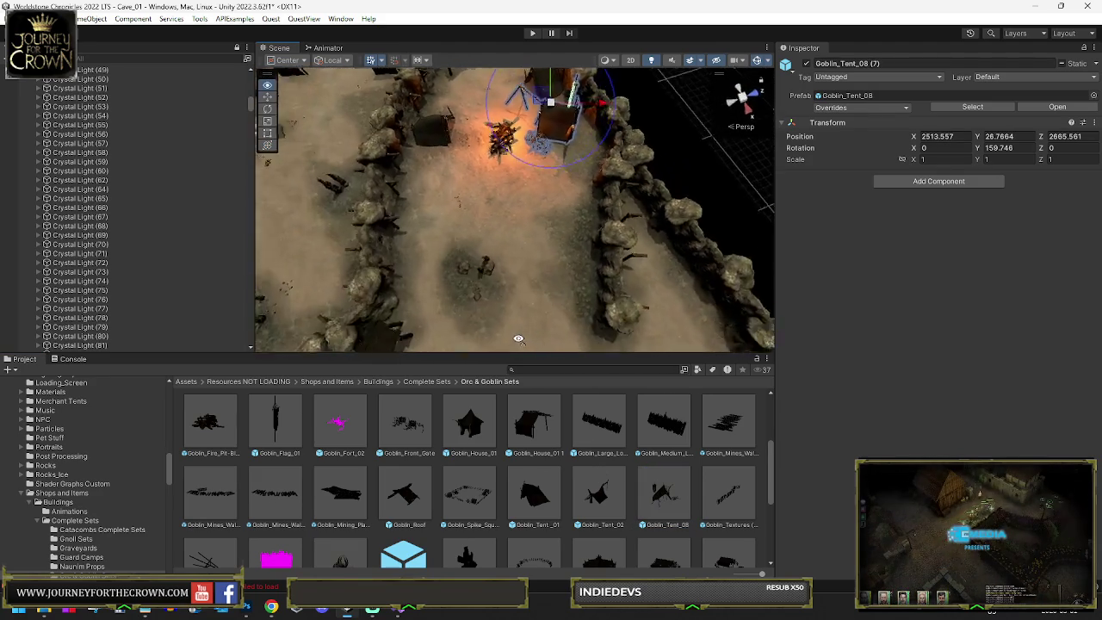
pyautogui.moveTo(531, 183)
pyautogui.mouseDown()
pyautogui.moveTo(516, 172)
pyautogui.moveTo(474, 181)
pyautogui.mouseUp()
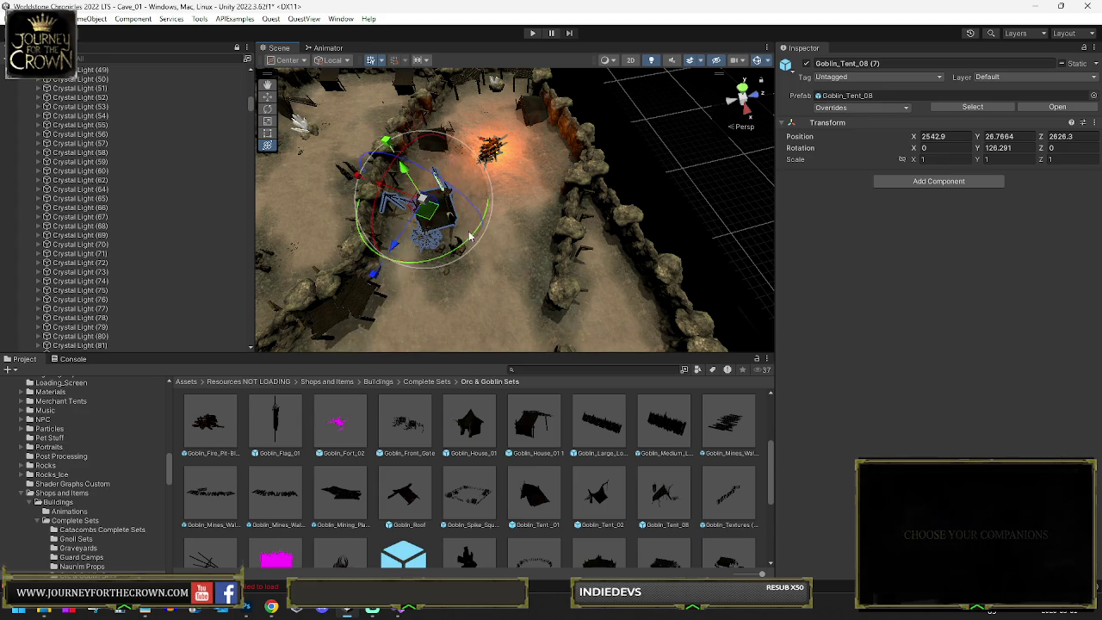
pyautogui.moveTo(557, 341)
pyautogui.mouseDown()
pyautogui.moveTo(344, 246)
pyautogui.moveTo(314, 243)
pyautogui.mouseUp()
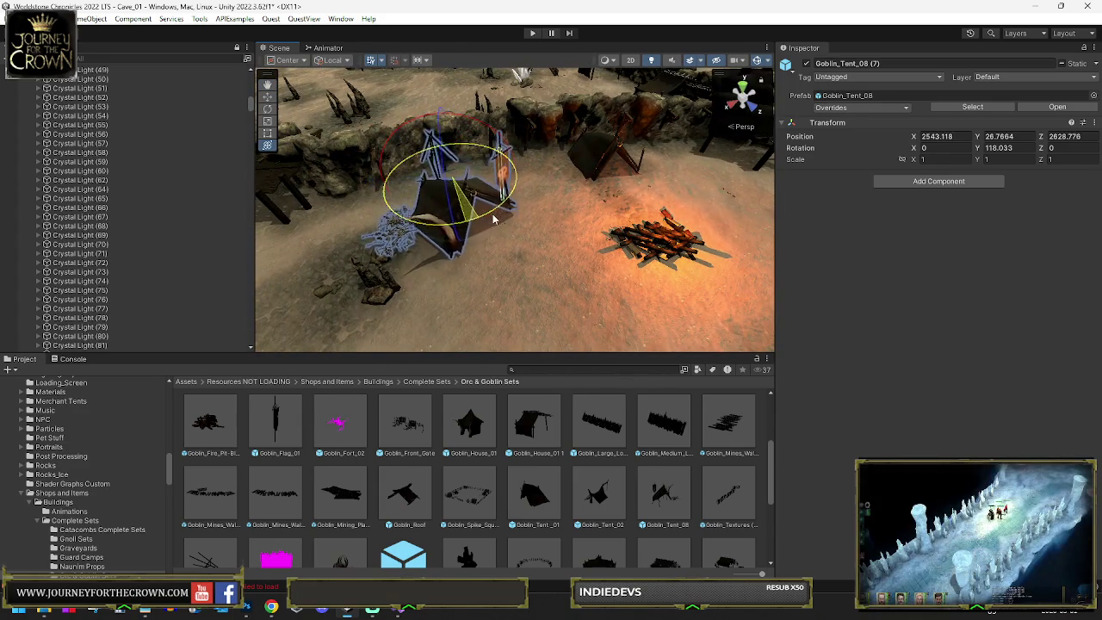
pyautogui.moveTo(521, 211)
pyautogui.mouseDown()
pyautogui.moveTo(595, 191)
pyautogui.moveTo(594, 119)
pyautogui.mouseUp()
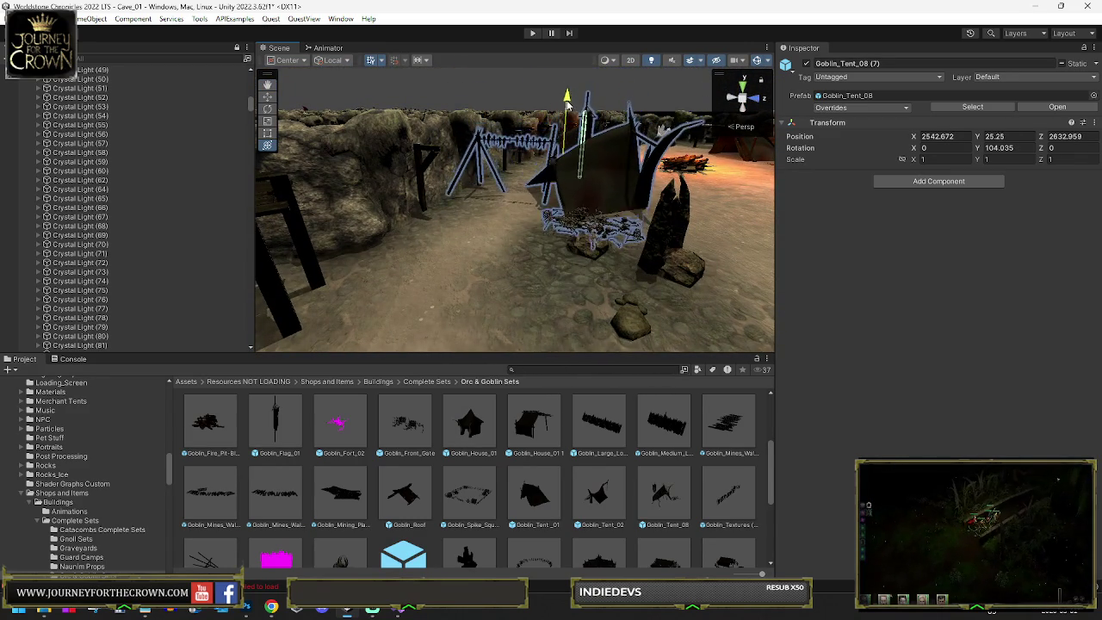
pyautogui.moveTo(575, 105)
pyautogui.mouseDown()
pyautogui.moveTo(522, 125)
pyautogui.moveTo(589, 116)
pyautogui.mouseUp()
pyautogui.press('e')
pyautogui.scroll(-10, 591, 307)
pyautogui.scroll(-2, 613, 281)
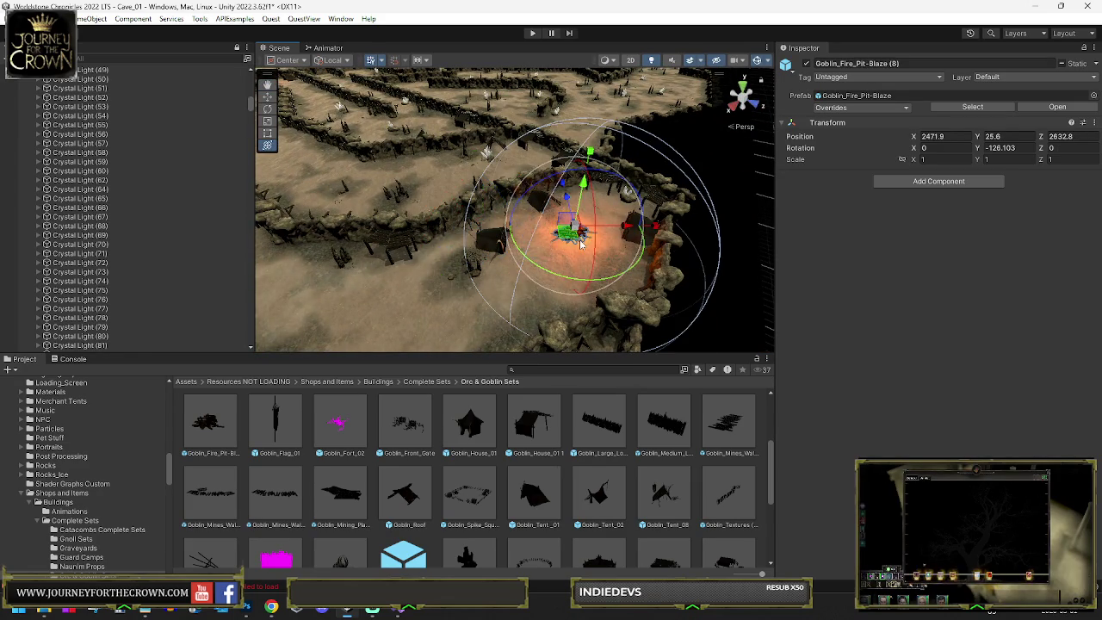
# Step: Duplicate the goblin fire pit and nudge the copy along X
pyautogui.hotkey('ctrl', 'd')
pyautogui.press('w')
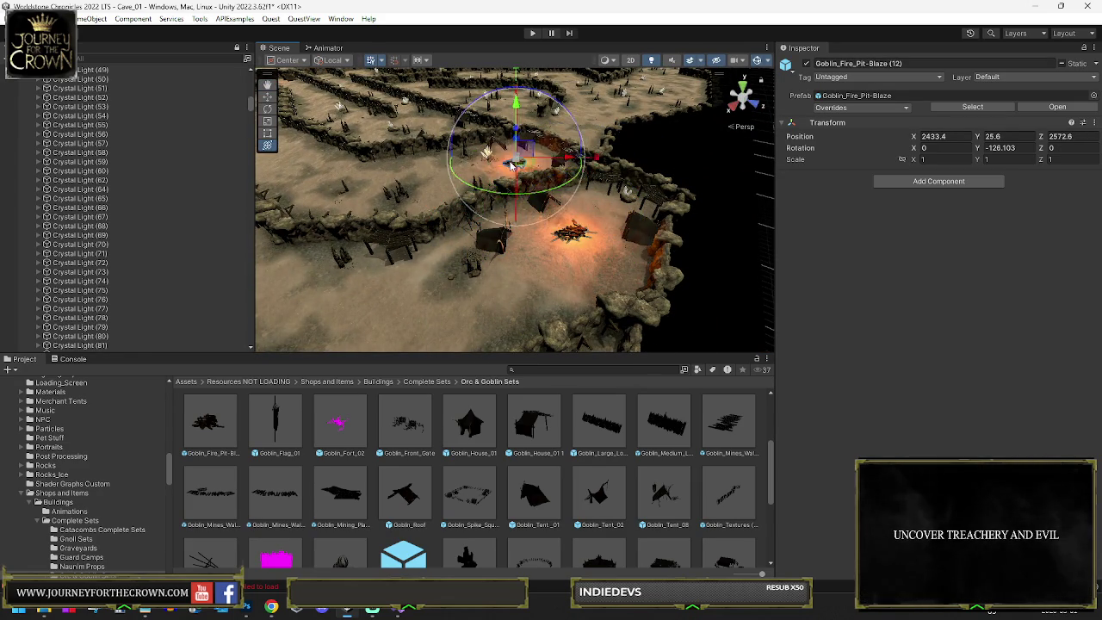
pyautogui.press('f')
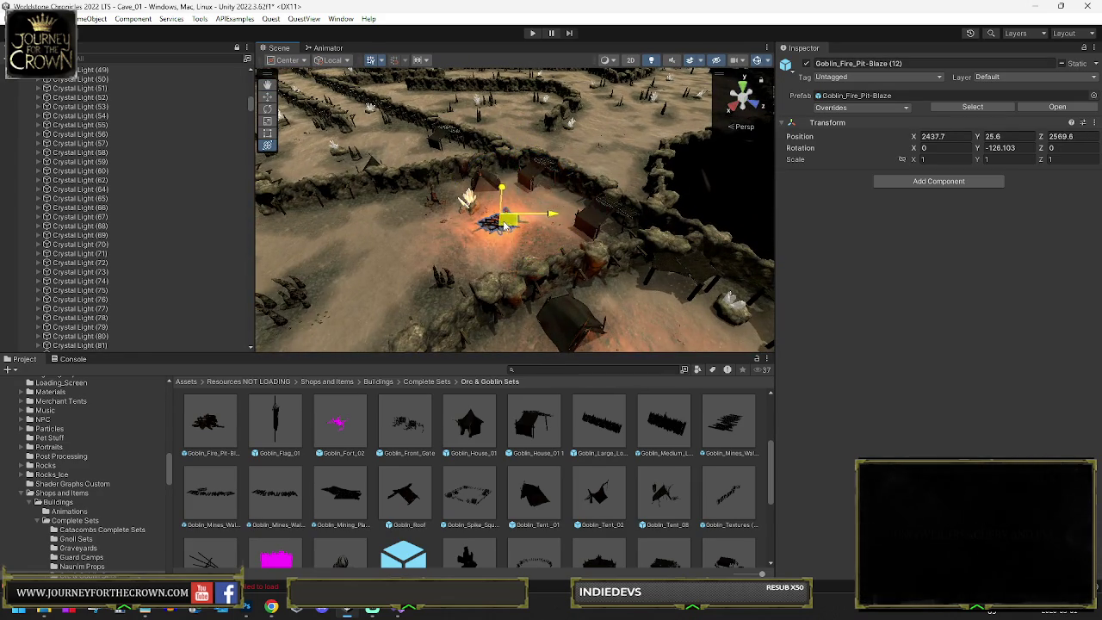
pyautogui.moveTo(508, 225)
pyautogui.mouseDown()
pyautogui.moveTo(495, 222)
pyautogui.moveTo(531, 232)
pyautogui.mouseUp()
pyautogui.scroll(-2, 516, 228)
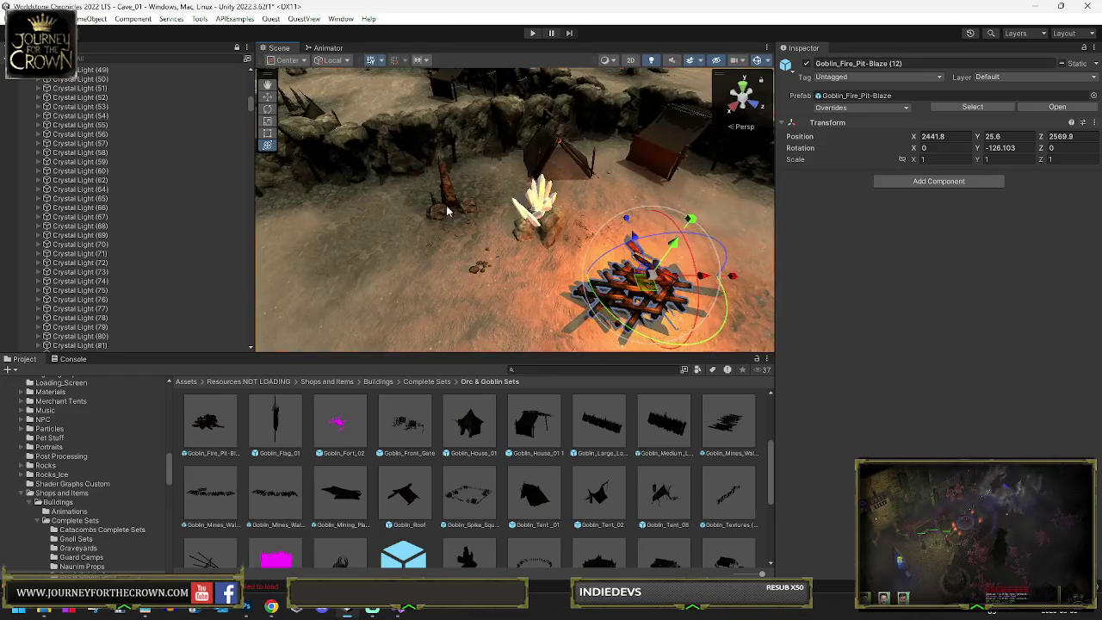
# Step: Delete Crystal Light (59) together with its Rock5A child
pyautogui.click(531, 232)
pyautogui.click(531, 233)
pyautogui.press('f')
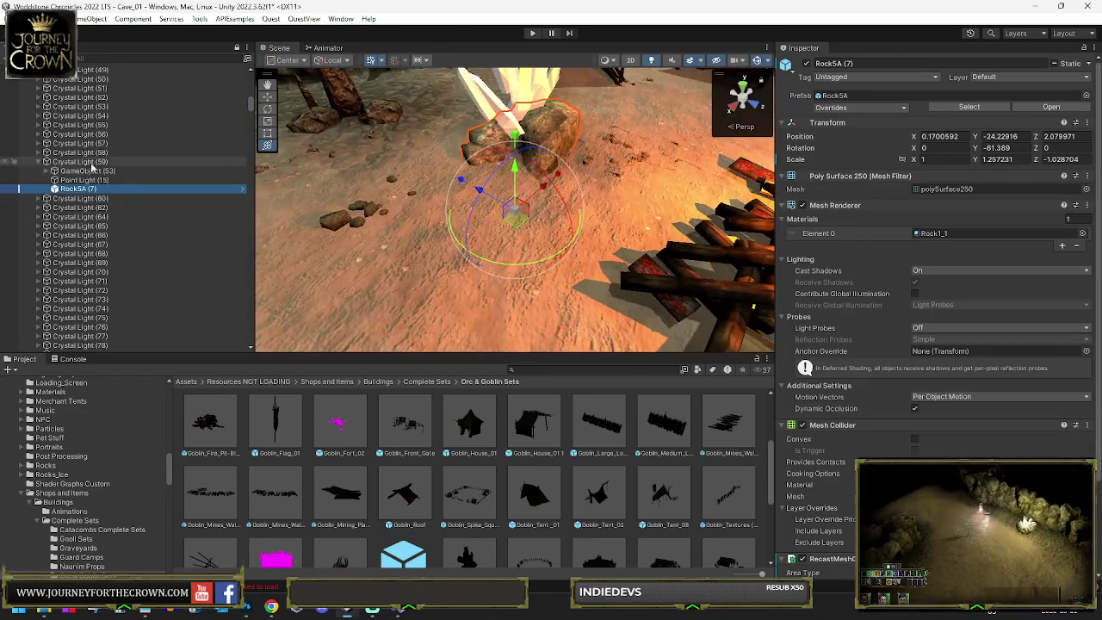
pyautogui.press('Left')
pyautogui.press('Delete')
# Step: Duplicate the fire pit again as Goblin_Fire_Pit-Blaze (13) at X 2432.8, Z 2474.6
pyautogui.click(647, 300)
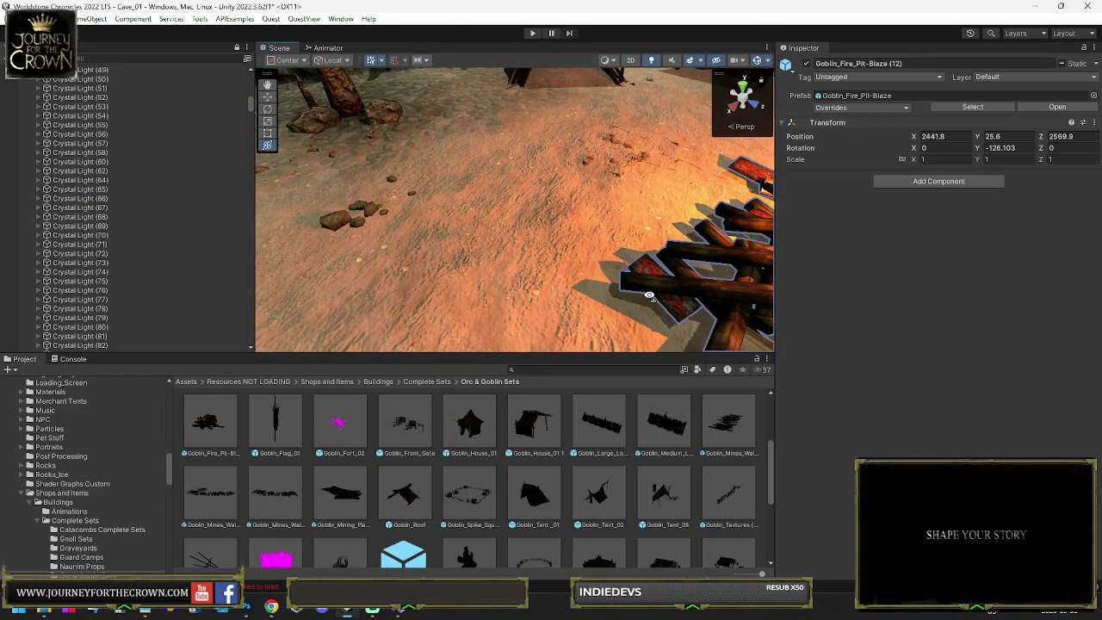
pyautogui.moveTo(657, 272); pyautogui.dragTo(611, 251)
pyautogui.hotkey('ctrl', 'd')
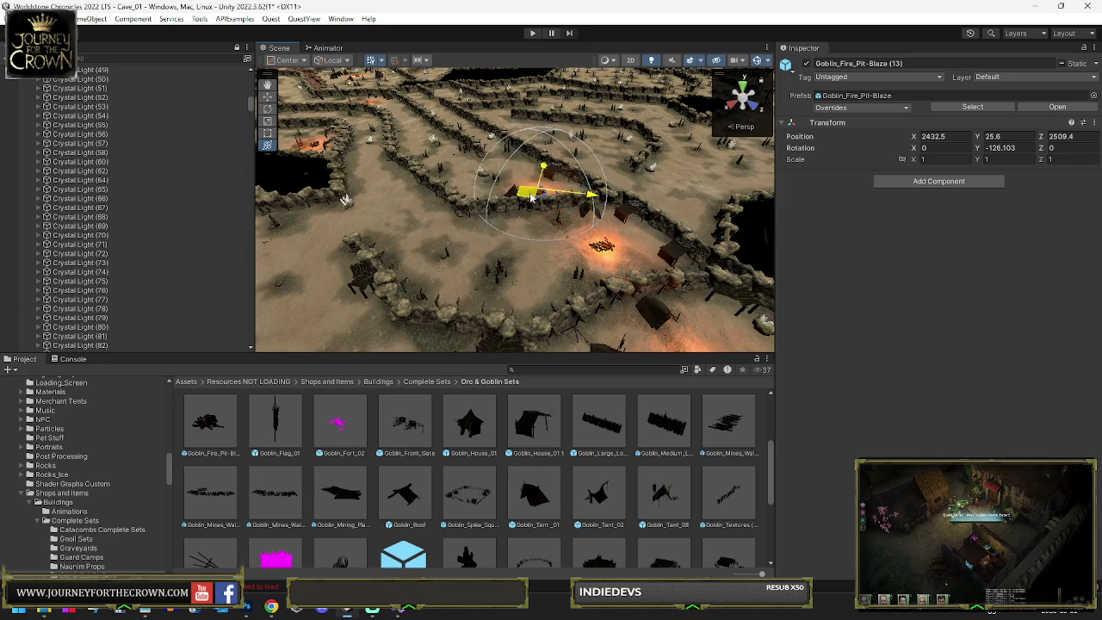
pyautogui.scroll(10, 529, 185)
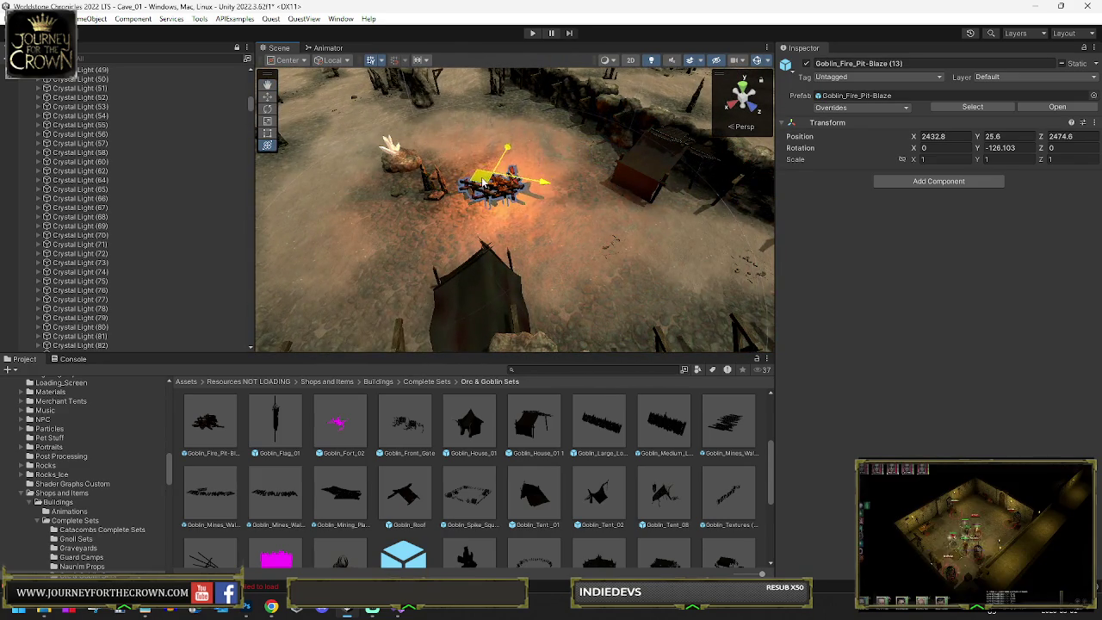
pyautogui.moveTo(484, 182)
pyautogui.mouseDown()
pyautogui.moveTo(532, 197)
pyautogui.moveTo(506, 262)
pyautogui.moveTo(424, 315)
pyautogui.moveTo(480, 317)
pyautogui.mouseUp()
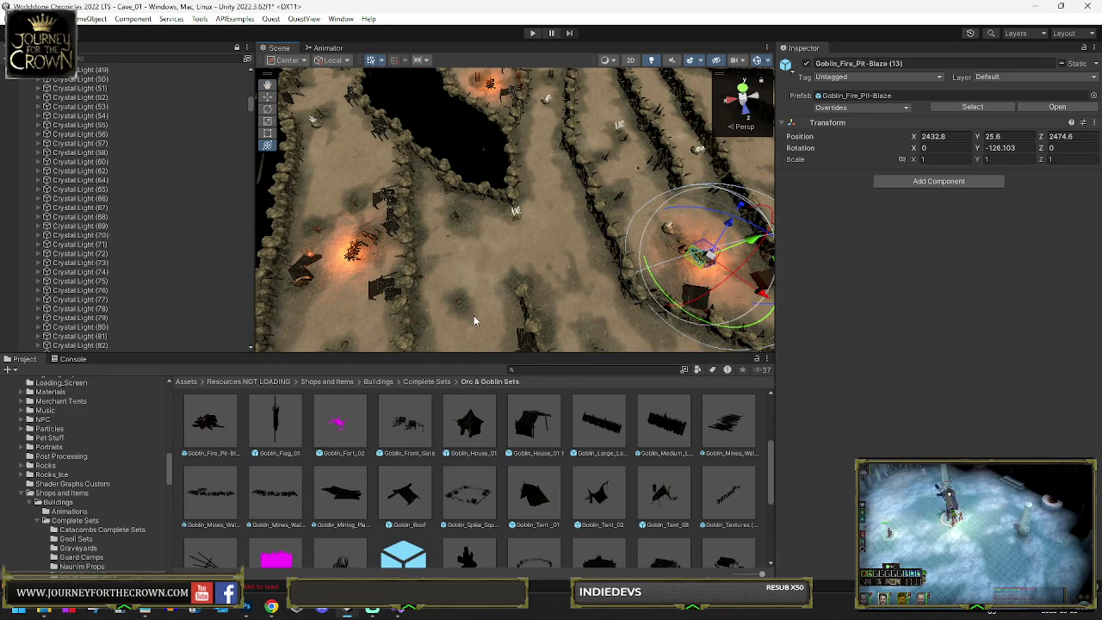
pyautogui.scroll(-2, 403, 422)
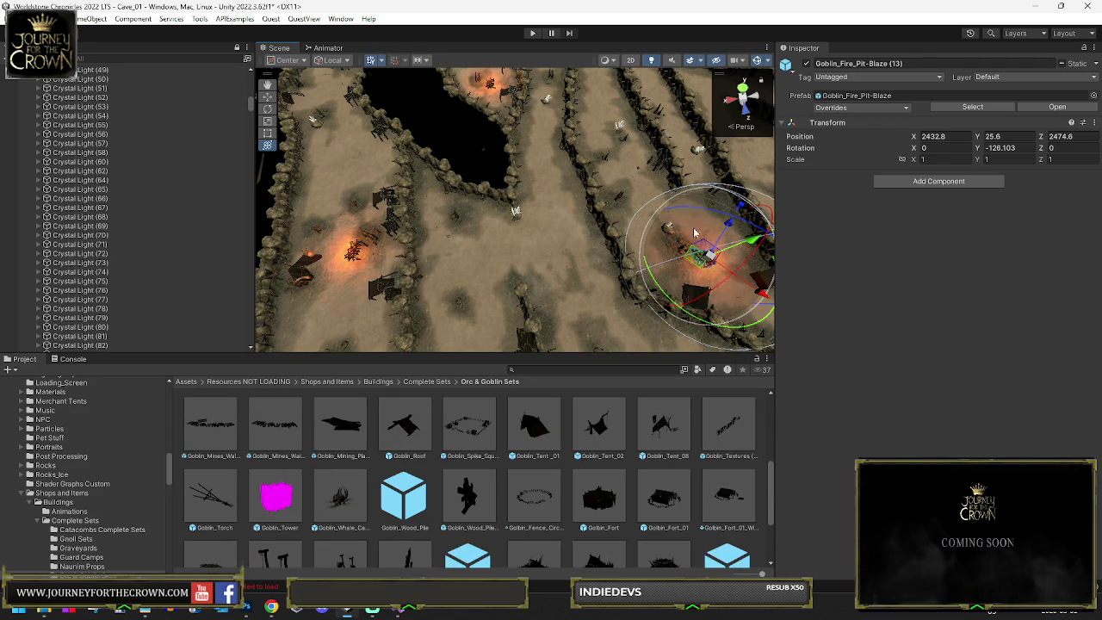
# Step: Frame Crystal Light (60) in the Scene view and delete it with its children
pyautogui.click(517, 215)
pyautogui.doubleClick(80, 171)
pyautogui.press('Delete')
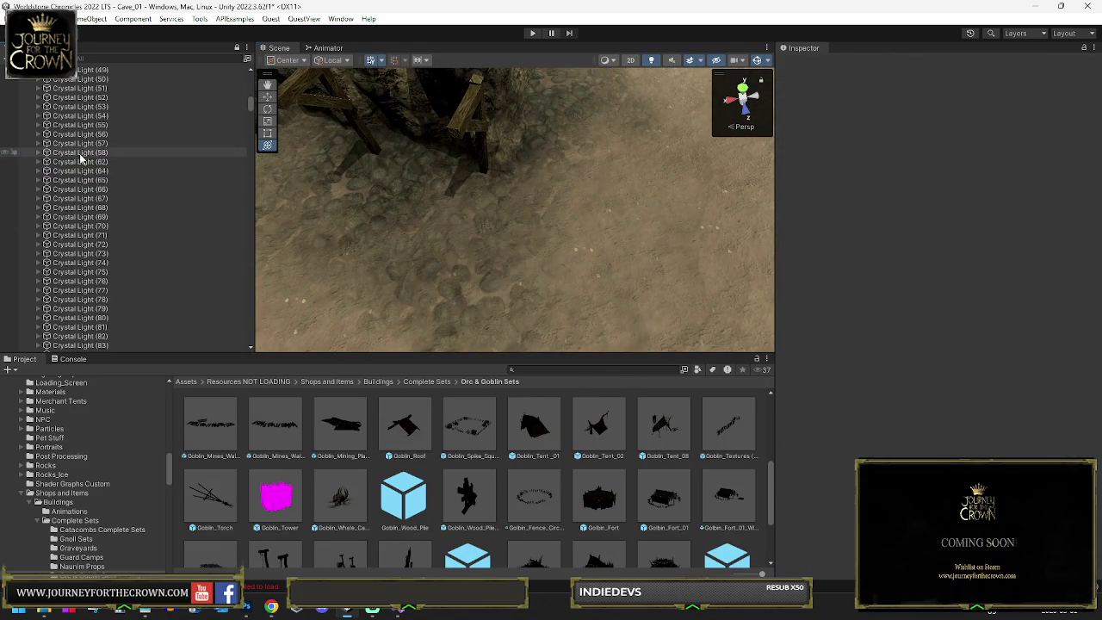
pyautogui.moveTo(601, 233)
pyautogui.mouseDown()
pyautogui.moveTo(572, 185)
pyautogui.moveTo(609, 127)
pyautogui.moveTo(680, 181)
pyautogui.moveTo(694, 209)
pyautogui.moveTo(603, 206)
pyautogui.mouseUp()
pyautogui.scroll(-10, 610, 126)
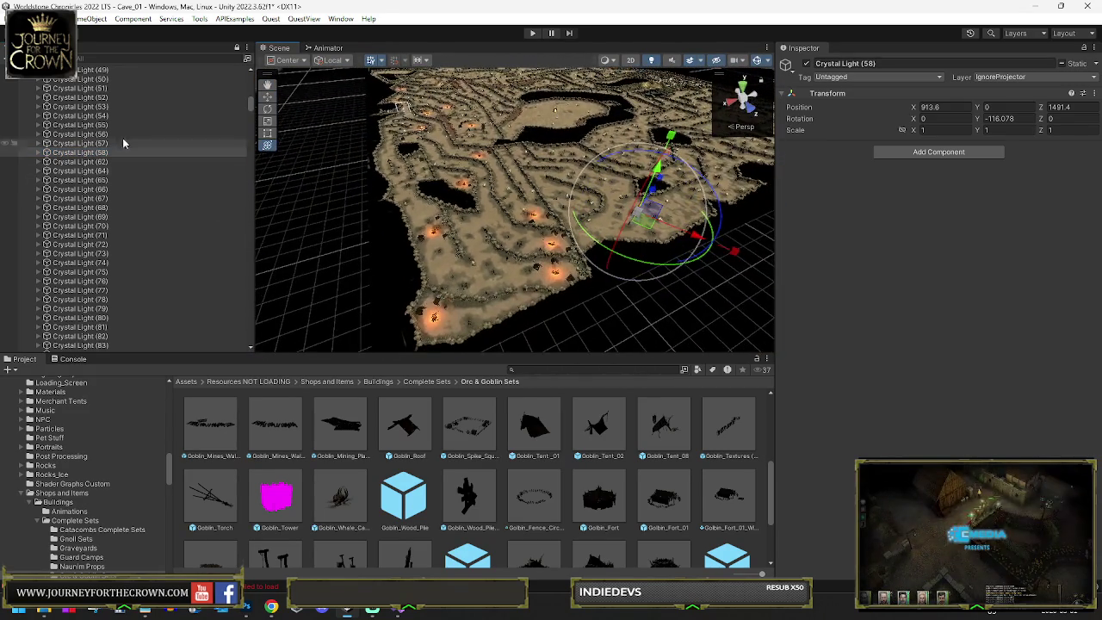
# Step: Locate Crystal Light (62) in the Hierarchy and delete it
pyautogui.press('Up')
pyautogui.press('Up')
pyautogui.press('Up')
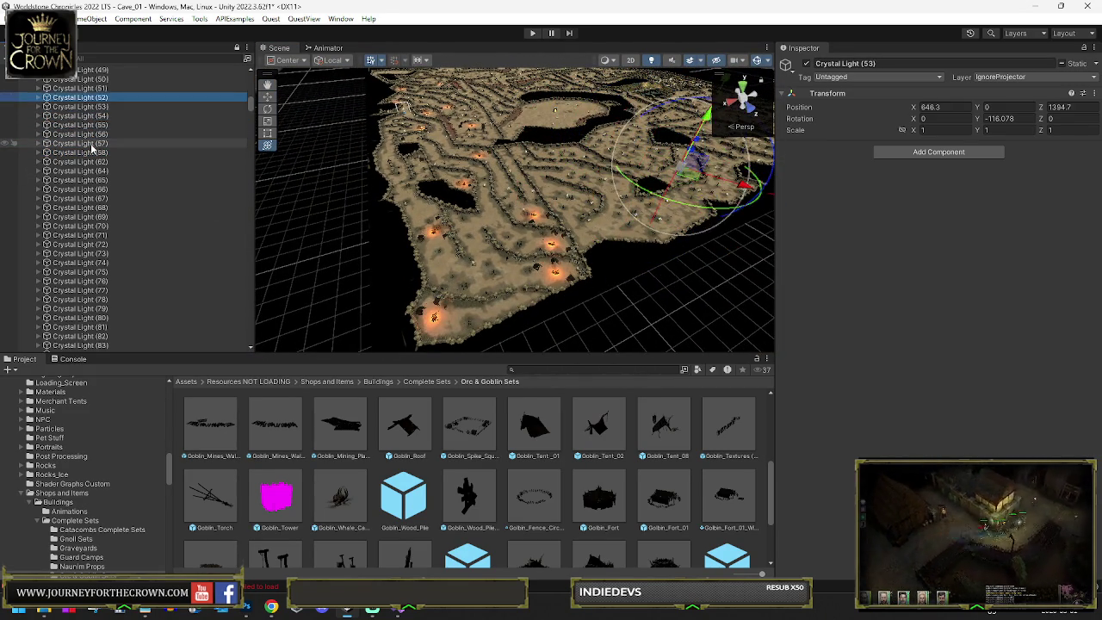
pyautogui.press('Up')
pyautogui.press('Up')
pyautogui.press('Up')
pyautogui.press('Down')
pyautogui.press('Down')
pyautogui.press('Down')
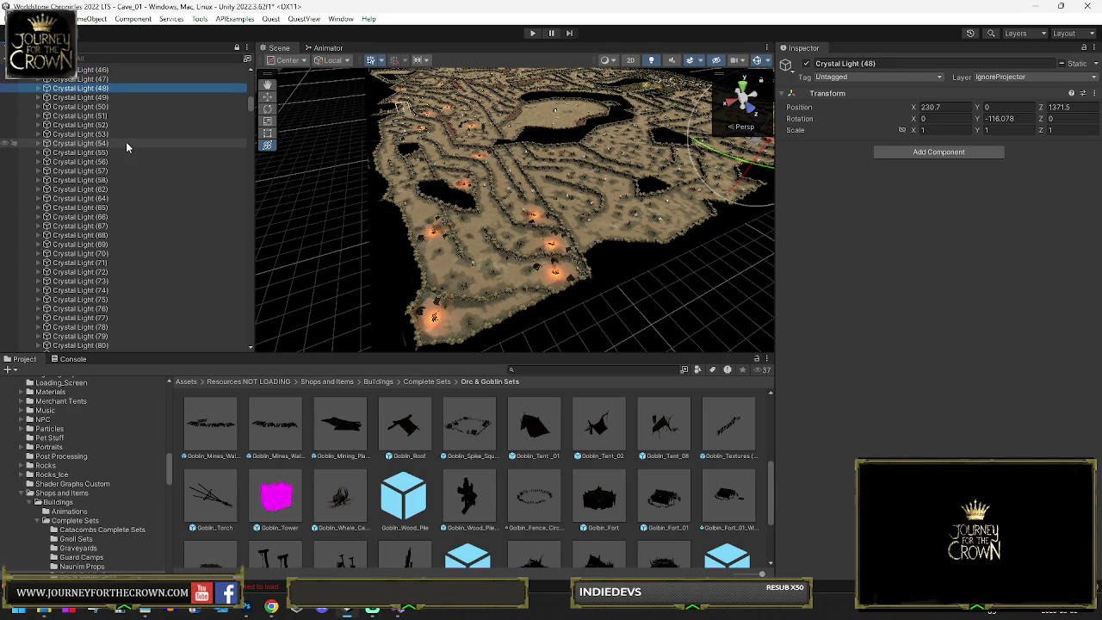
pyautogui.press('Down')
pyautogui.press('Down')
pyautogui.press('Down')
pyautogui.press('Up')
pyautogui.press('Up')
pyautogui.press('Up')
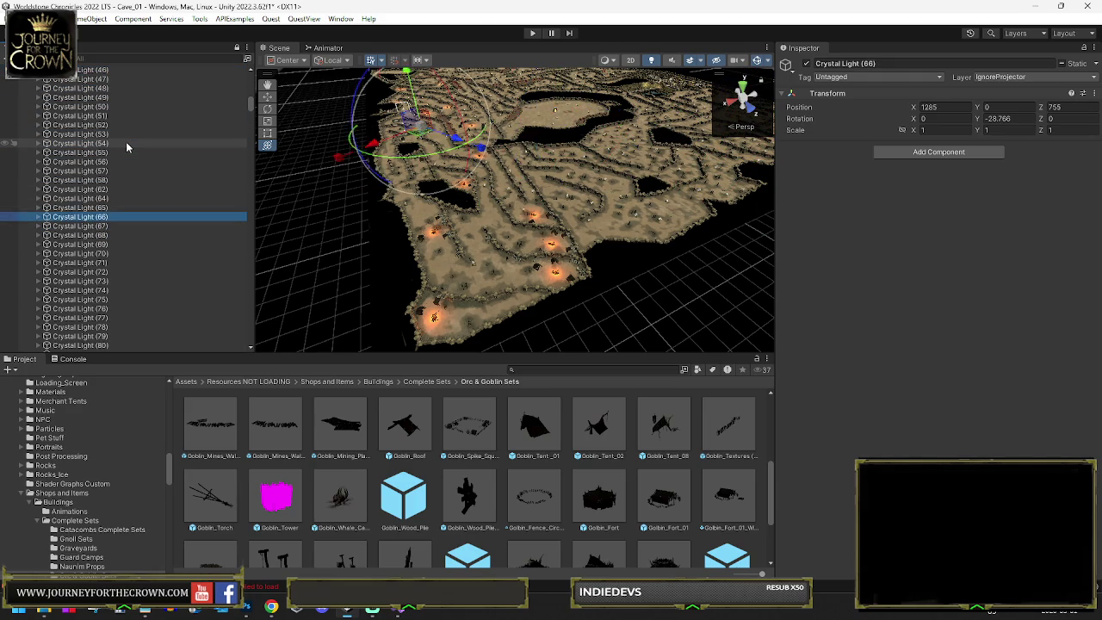
pyautogui.press('Up')
pyautogui.press('Down')
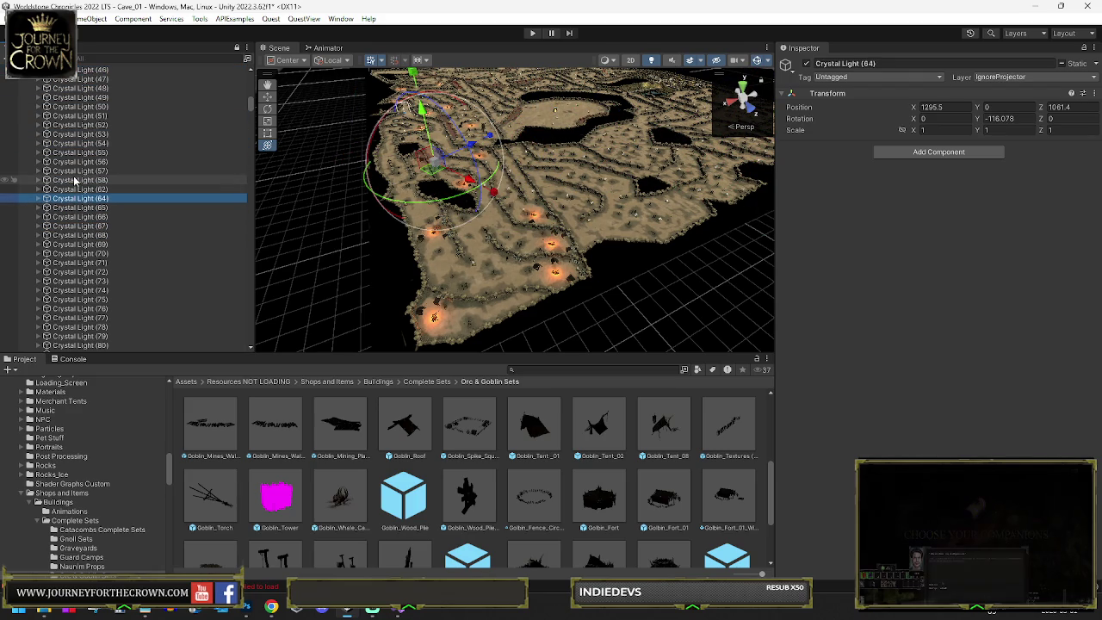
pyautogui.press('Up')
pyautogui.press('Up')
pyautogui.press('Down')
pyautogui.press('Down')
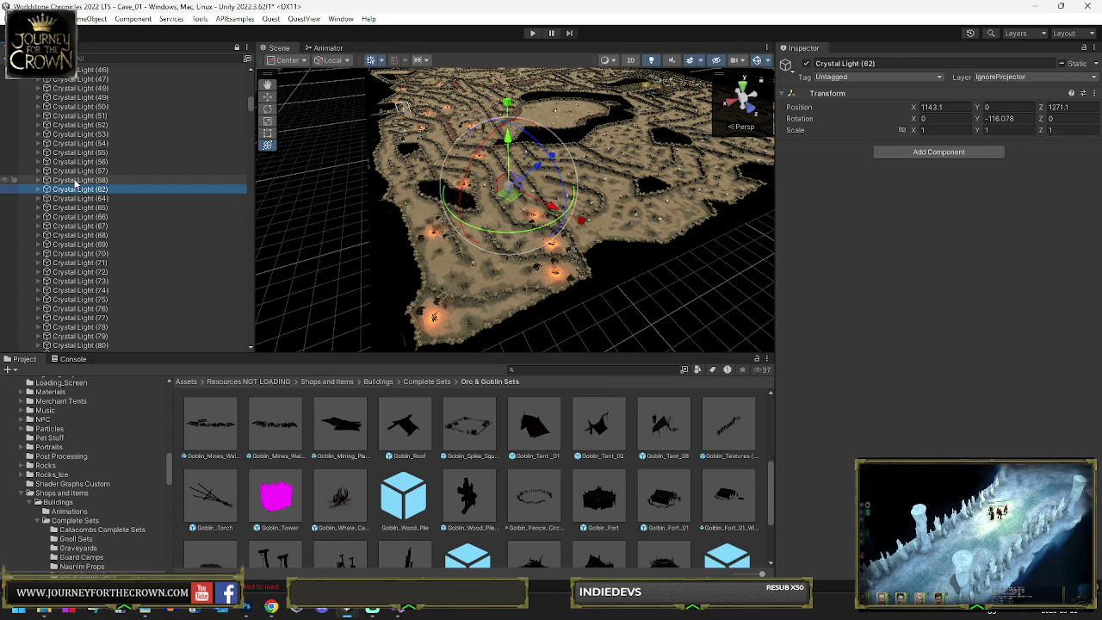
pyautogui.press('Delete')
# Step: Delete Crystal Lights (64), (65) and (66)
pyautogui.click(76, 189)
pyautogui.press('Delete')
pyautogui.click(76, 189)
pyautogui.press('Delete')
pyautogui.click(76, 189)
pyautogui.press('Delete')
pyautogui.click(75, 188)
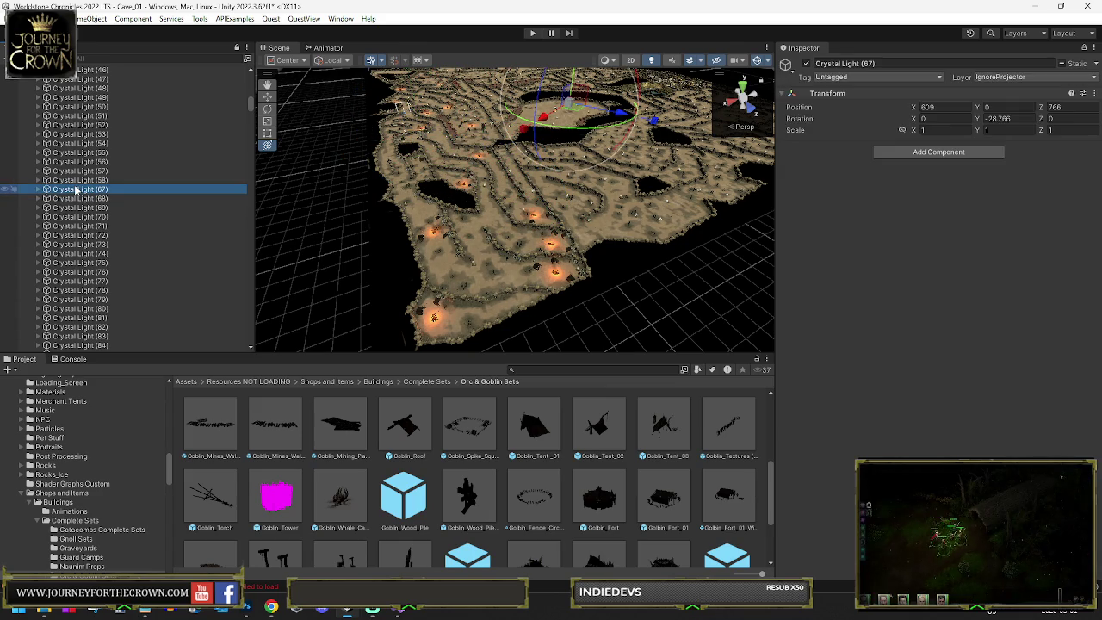
pyautogui.press('Down')
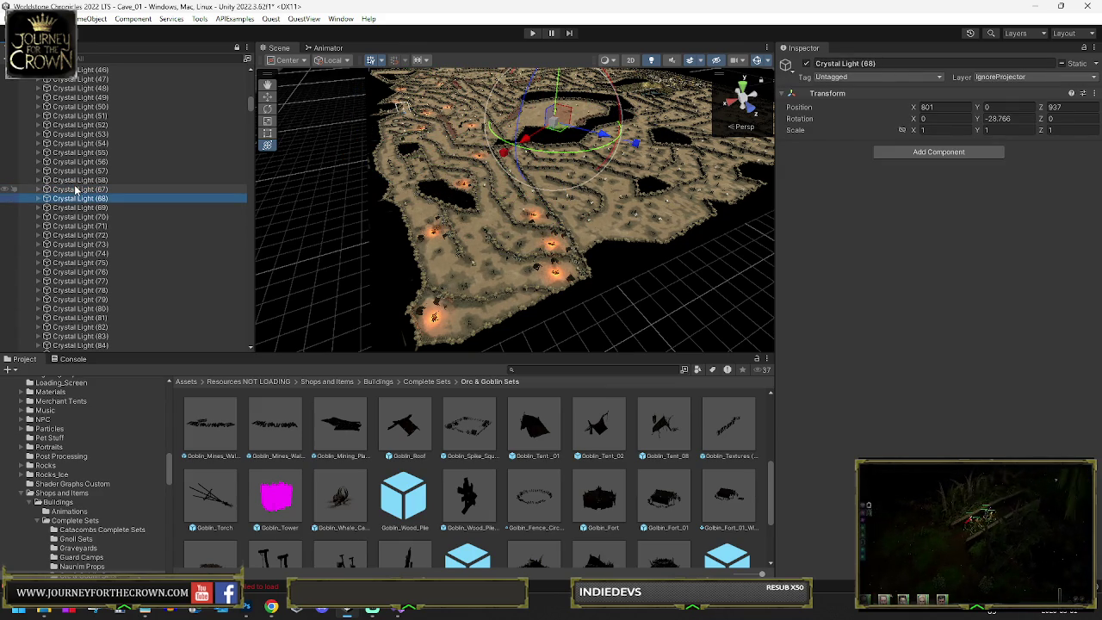
# Step: Delete Crystal Lights (67), (68) and (70)
pyautogui.click(76, 189)
pyautogui.press('Delete')
pyautogui.click(76, 189)
pyautogui.press('Delete')
pyautogui.click(76, 188)
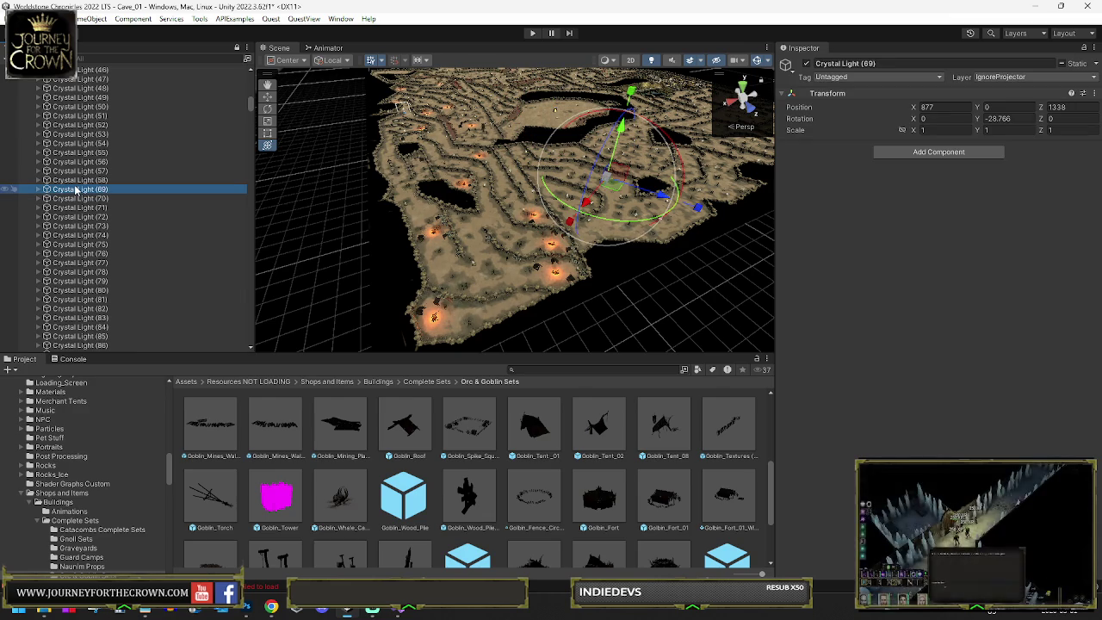
pyautogui.press('Down')
pyautogui.press('Delete')
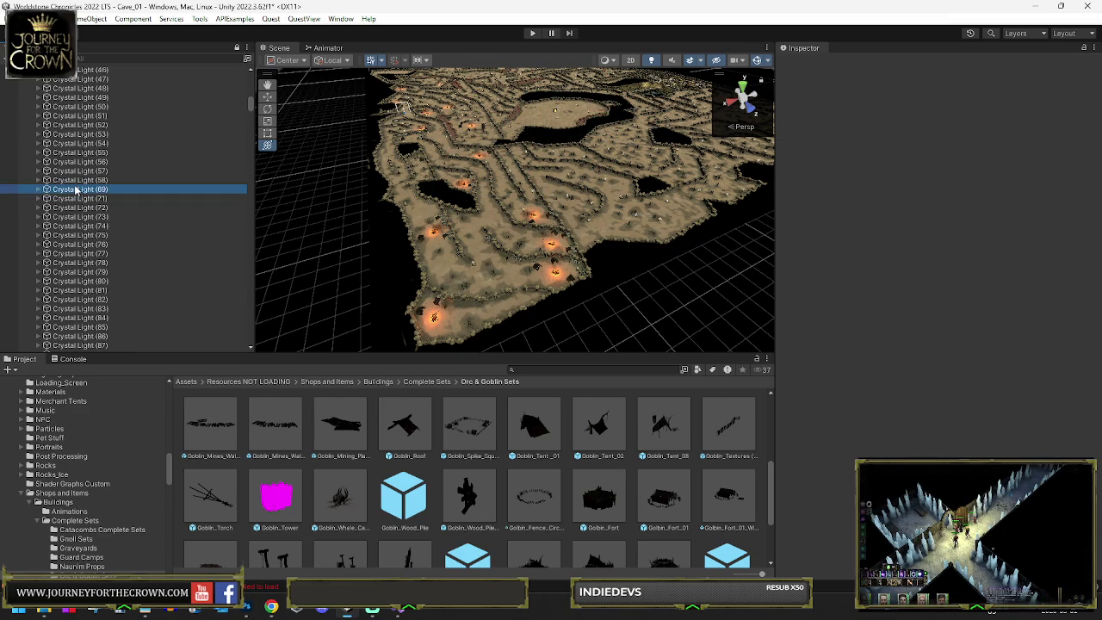
# Step: Move down the Hierarchy to Crystal Light (98) and frame it, using combined transform handles
pyautogui.click(76, 189)
pyautogui.press('Down')
pyautogui.press('Down')
pyautogui.press('Down')
pyautogui.press('Down')
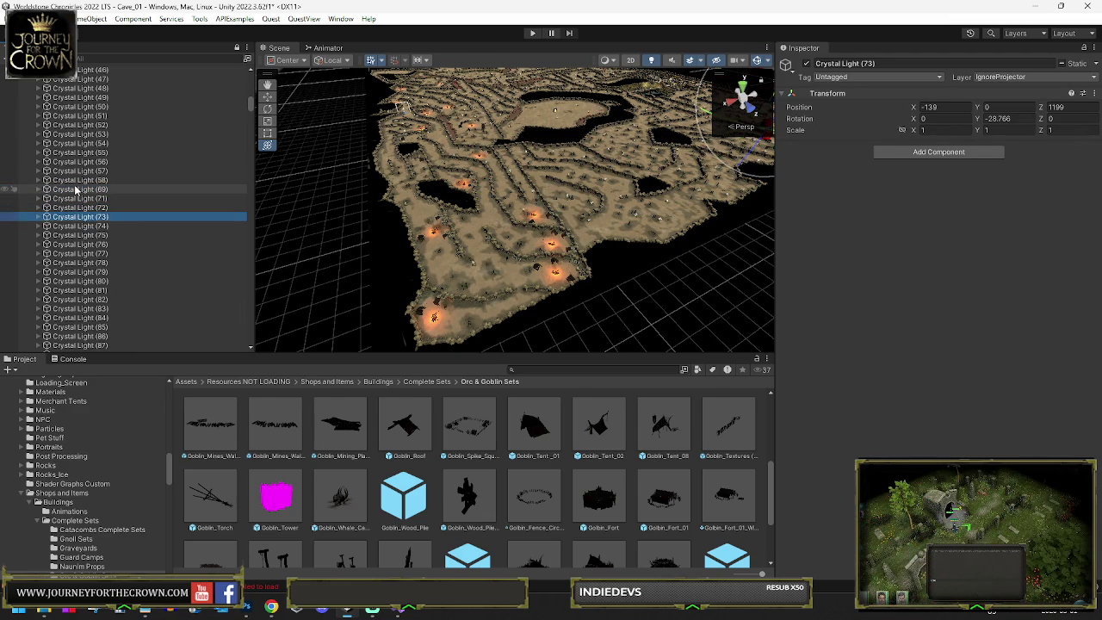
pyautogui.press('Down')
pyautogui.press('Down')
pyautogui.press('Down')
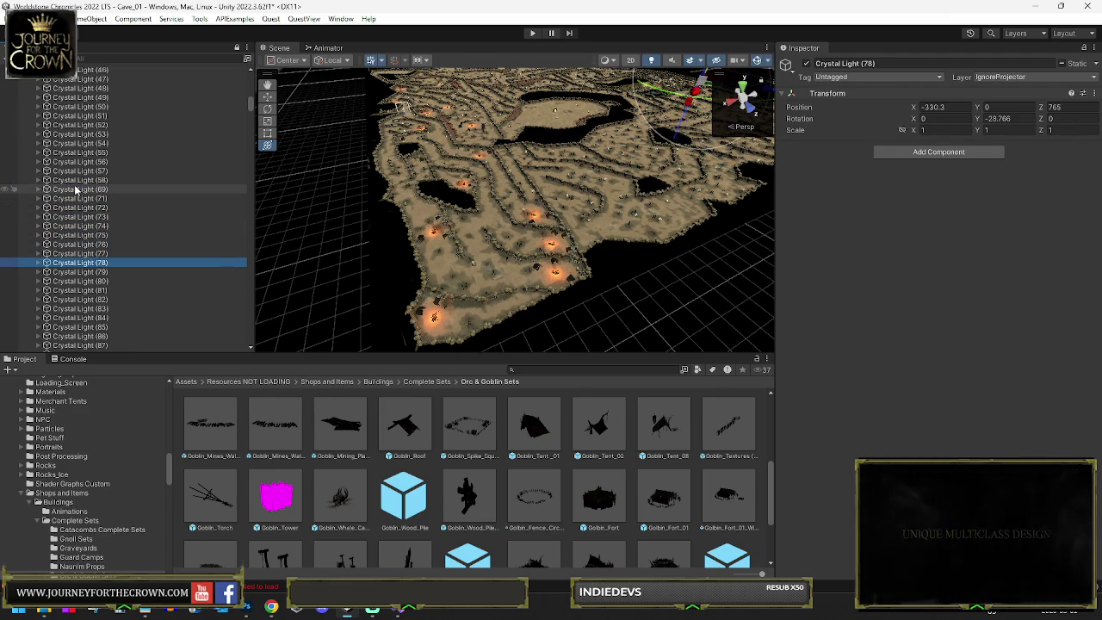
pyautogui.press('Down')
pyautogui.press('Down')
pyautogui.press('Down')
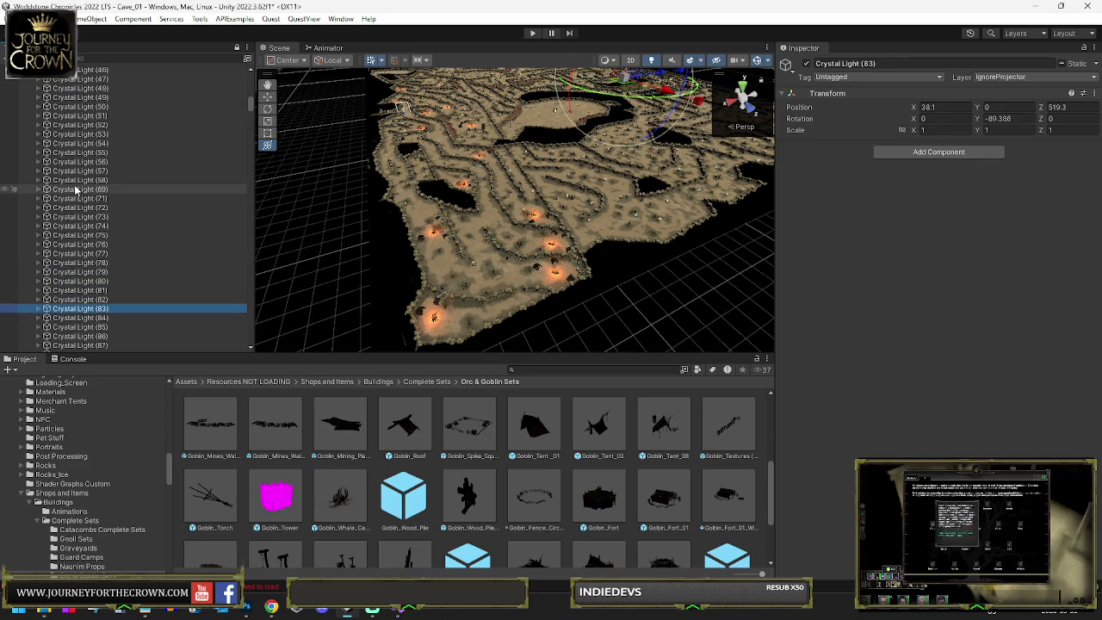
pyautogui.scroll(-3, 82, 196)
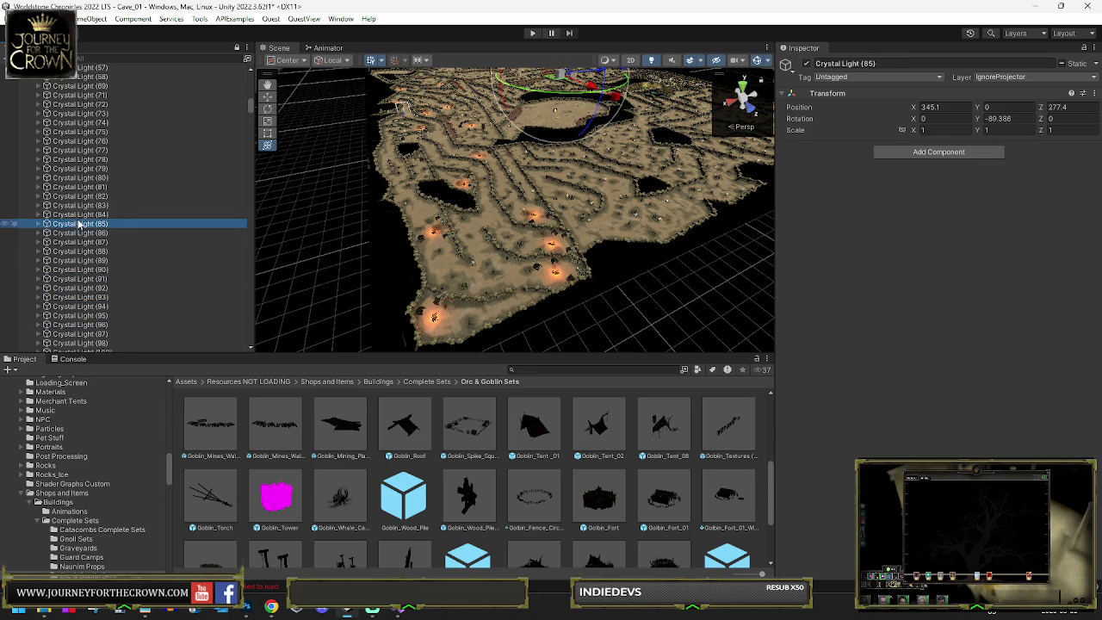
pyautogui.press('Down')
pyautogui.press('Down')
pyautogui.press('Down')
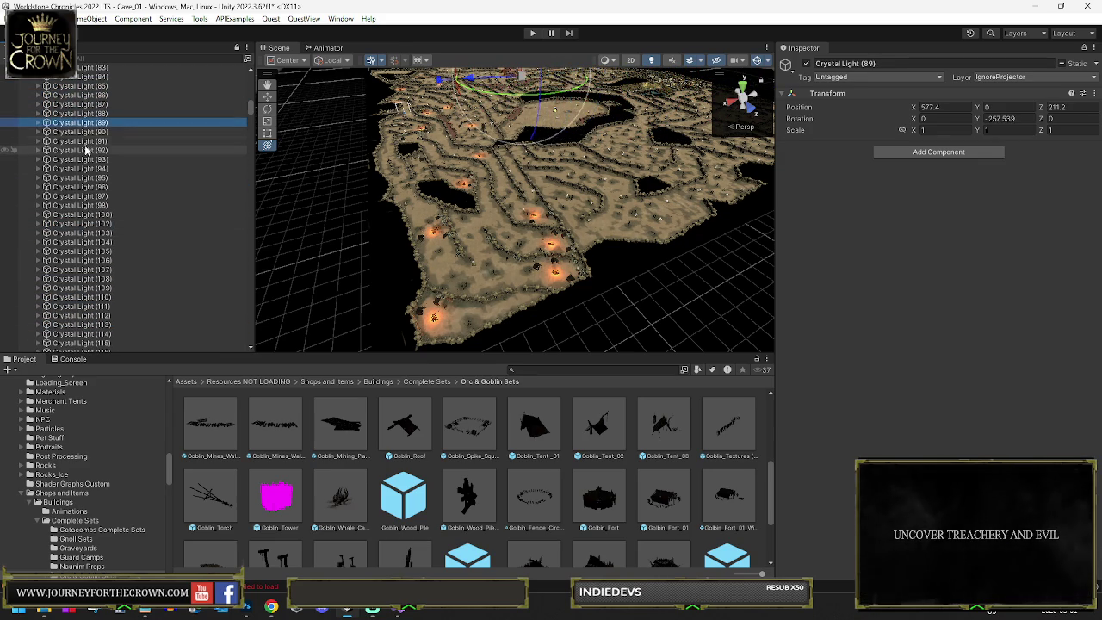
pyautogui.press('Down')
pyautogui.press('Down')
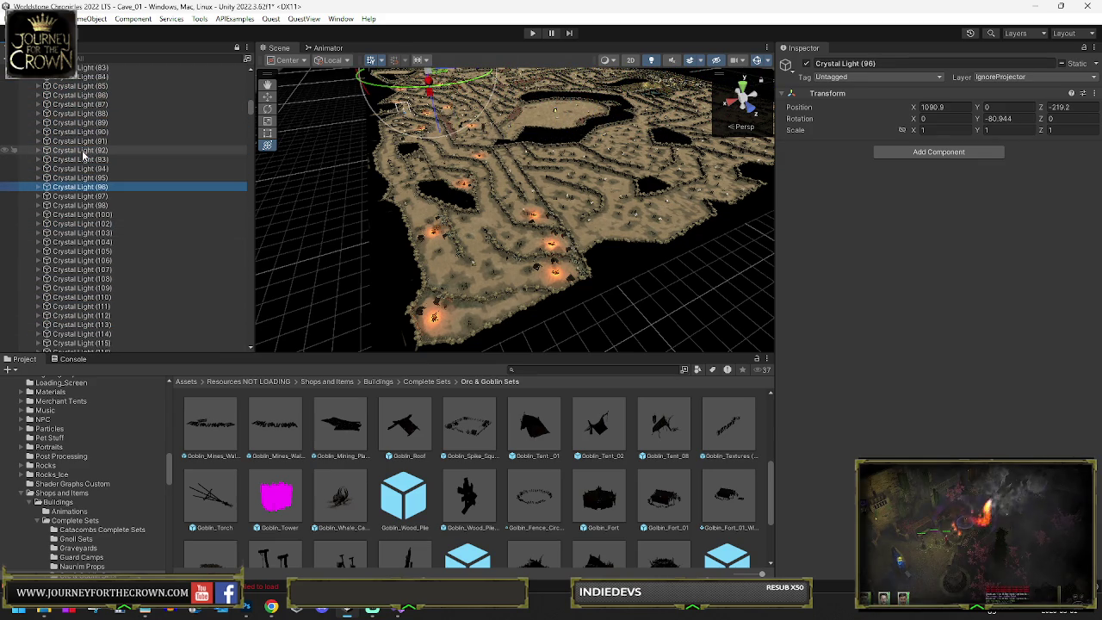
pyautogui.press('f')
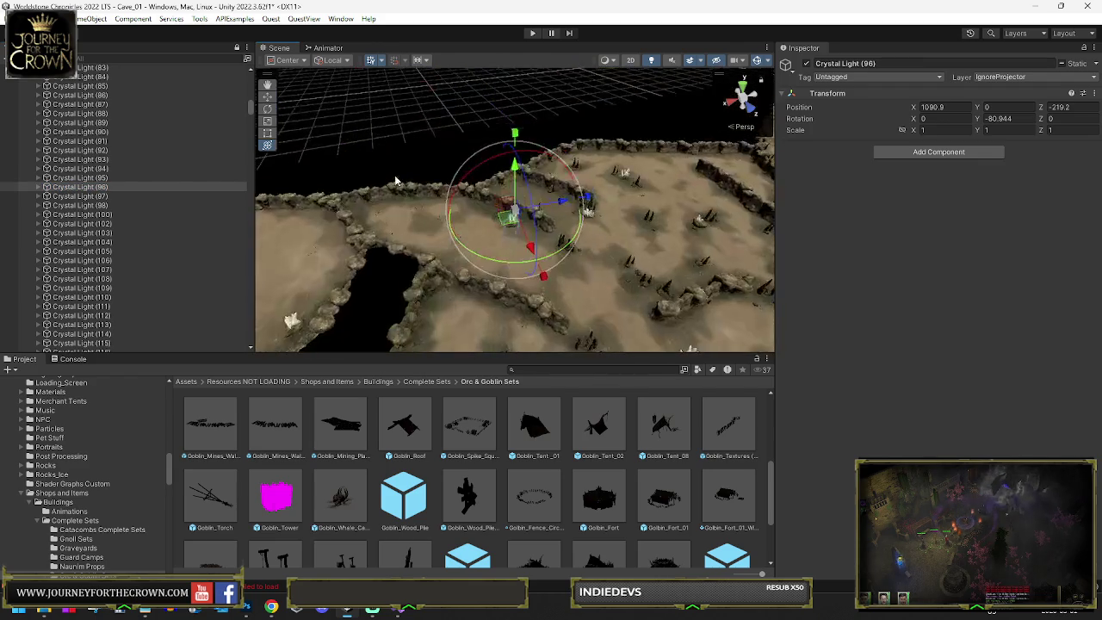
pyautogui.press('Down')
pyautogui.press('Down')
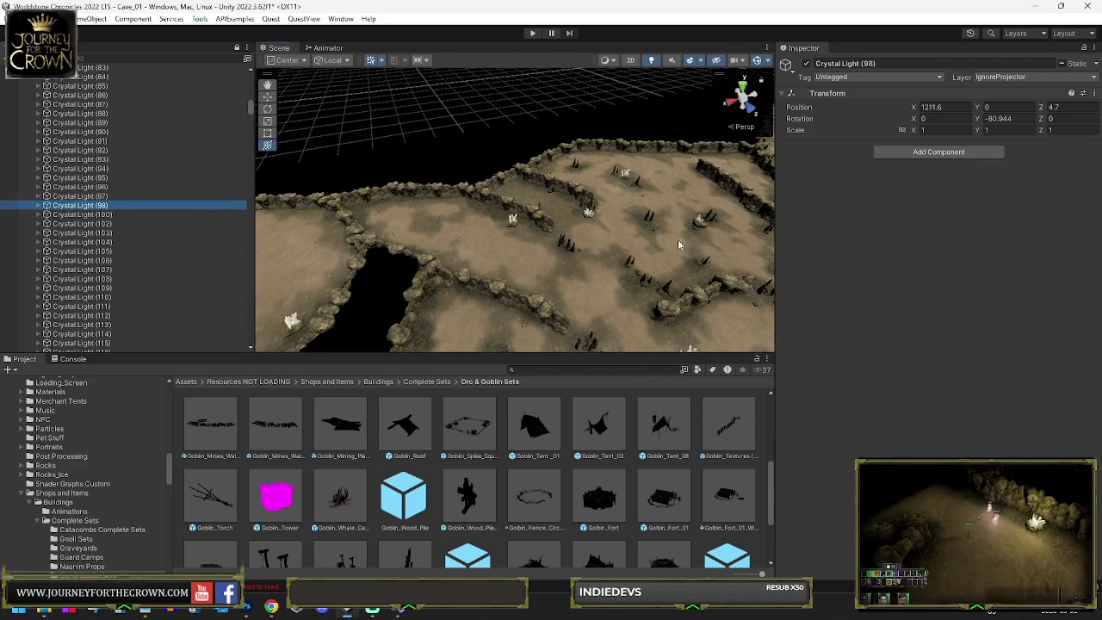
pyautogui.press('f')
pyautogui.press('y')
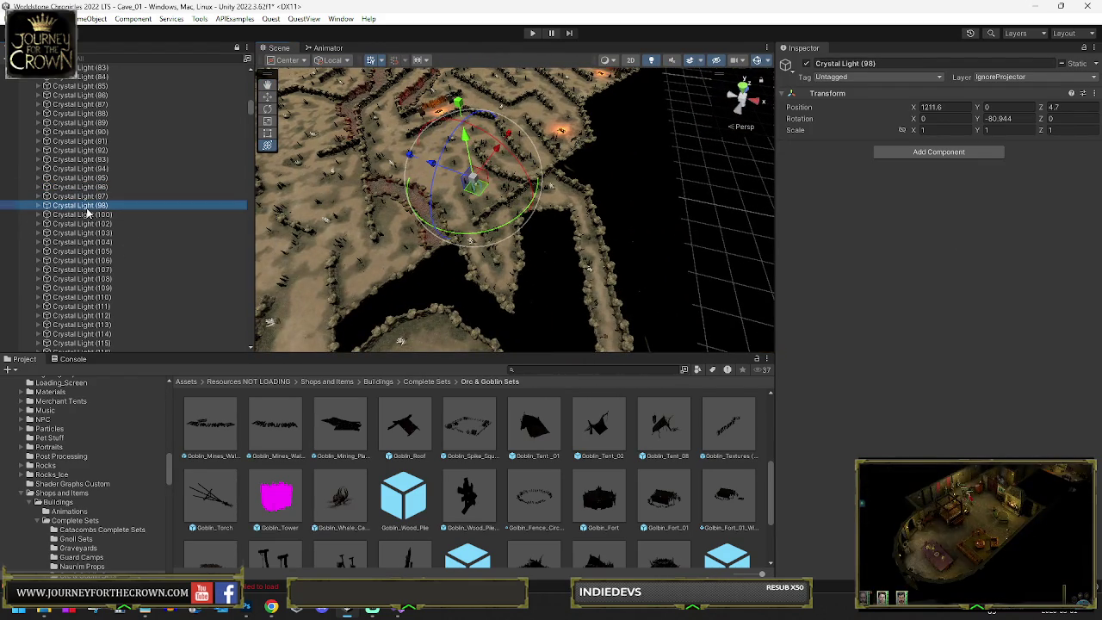
# Step: Delete Crystal Lights (98), (100), (102) and (103)
pyautogui.press('Delete')
pyautogui.click(87, 209)
pyautogui.press('Delete')
pyautogui.click(86, 210)
pyautogui.press('Delete')
pyautogui.click(86, 209)
pyautogui.moveTo(482, 207); pyautogui.dragTo(556, 184)
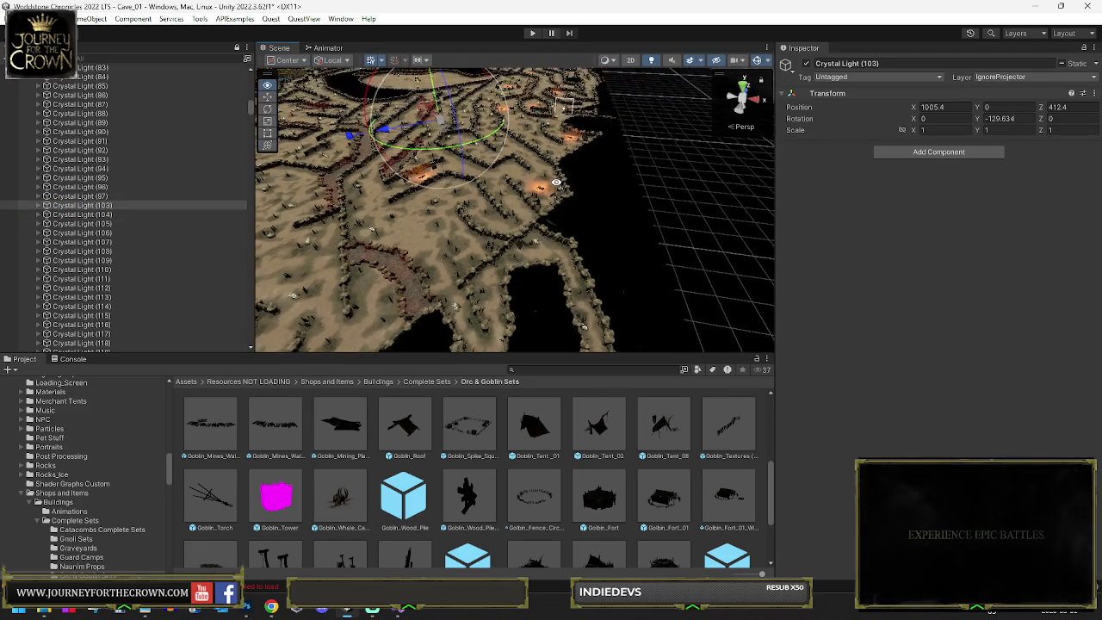
pyautogui.press('Delete')
# Step: Delete Crystal Lights (104) through (108)
pyautogui.click(86, 209)
pyautogui.press('Delete')
pyautogui.click(87, 204)
pyautogui.press('Delete')
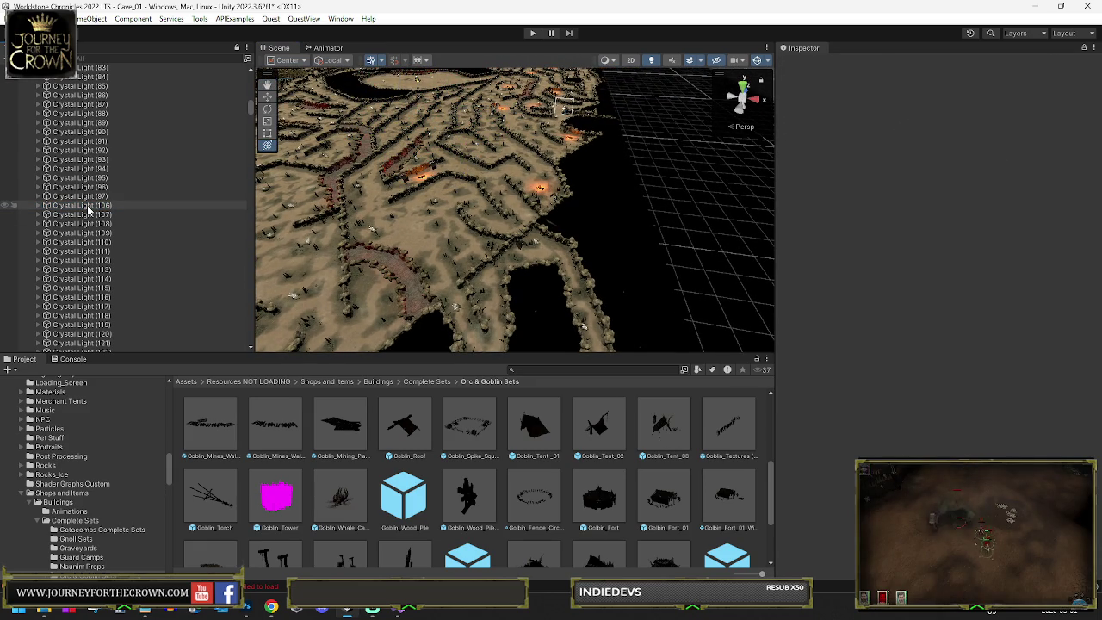
pyautogui.click(87, 204)
pyautogui.press('Delete')
pyautogui.click(87, 205)
pyautogui.press('Delete')
pyautogui.click(87, 206)
pyautogui.press('Delete')
# Step: Delete Crystal Lights (109), (110) and (111)
pyautogui.click(87, 206)
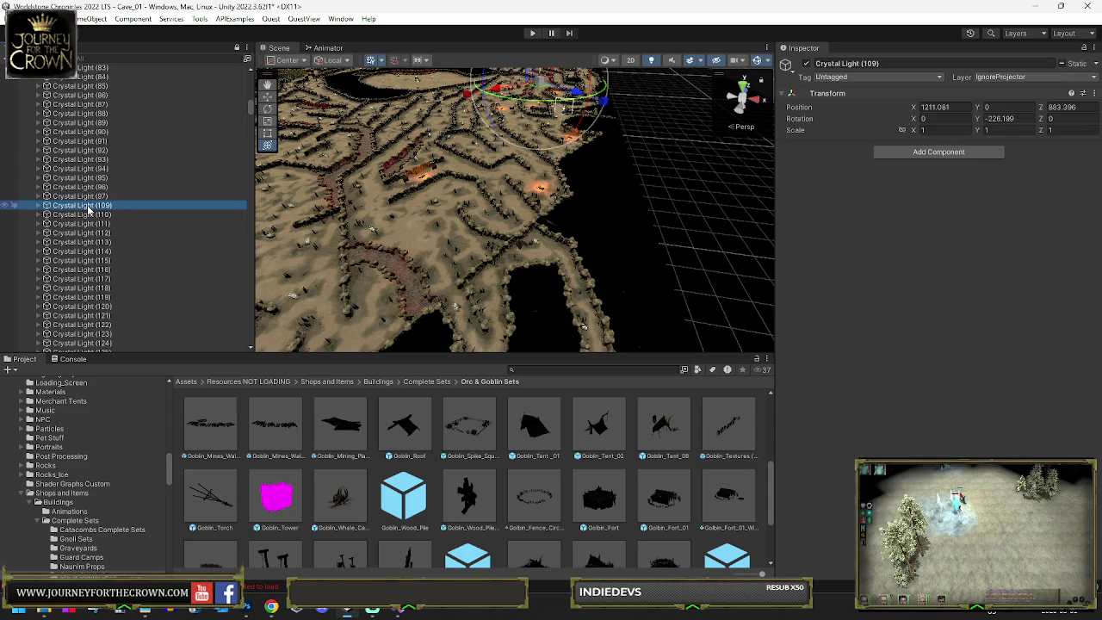
pyautogui.press('Delete')
pyautogui.click(87, 205)
pyautogui.press('Delete')
pyautogui.click(204, 207)
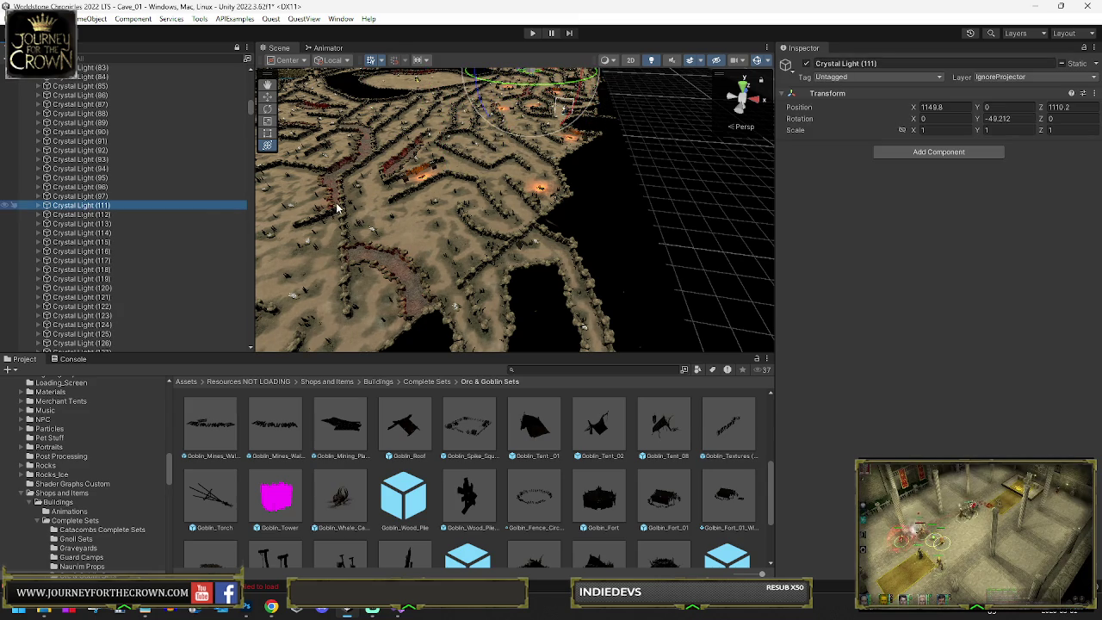
pyautogui.doubleClick(204, 207)
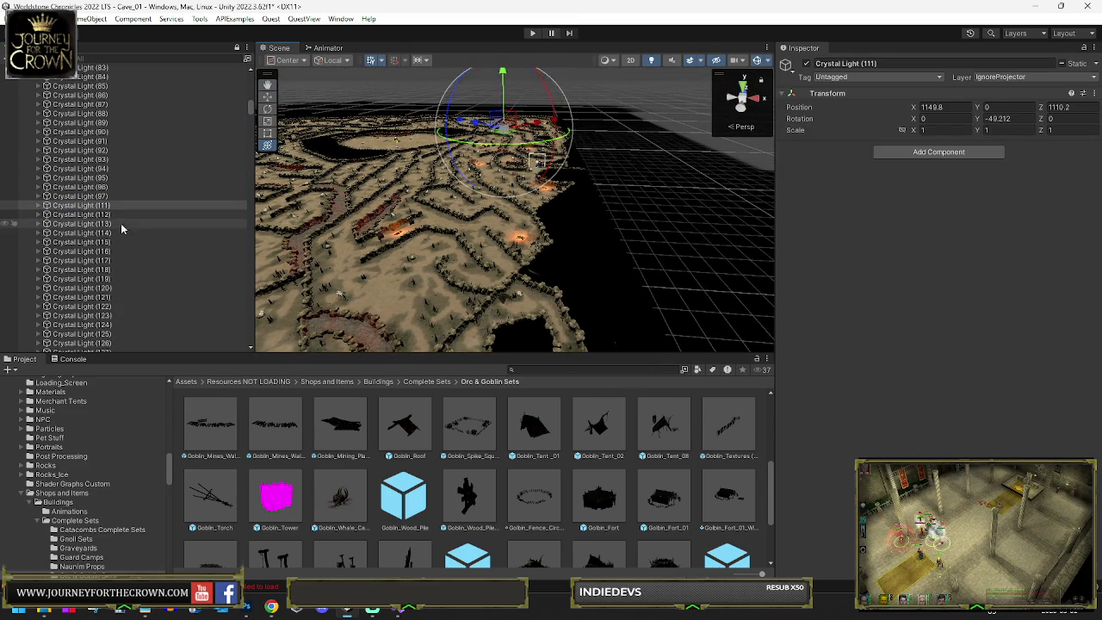
pyautogui.click(101, 208)
pyautogui.press('Delete')
# Step: Delete Crystal Lights (112) through (116)
pyautogui.click(100, 207)
pyautogui.press('Delete')
pyautogui.click(101, 207)
pyautogui.press('Delete')
pyautogui.click(101, 206)
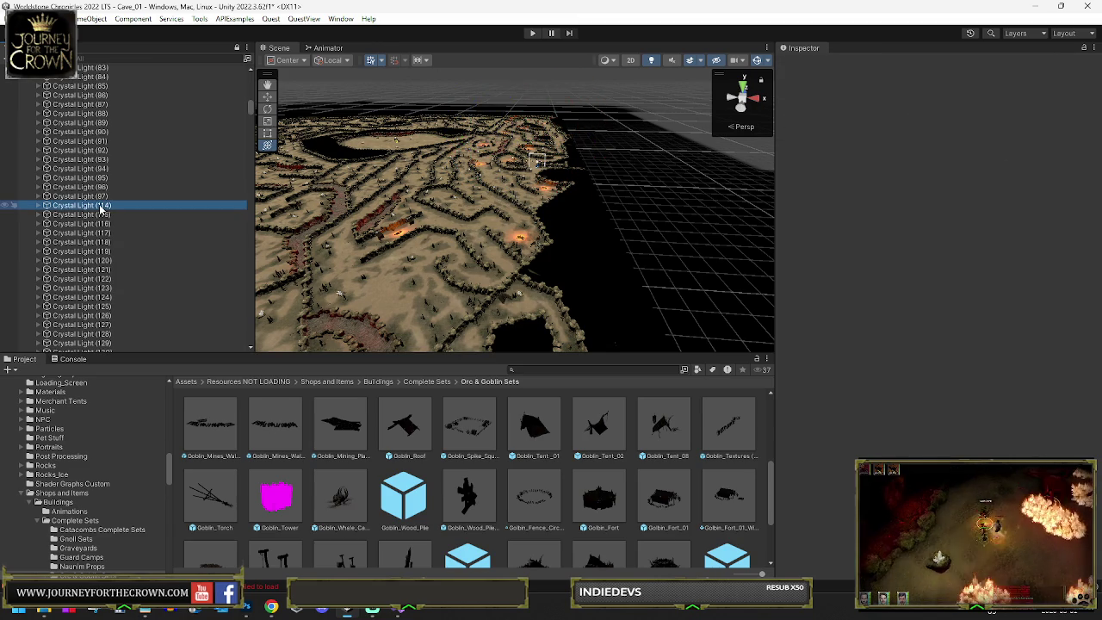
pyautogui.press('Delete')
pyautogui.click(101, 207)
pyautogui.press('Delete')
pyautogui.click(101, 207)
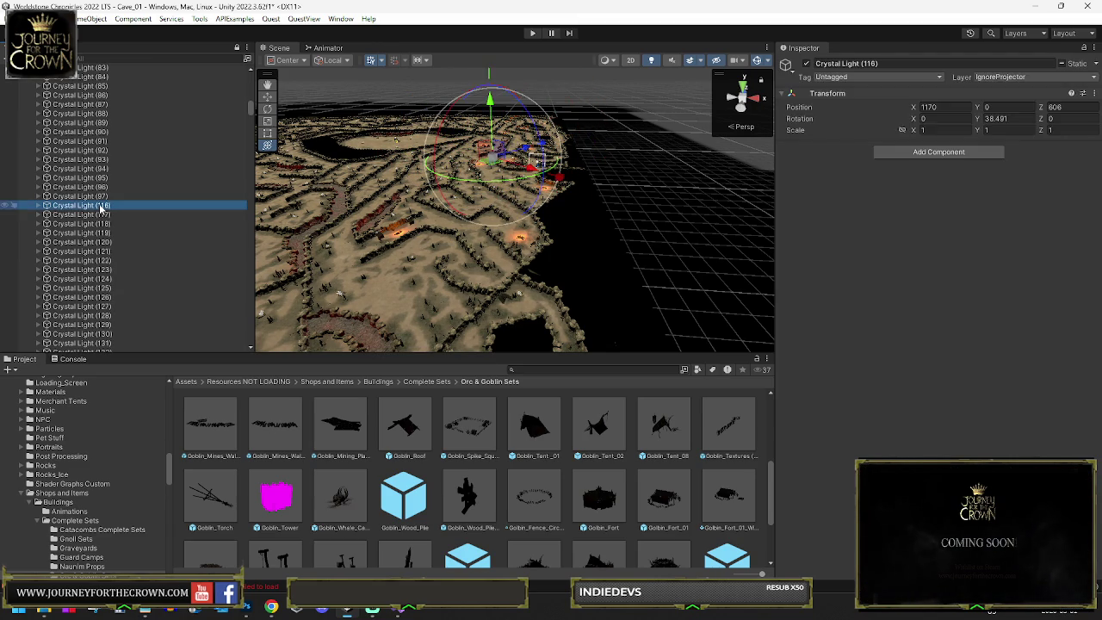
pyautogui.press('Delete')
# Step: Delete Crystal Lights (117) through (121)
pyautogui.click(101, 206)
pyautogui.press('Delete')
pyautogui.click(101, 206)
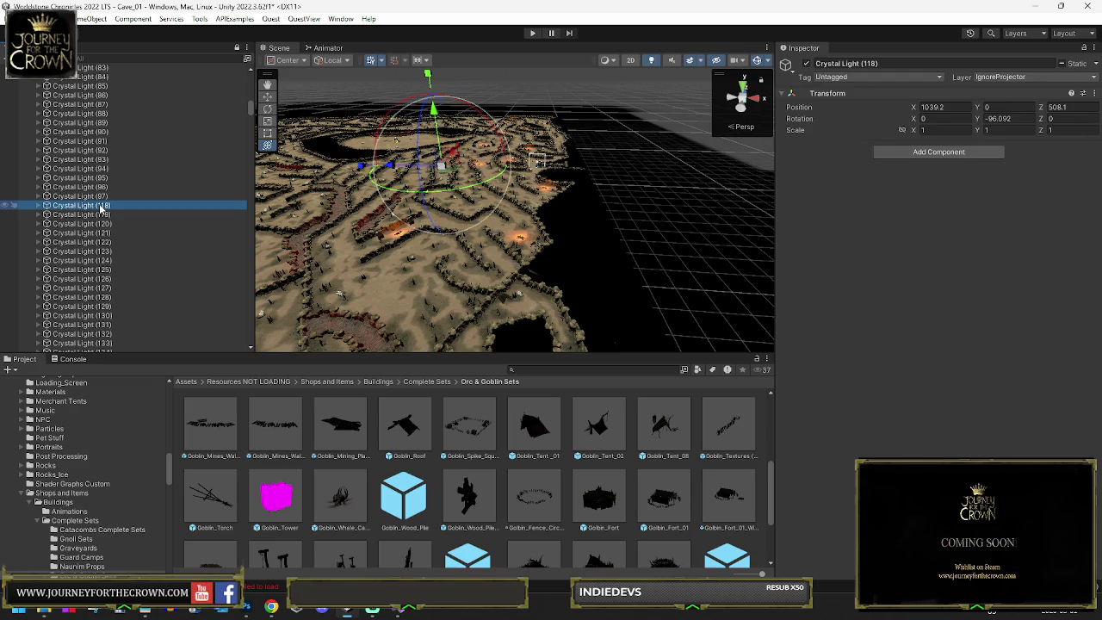
pyautogui.press('Delete')
pyautogui.click(101, 207)
pyautogui.press('Delete')
pyautogui.click(100, 207)
pyautogui.press('Delete')
pyautogui.click(101, 207)
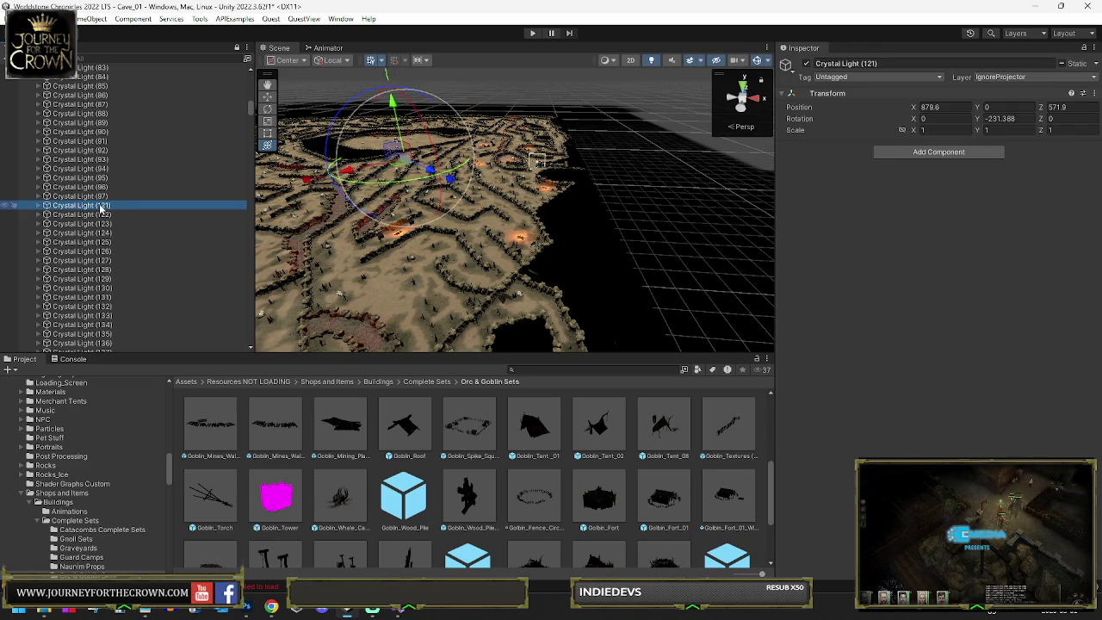
pyautogui.press('Delete')
# Step: Delete the last lights through (123), leaving Crystal Lights (124) to (126) in place
pyautogui.click(101, 206)
pyautogui.press('Delete')
pyautogui.click(101, 207)
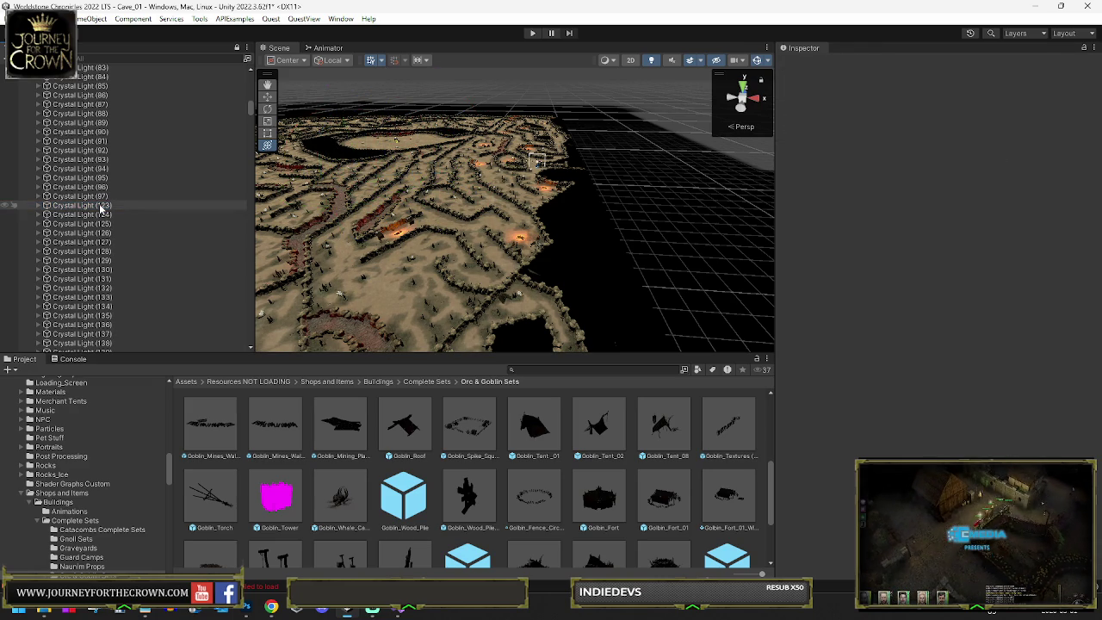
pyautogui.press('Delete')
pyautogui.click(100, 206)
pyautogui.keyDown('shift'); pyautogui.click(97, 225); pyautogui.keyUp('shift')
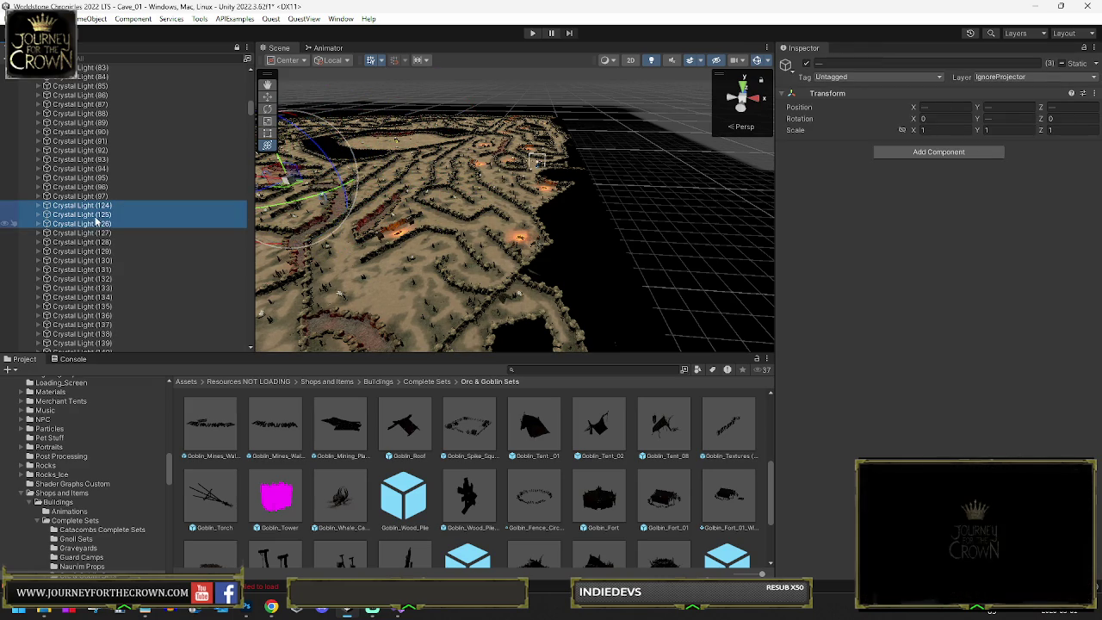
pyautogui.click(99, 208)
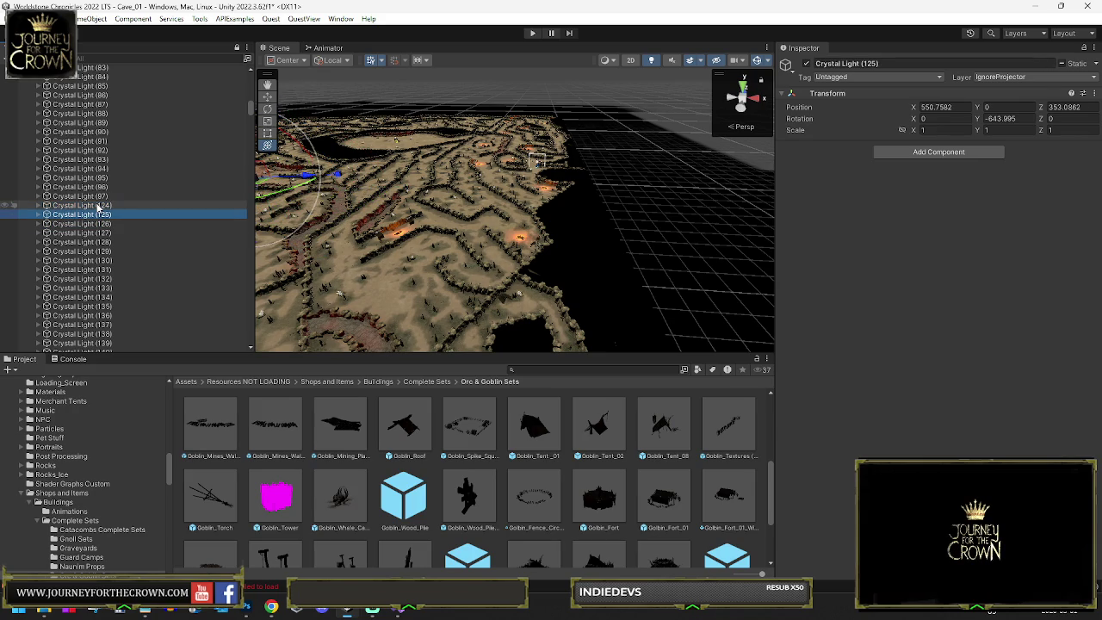
pyautogui.press('Down')
pyautogui.press('Down')
pyautogui.moveTo(515, 239)
pyautogui.mouseDown()
pyautogui.moveTo(524, 302)
pyautogui.moveTo(560, 308)
pyautogui.moveTo(574, 327)
pyautogui.moveTo(477, 326)
pyautogui.mouseUp()
pyautogui.click(396, 318)
pyautogui.press('f')
pyautogui.scroll(4, 86, 189)
pyautogui.click(80, 146)
pyautogui.moveTo(255, 166)
pyautogui.mouseDown()
pyautogui.moveTo(528, 164)
pyautogui.moveTo(528, 141)
pyautogui.moveTo(393, 180)
pyautogui.moveTo(289, 166)
pyautogui.mouseUp()
pyautogui.click(497, 213)
pyautogui.moveTo(497, 213)
pyautogui.mouseDown()
pyautogui.moveTo(554, 233)
pyautogui.moveTo(733, 220)
pyautogui.mouseUp()
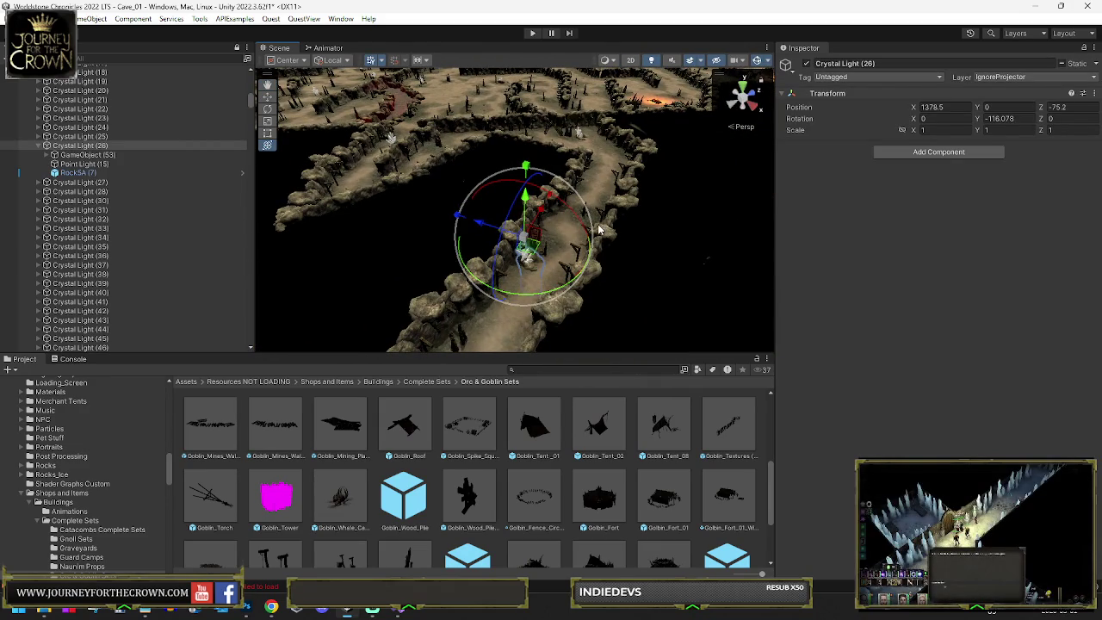
pyautogui.moveTo(591, 231)
pyautogui.mouseDown()
pyautogui.moveTo(612, 214)
pyautogui.moveTo(387, 210)
pyautogui.moveTo(307, 160)
pyautogui.moveTo(482, 207)
pyautogui.moveTo(565, 199)
pyautogui.mouseUp()
pyautogui.click(566, 199)
pyautogui.press('f')
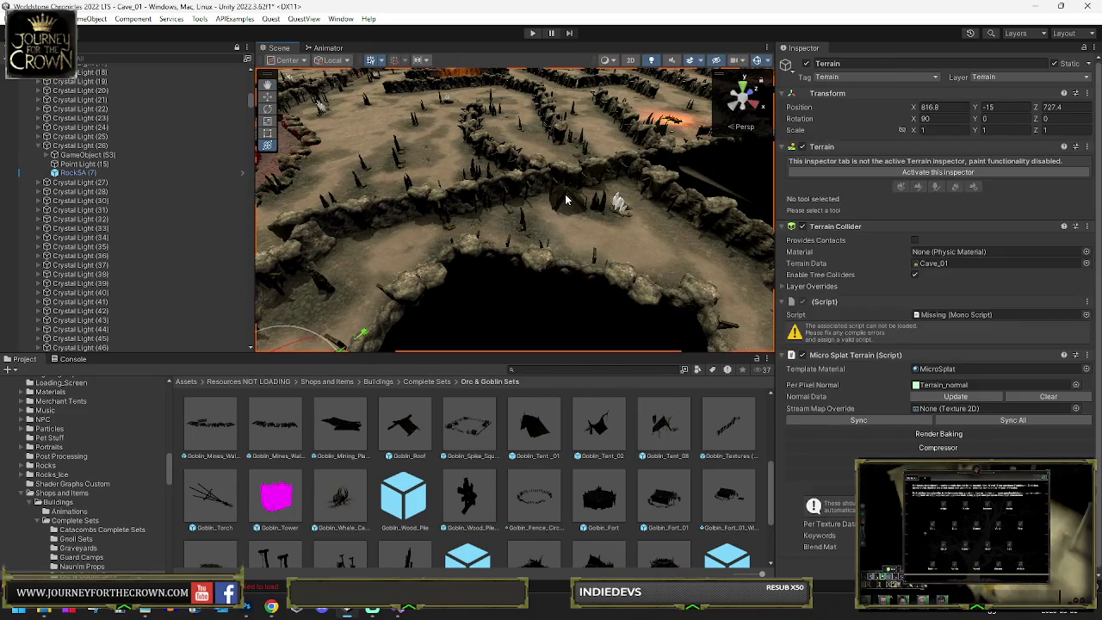
# Step: Delete the Goblin_Tent_01 (4) tent from the Hierarchy
pyautogui.scroll(-10, 101, 184)
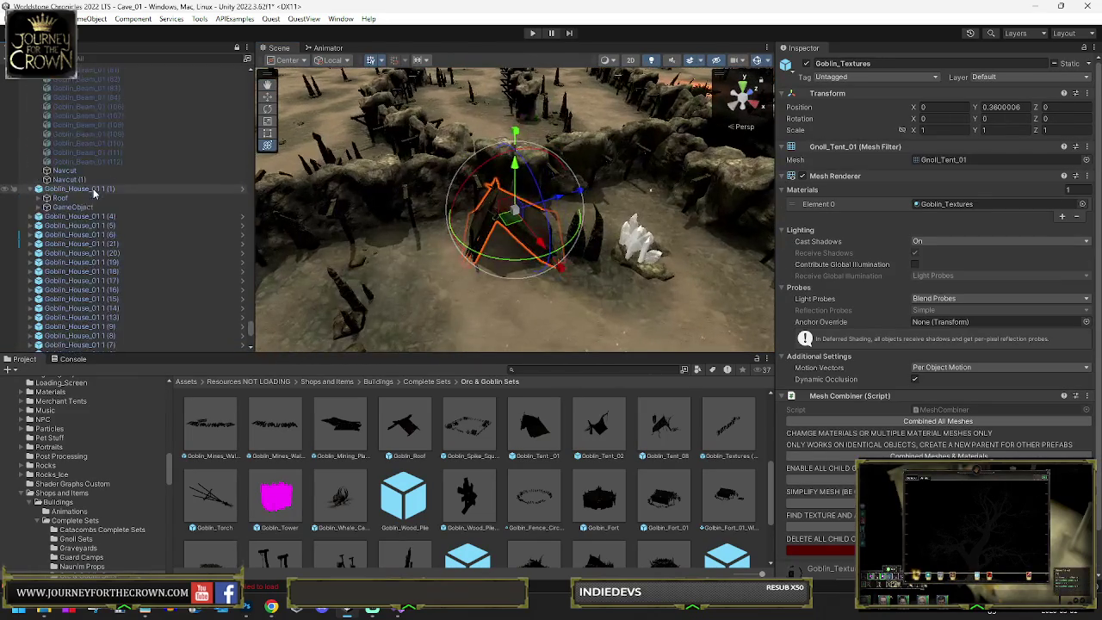
pyautogui.click(72, 192)
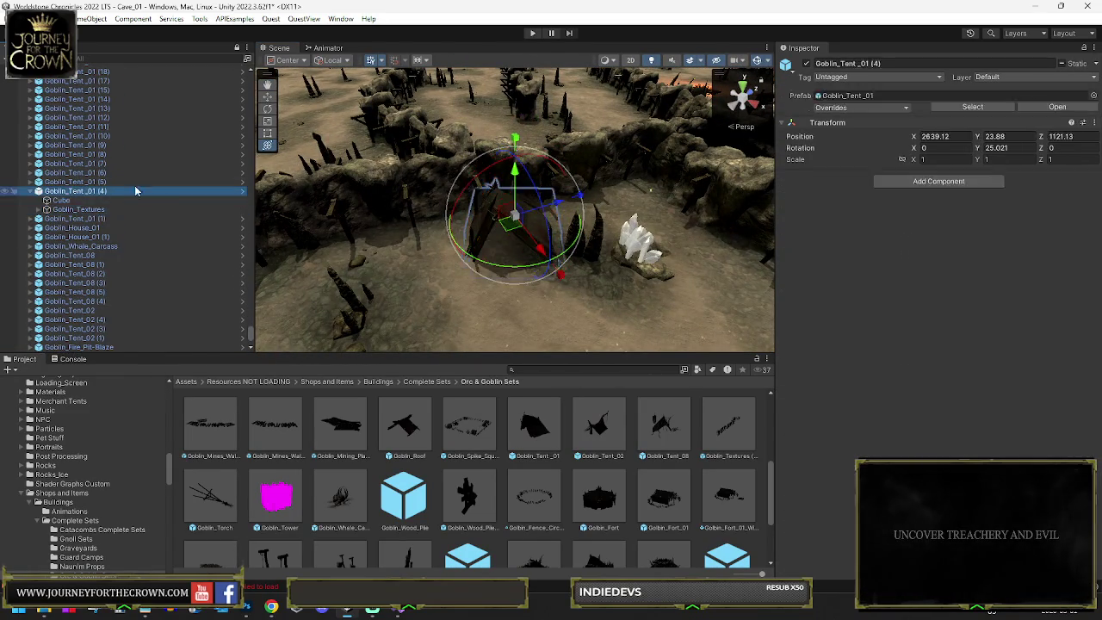
pyautogui.press('Delete')
# Step: Inspect the white crystal gems and frame crystal GameObject (50) close up
pyautogui.click(635, 247)
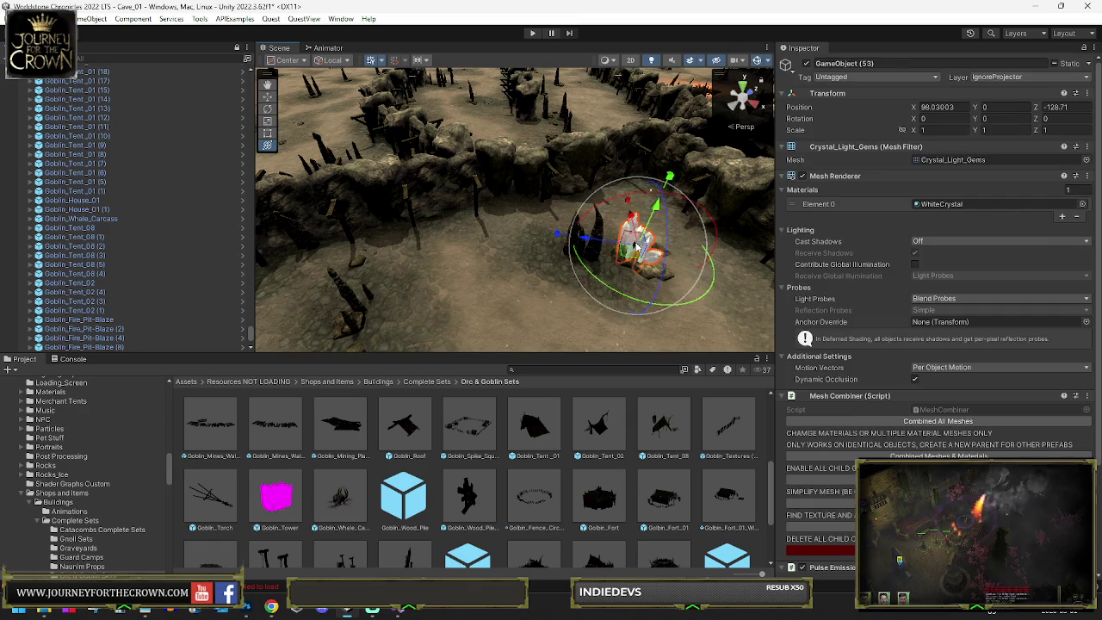
pyautogui.moveTo(608, 254)
pyautogui.mouseDown()
pyautogui.moveTo(551, 250)
pyautogui.moveTo(528, 204)
pyautogui.moveTo(430, 213)
pyautogui.moveTo(466, 227)
pyautogui.mouseUp()
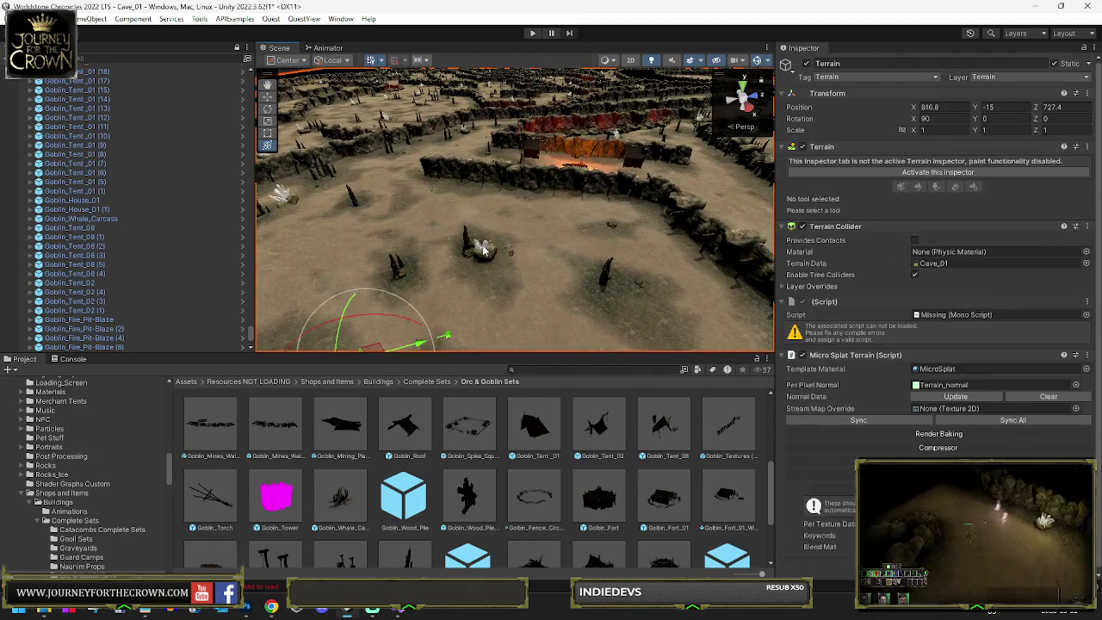
pyautogui.click(482, 247)
pyautogui.press('f')
pyautogui.scroll(5, 110, 245)
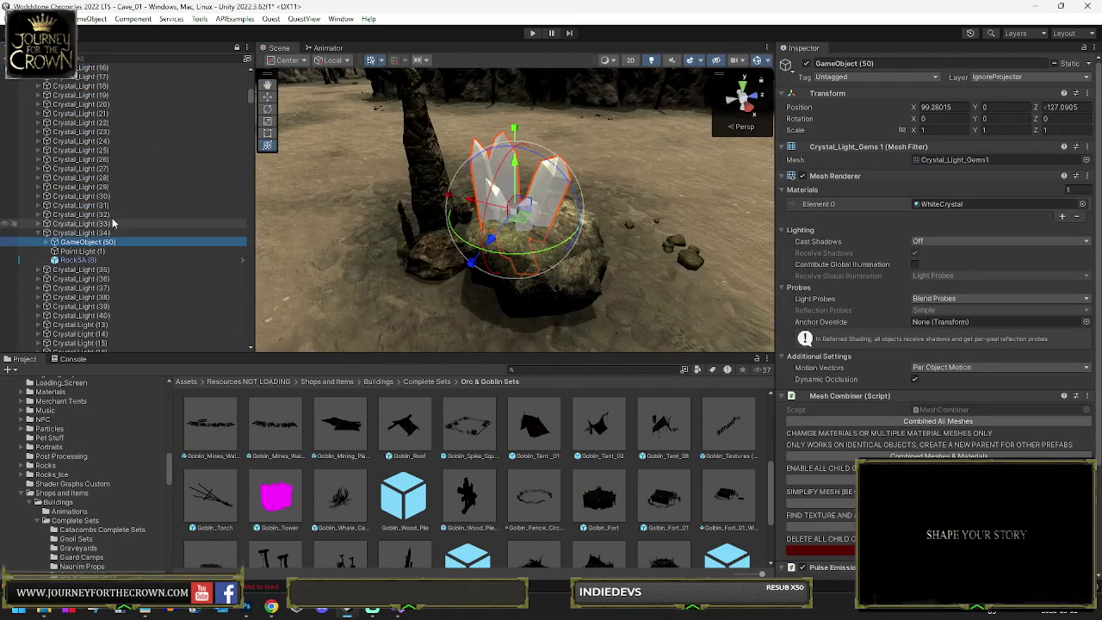
# Step: Frame Crystal_Light (34), then select and frame its crystal gems
pyautogui.doubleClick(93, 233)
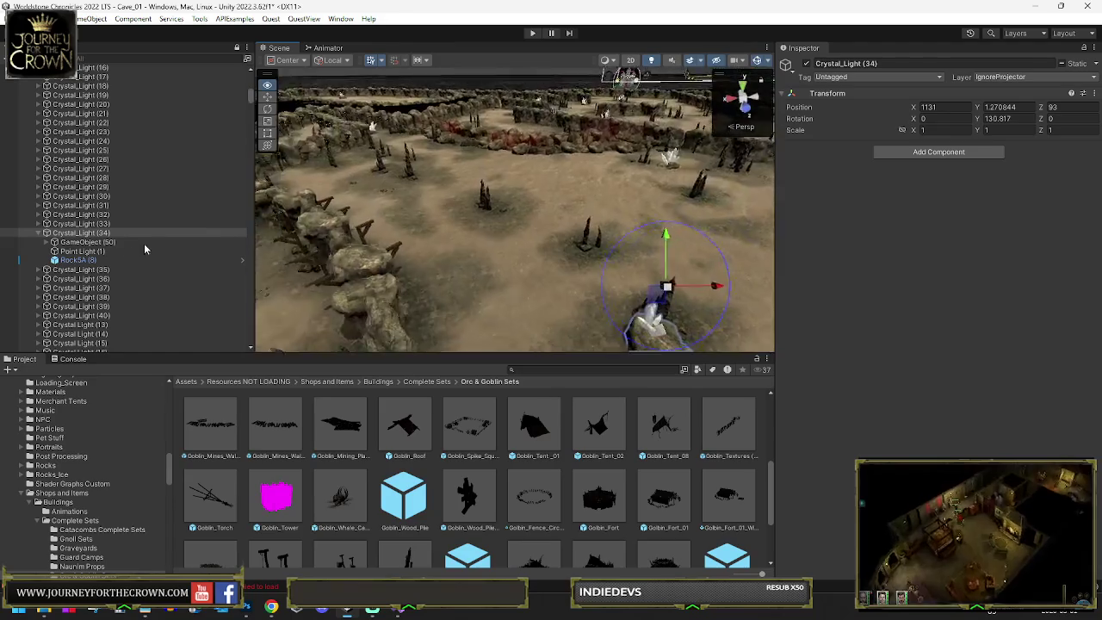
pyautogui.moveTo(310, 258); pyautogui.dragTo(267, 286)
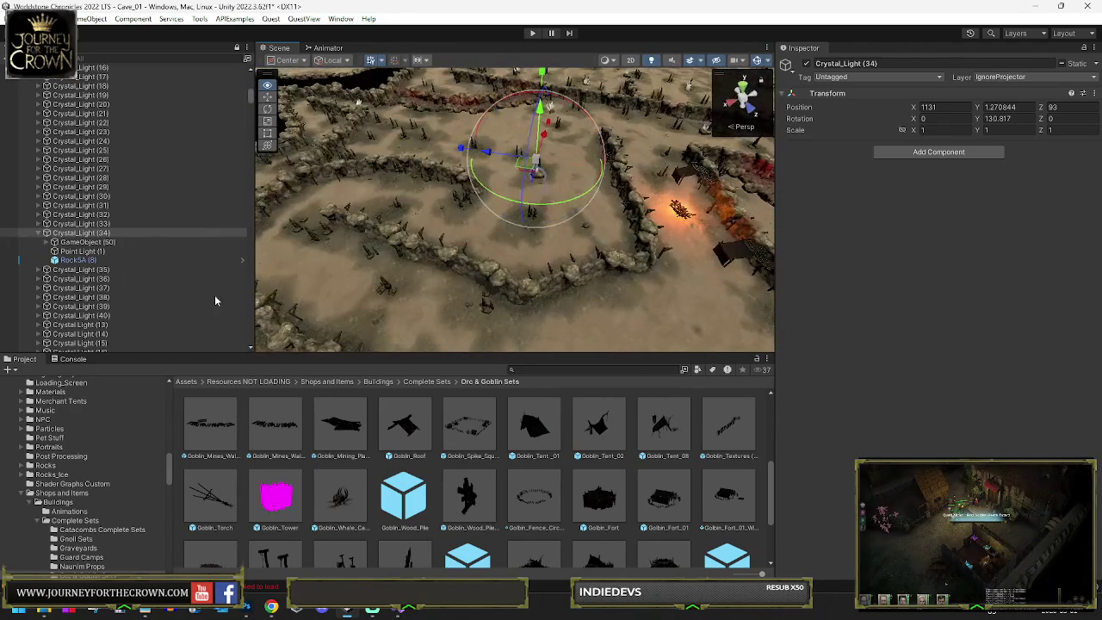
pyautogui.moveTo(194, 303)
pyautogui.mouseDown()
pyautogui.moveTo(222, 276)
pyautogui.moveTo(368, 263)
pyautogui.moveTo(538, 278)
pyautogui.moveTo(485, 270)
pyautogui.moveTo(602, 266)
pyautogui.moveTo(596, 275)
pyautogui.mouseUp()
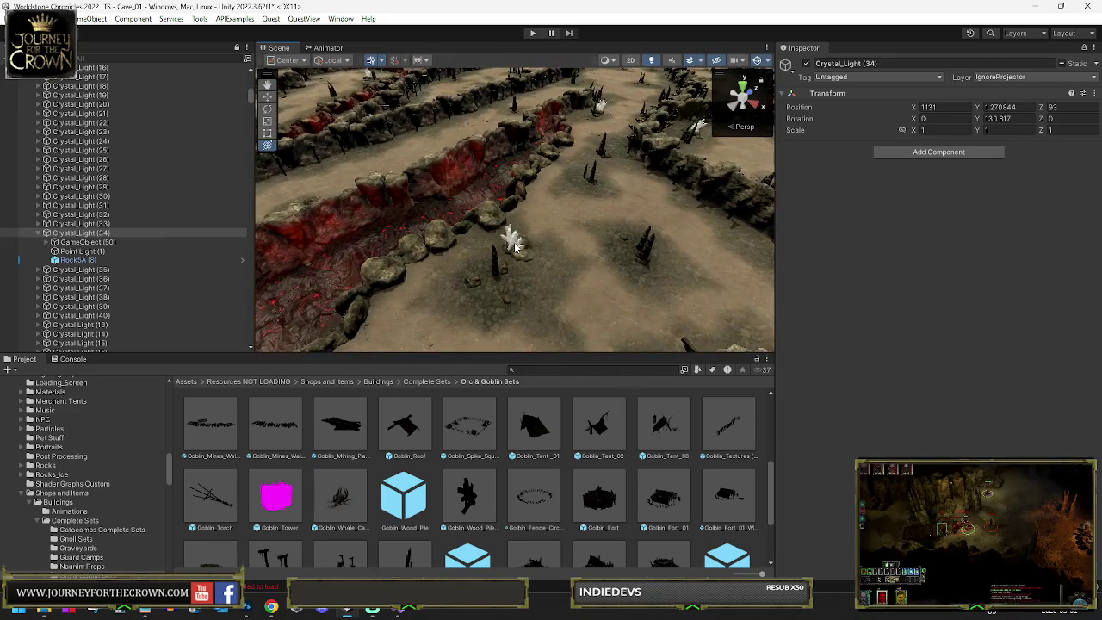
pyautogui.moveTo(533, 249)
pyautogui.mouseDown()
pyautogui.moveTo(891, 234)
pyautogui.moveTo(610, 243)
pyautogui.mouseUp()
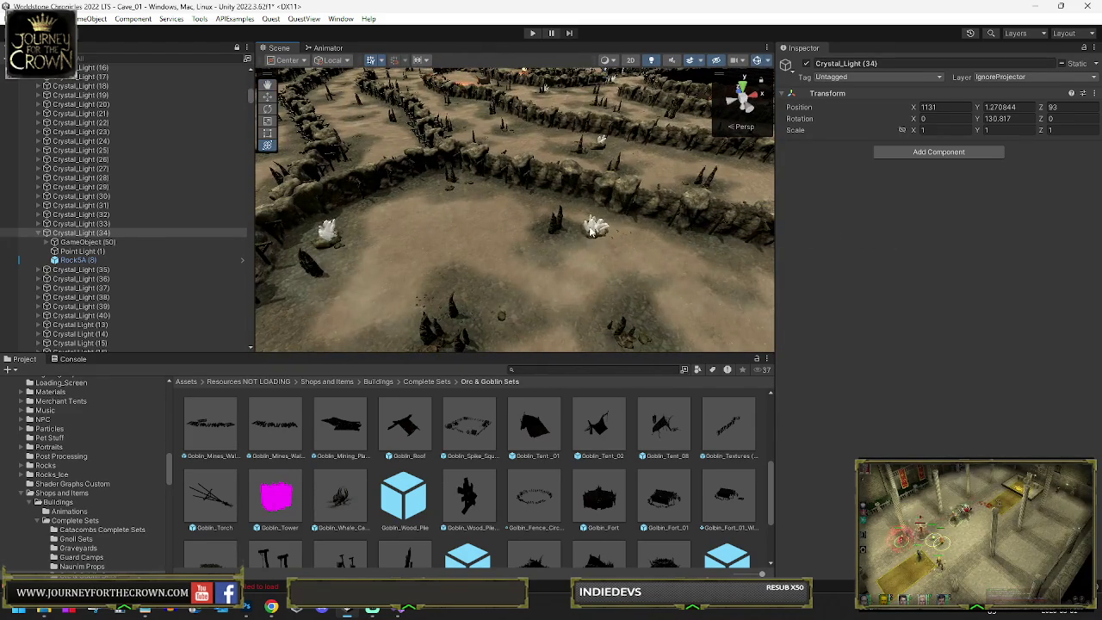
pyautogui.click(591, 231)
pyautogui.press('f')
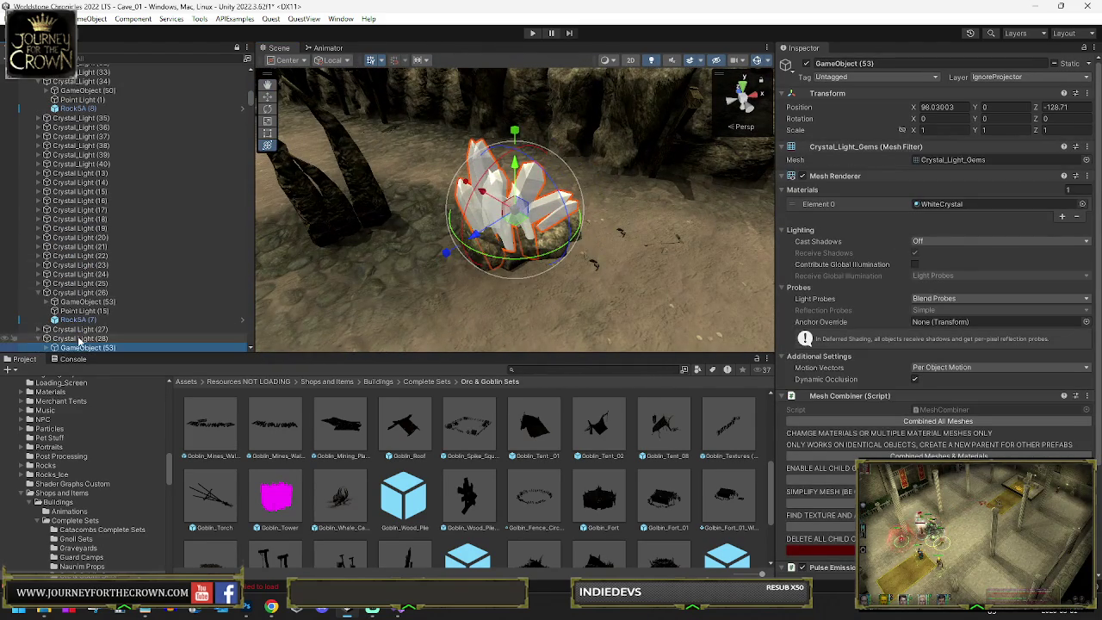
pyautogui.click(68, 339)
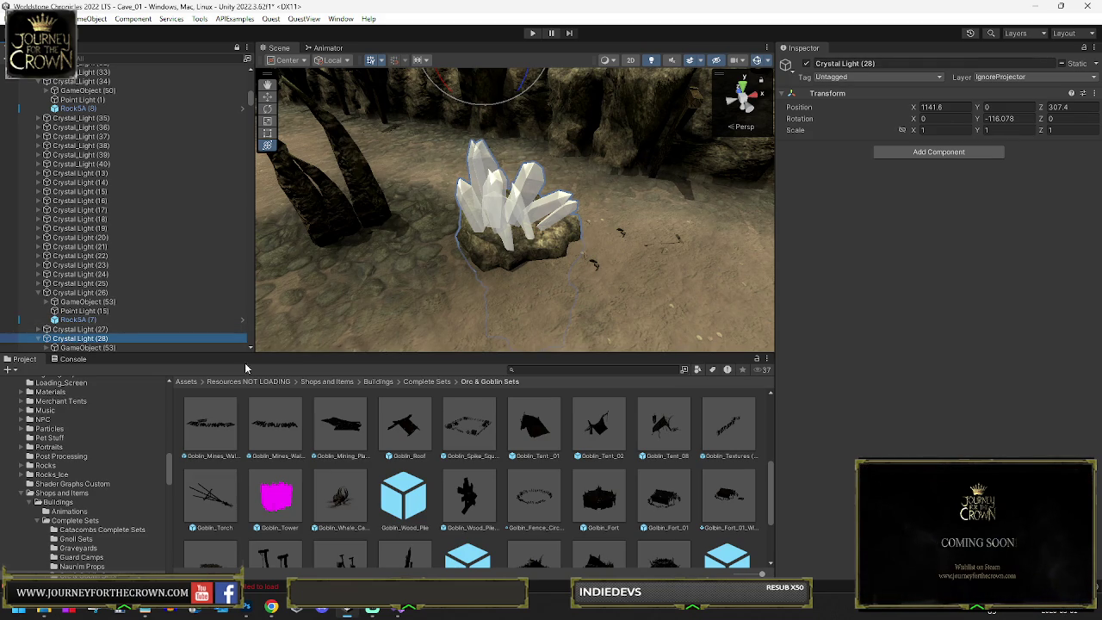
pyautogui.scroll(-10, 499, 285)
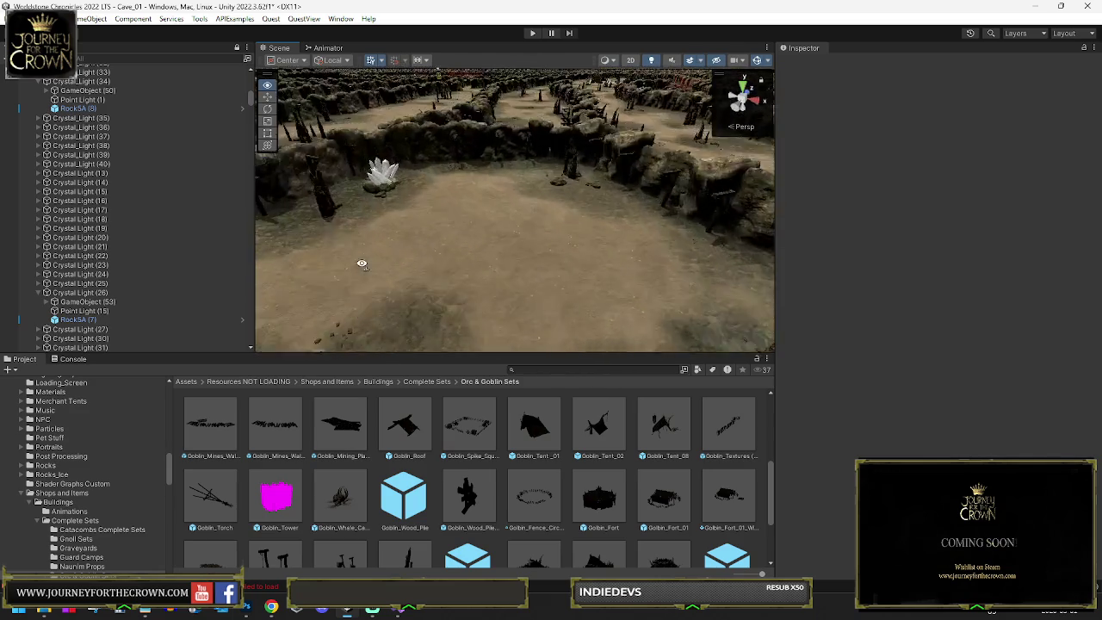
pyautogui.click(412, 267)
pyautogui.press('f')
pyautogui.scroll(-10, 133, 268)
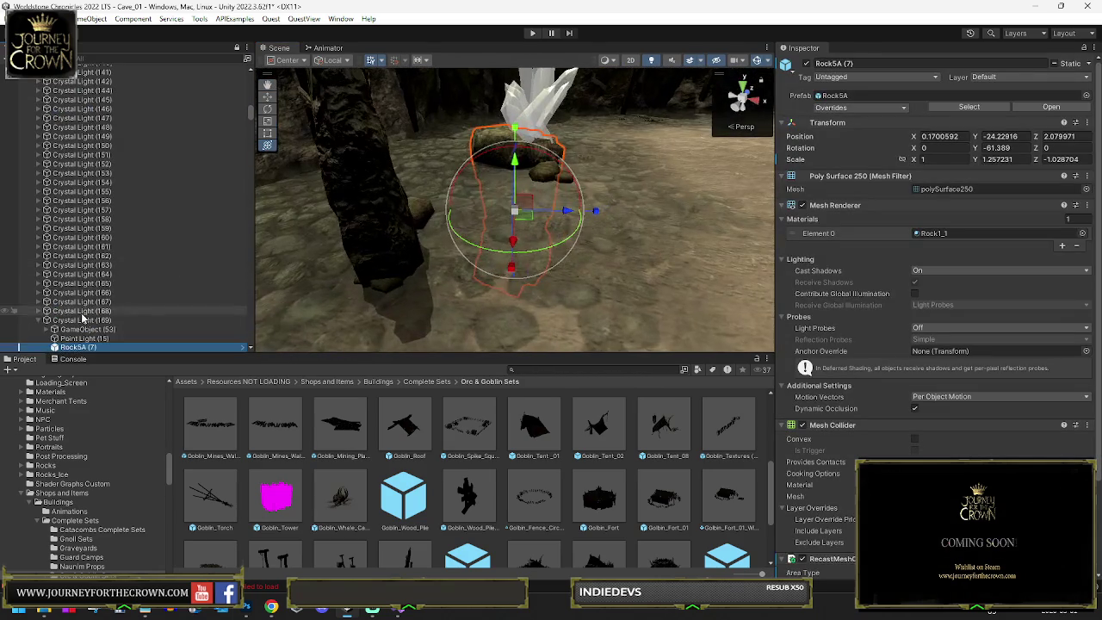
pyautogui.click(83, 321)
pyautogui.click(312, 231)
pyautogui.scroll(-10, 396, 194)
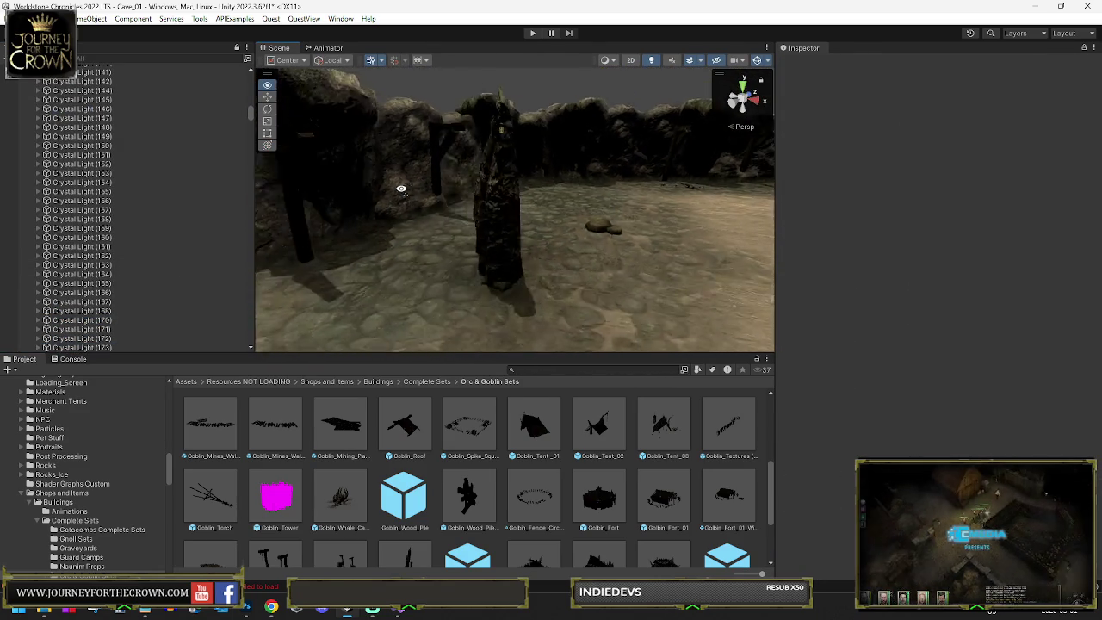
pyautogui.click(482, 251)
pyautogui.press('f')
pyautogui.click(280, 322)
pyautogui.scroll(-10, 280, 321)
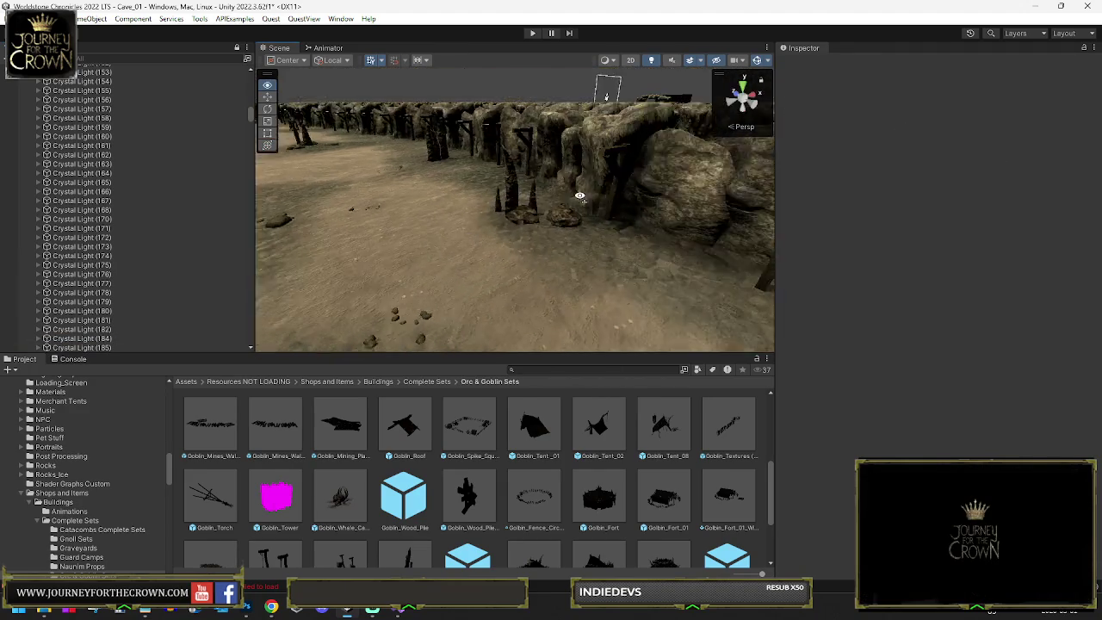
pyautogui.scroll(5, 715, 205)
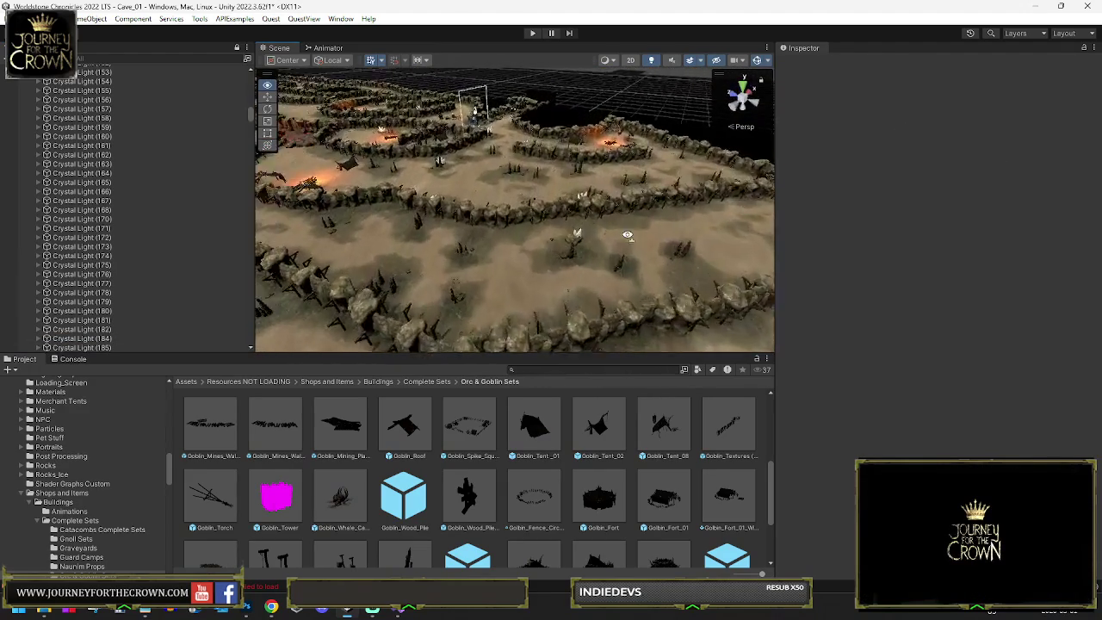
pyautogui.click(575, 248)
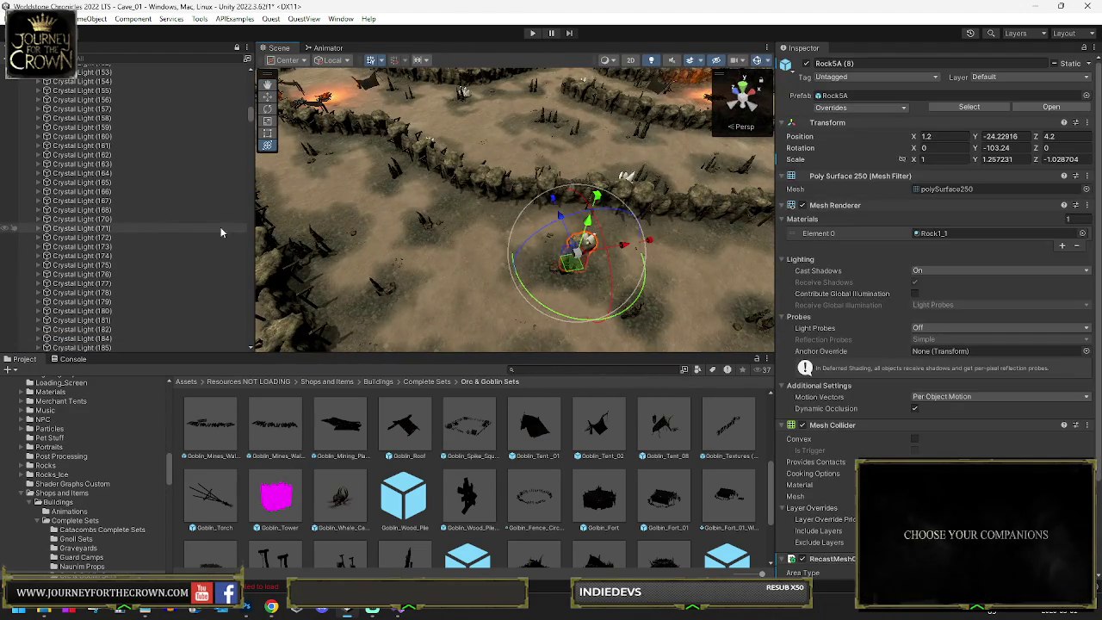
# Step: Delete the first crystal light cluster beside the arena
pyautogui.press('f')
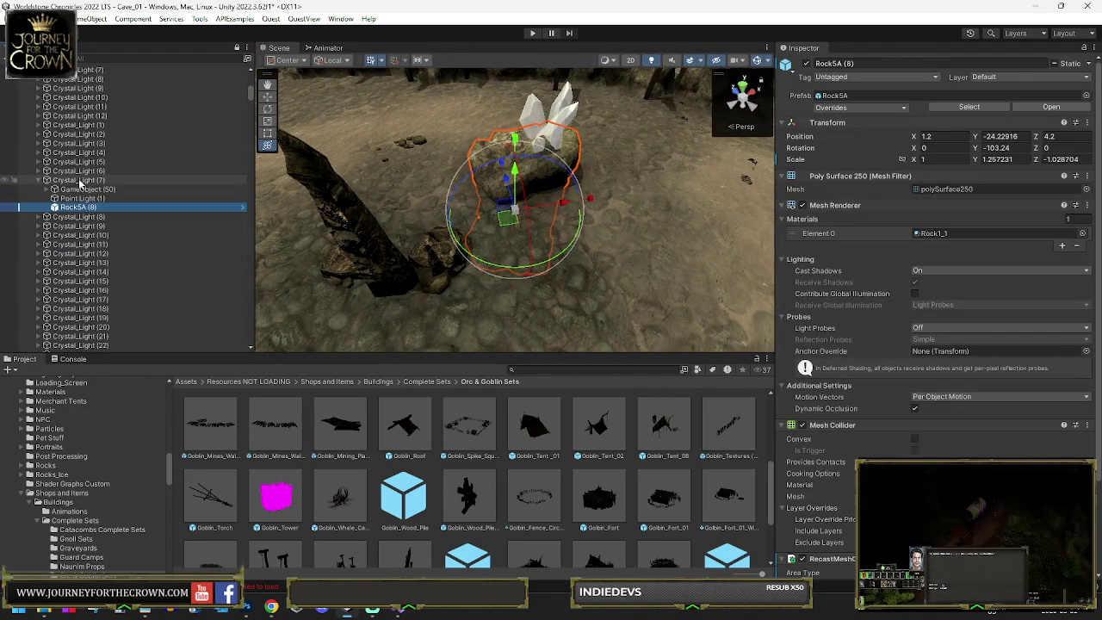
pyautogui.click(80, 181)
pyautogui.moveTo(524, 198)
pyautogui.mouseDown()
pyautogui.moveTo(489, 158)
pyautogui.moveTo(462, 167)
pyautogui.moveTo(456, 218)
pyautogui.mouseUp()
pyautogui.click(479, 217)
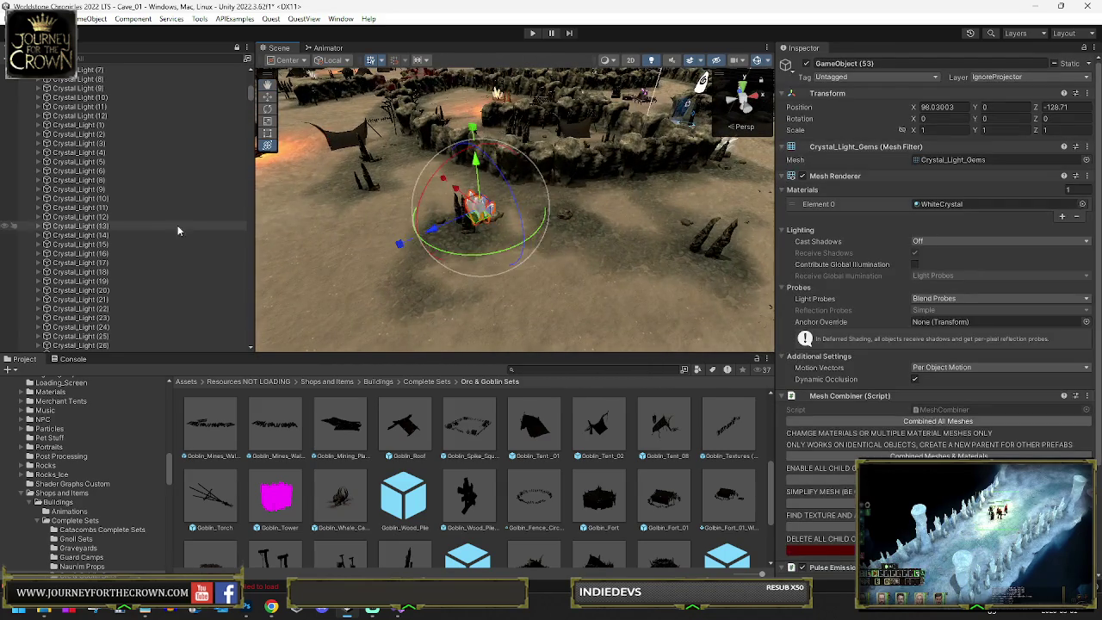
pyautogui.press('f')
pyautogui.click(84, 338)
pyautogui.press('Delete')
# Step: Delete the crystal GameObject (53) beneath the wall
pyautogui.moveTo(376, 263)
pyautogui.mouseDown()
pyautogui.moveTo(226, 229)
pyautogui.moveTo(133, 252)
pyautogui.moveTo(446, 252)
pyautogui.mouseUp()
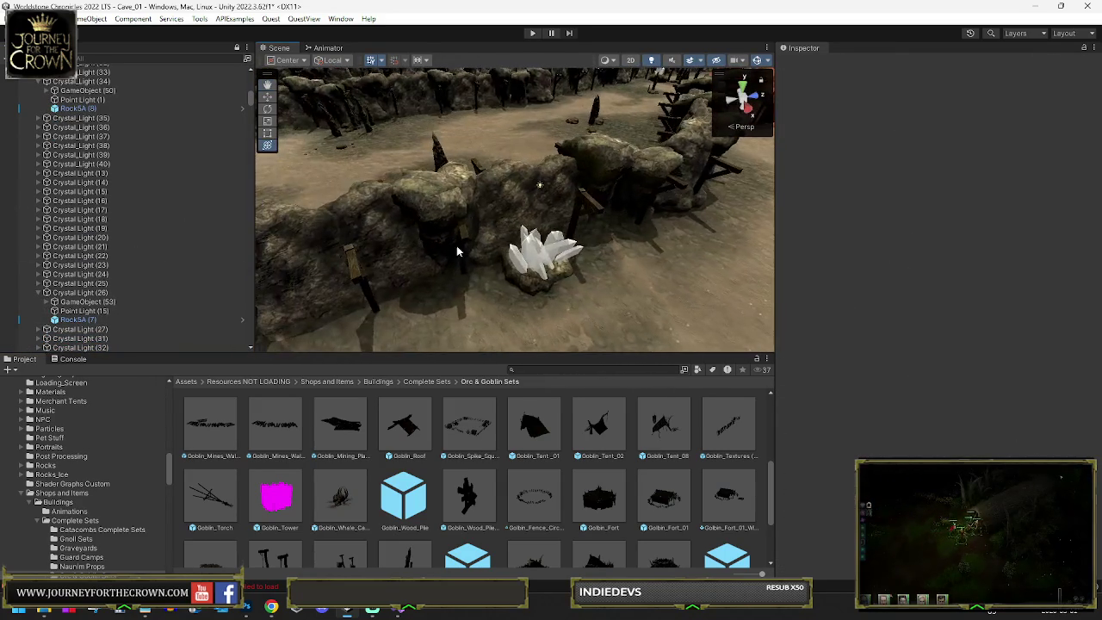
pyautogui.click(524, 253)
pyautogui.press('f')
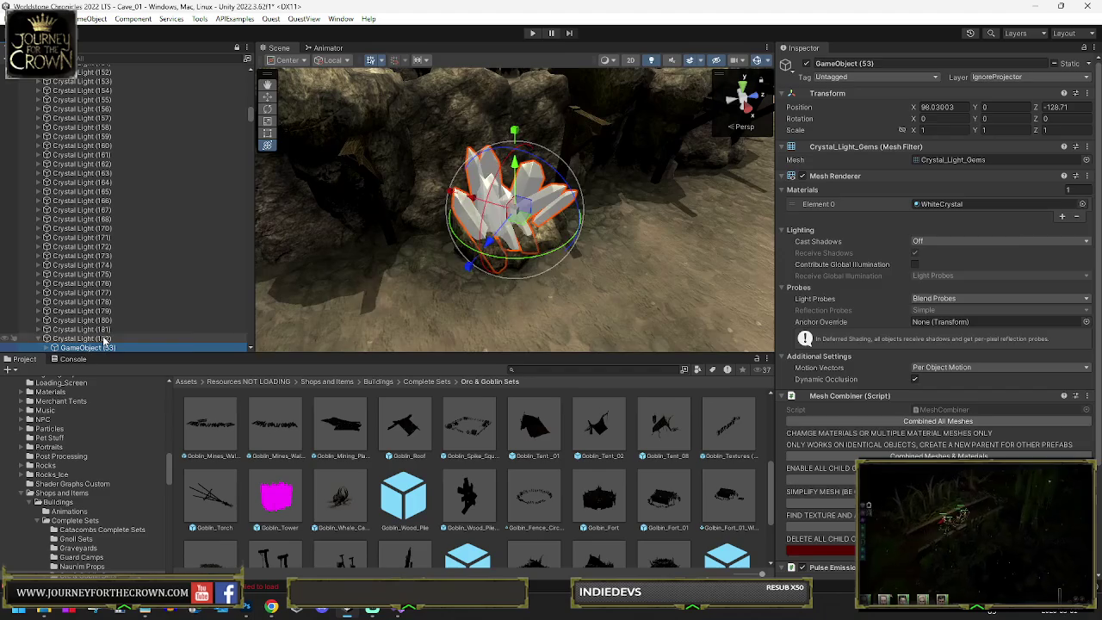
pyautogui.click(104, 338)
pyautogui.press('Delete')
pyautogui.scroll(-10, 550, 209)
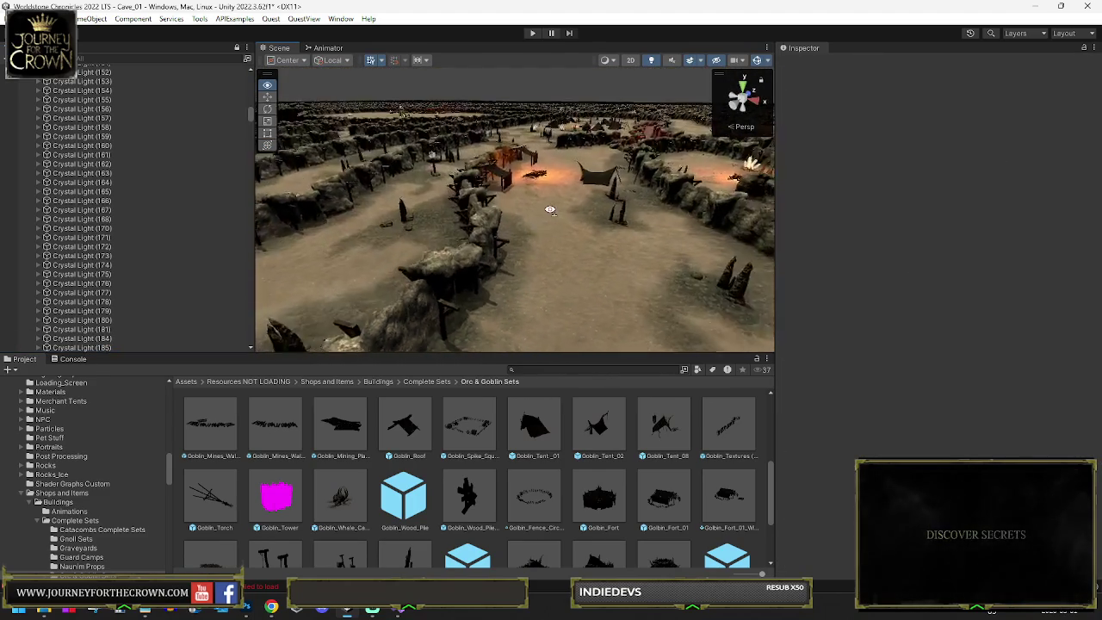
pyautogui.scroll(-10, 550, 209)
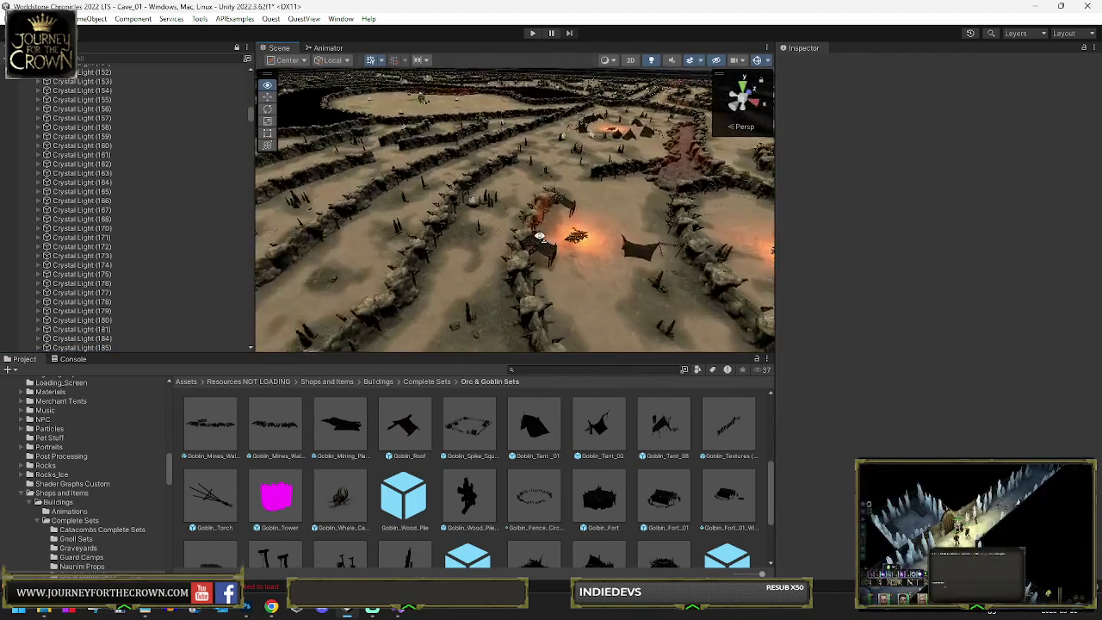
# Step: Delete another maze crystal after checking its parent Crystal_Light (32)
pyautogui.moveTo(539, 234); pyautogui.dragTo(523, 215)
pyautogui.click(489, 197)
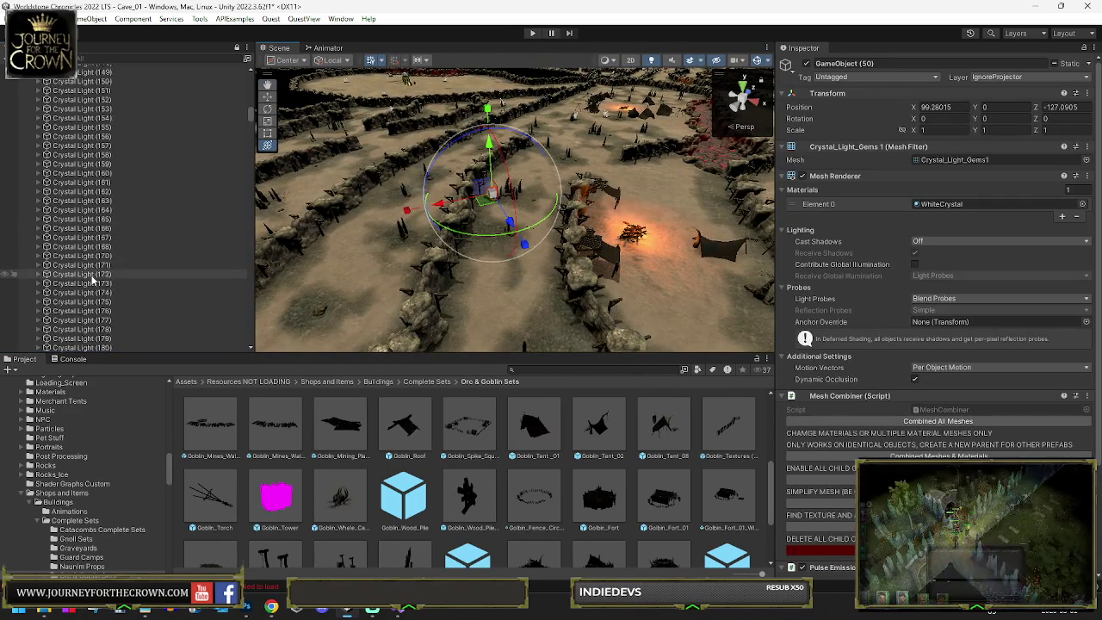
pyautogui.press('f')
pyautogui.click(80, 163)
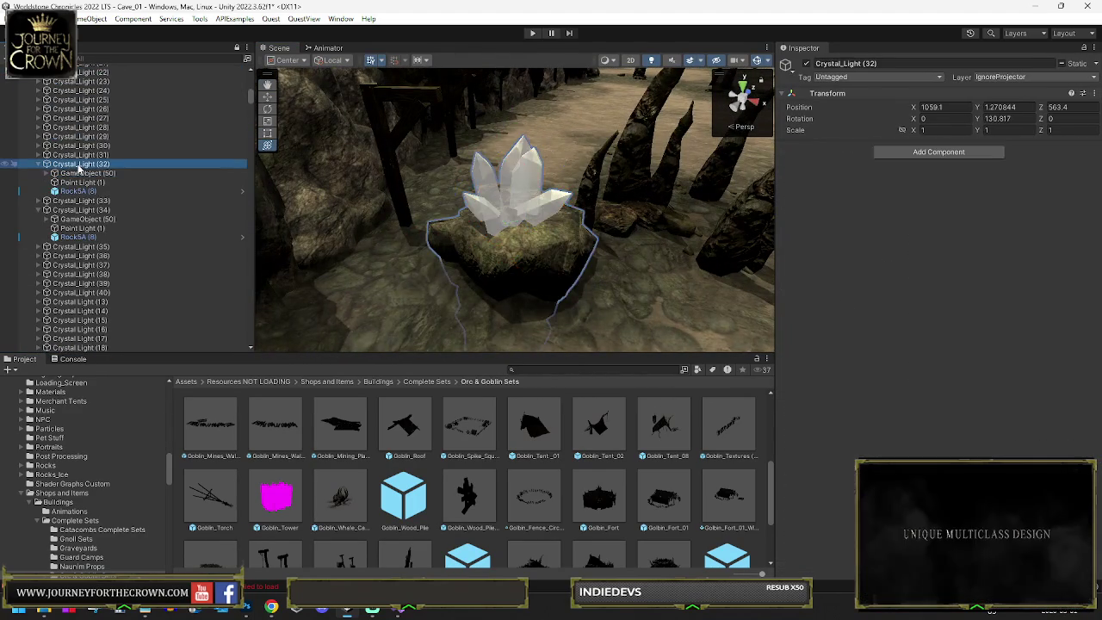
pyautogui.moveTo(259, 196)
pyautogui.mouseDown()
pyautogui.moveTo(810, 129)
pyautogui.moveTo(813, 167)
pyautogui.moveTo(851, 173)
pyautogui.mouseUp()
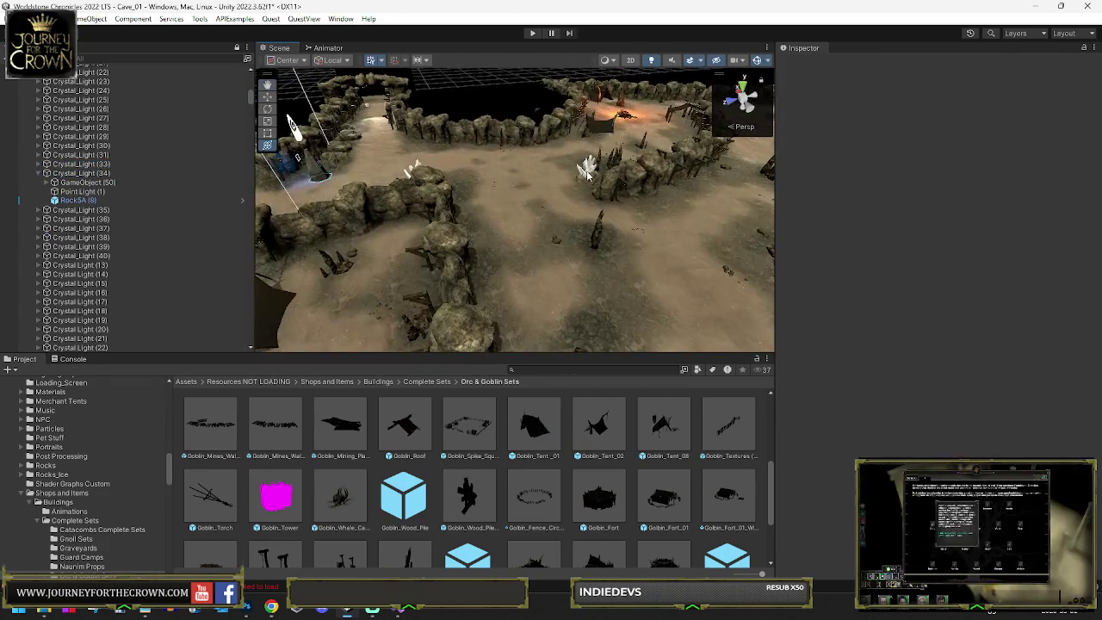
pyautogui.click(588, 173)
pyautogui.scroll(-15, 110, 213)
pyautogui.press('f')
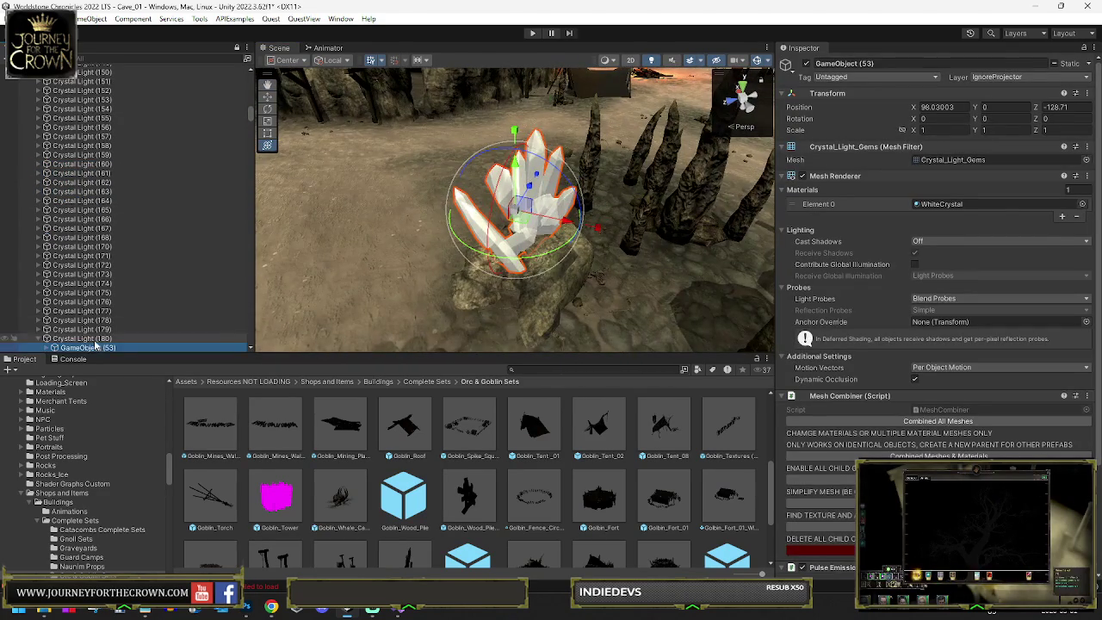
pyautogui.press('Delete')
# Step: Delete Crystal Light (179) along with its crystal
pyautogui.moveTo(448, 180)
pyautogui.mouseDown()
pyautogui.moveTo(470, 175)
pyautogui.moveTo(814, 248)
pyautogui.mouseUp()
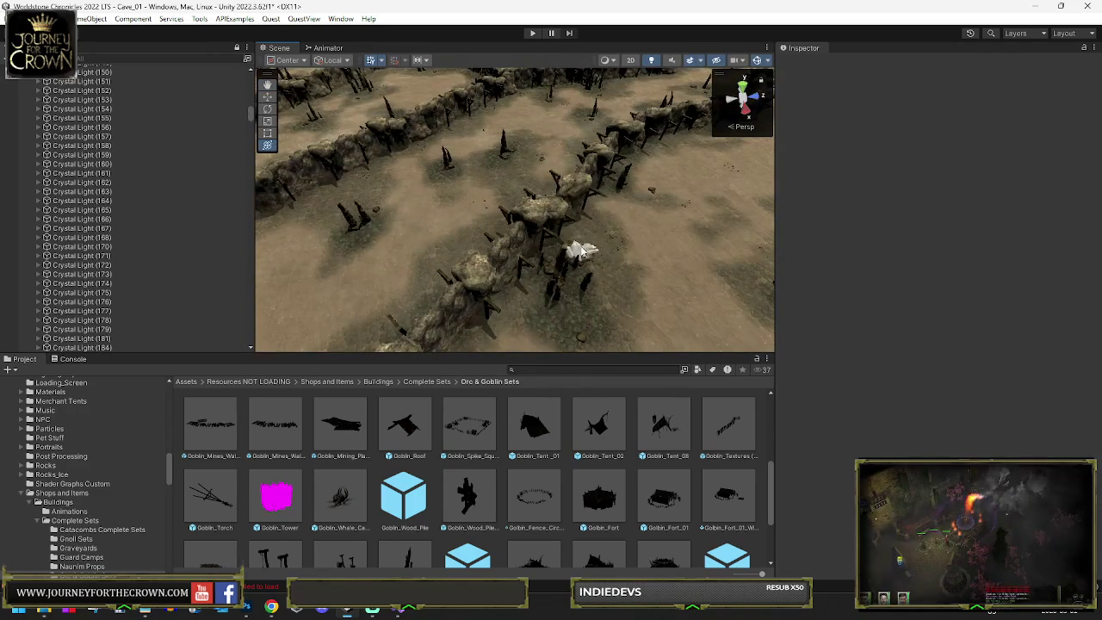
pyautogui.click(582, 250)
pyautogui.press('f')
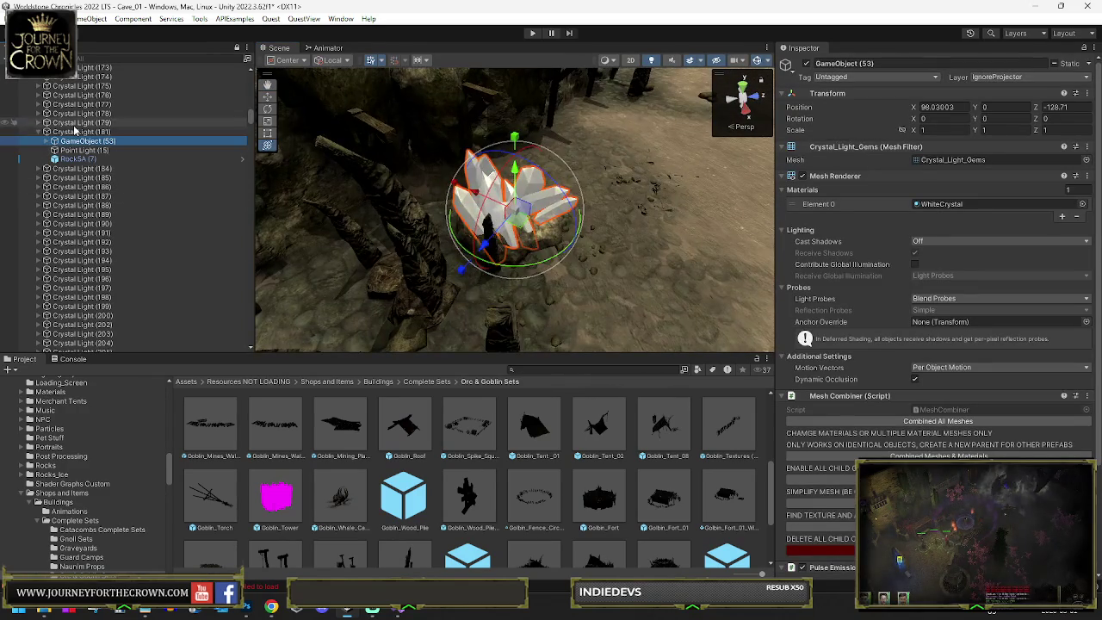
pyautogui.click(76, 125)
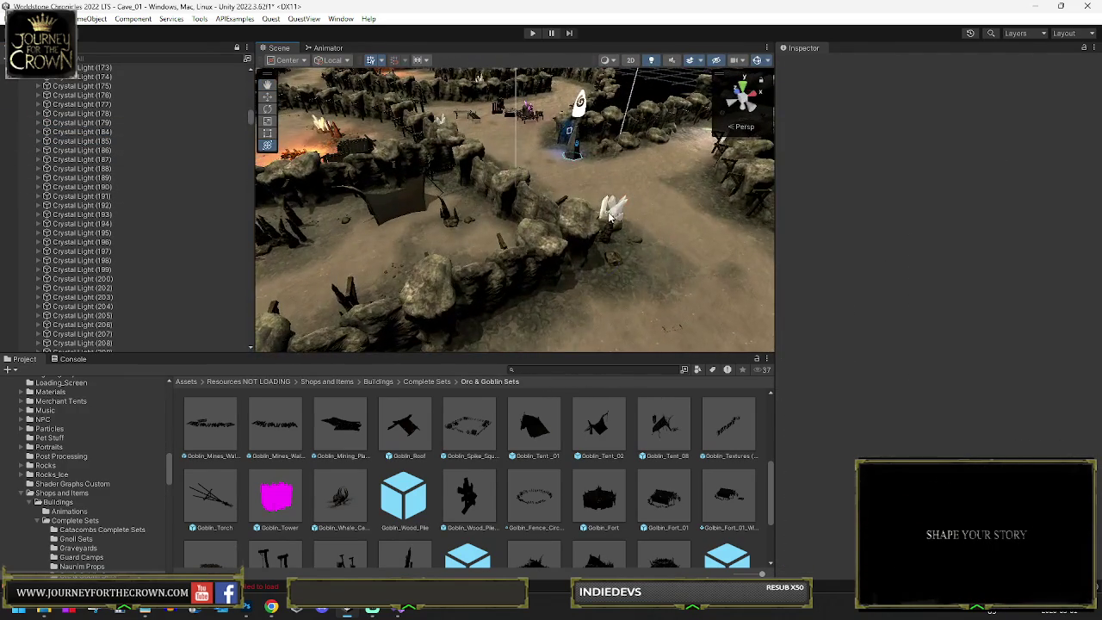
pyautogui.click(610, 218)
pyautogui.press('f')
pyautogui.click(76, 123)
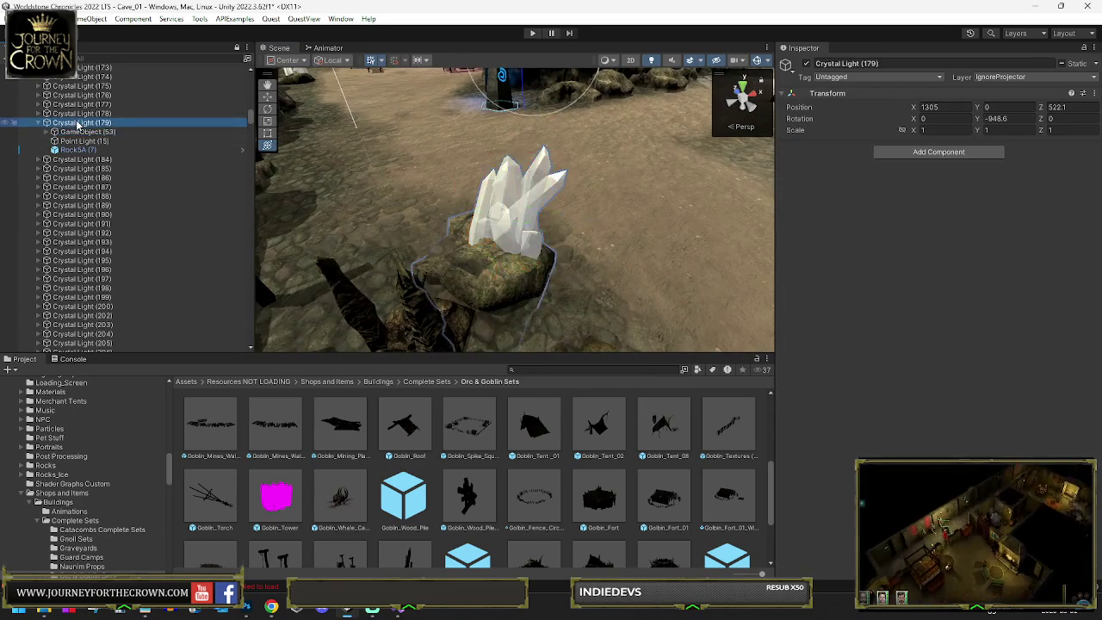
pyautogui.press('Delete')
# Step: Delete Crystal Light (178) near the goblin camp
pyautogui.moveTo(421, 122); pyautogui.dragTo(393, 223)
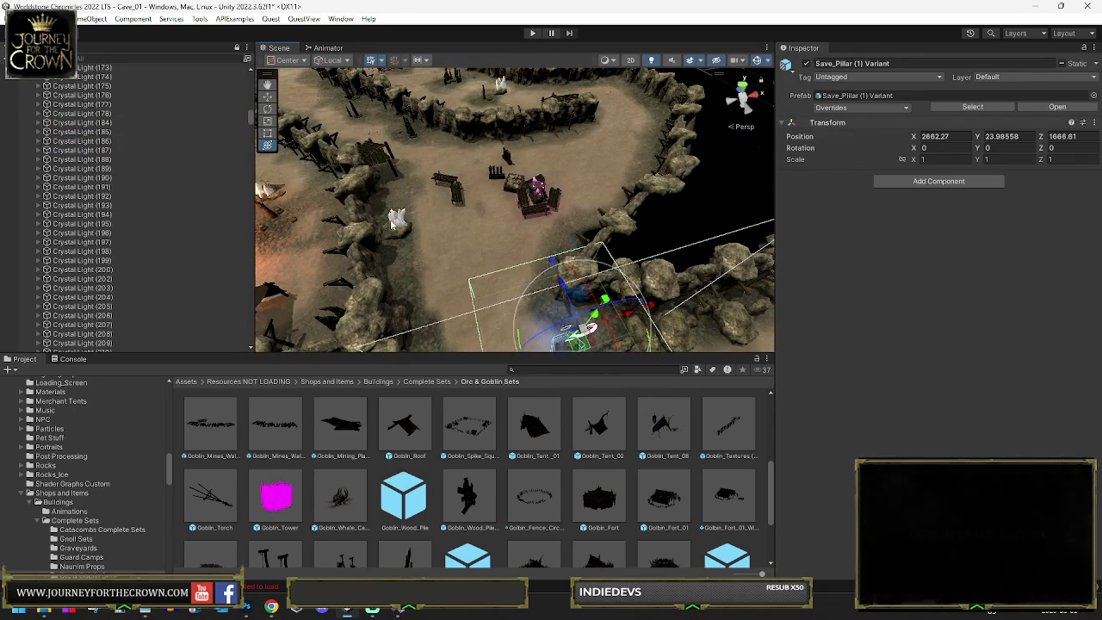
pyautogui.click(391, 221)
pyautogui.click(399, 223)
pyautogui.press('f')
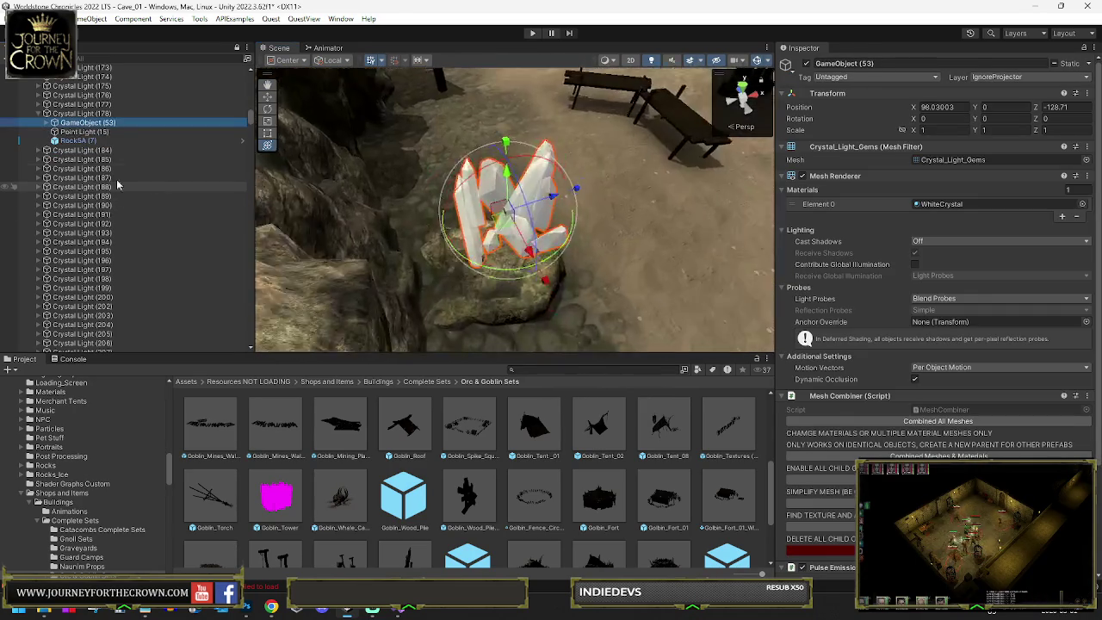
pyautogui.press('Delete')
pyautogui.scroll(-10, 426, 181)
# Step: Delete Crystal Light (31) and its crystal
pyautogui.moveTo(425, 180)
pyautogui.mouseDown()
pyautogui.moveTo(497, 141)
pyautogui.moveTo(430, 215)
pyautogui.mouseUp()
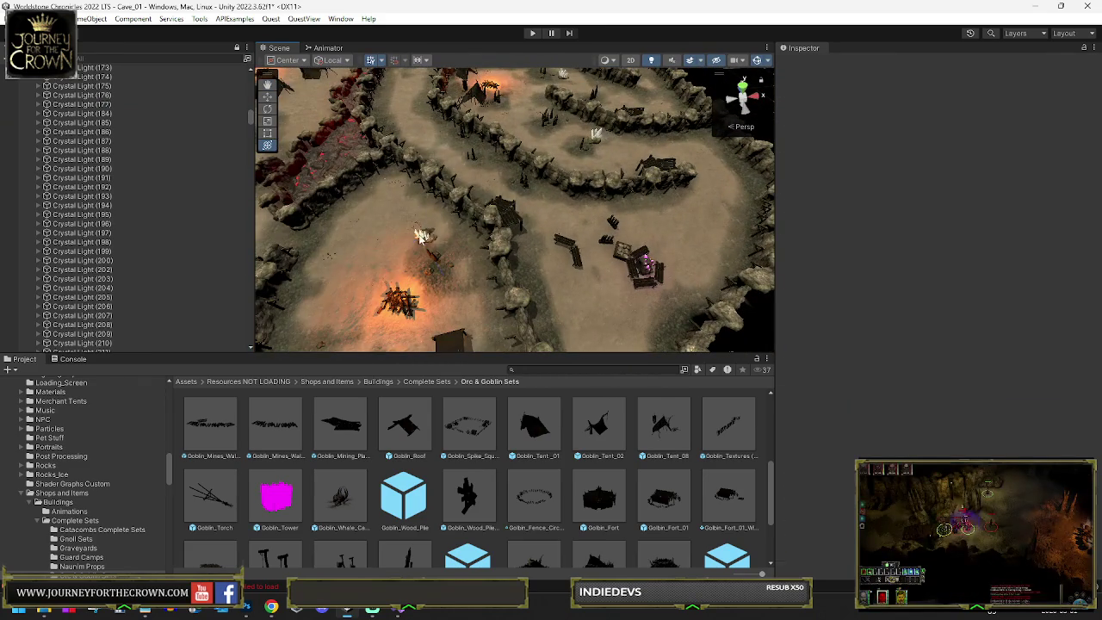
pyautogui.click(419, 234)
pyautogui.press('f')
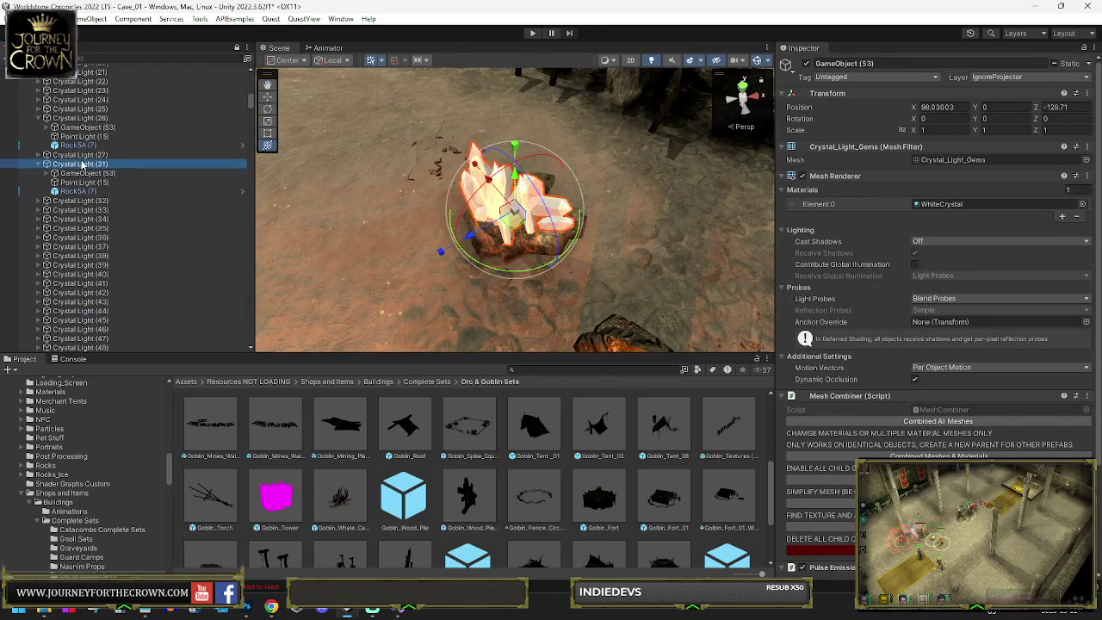
pyautogui.press('Delete')
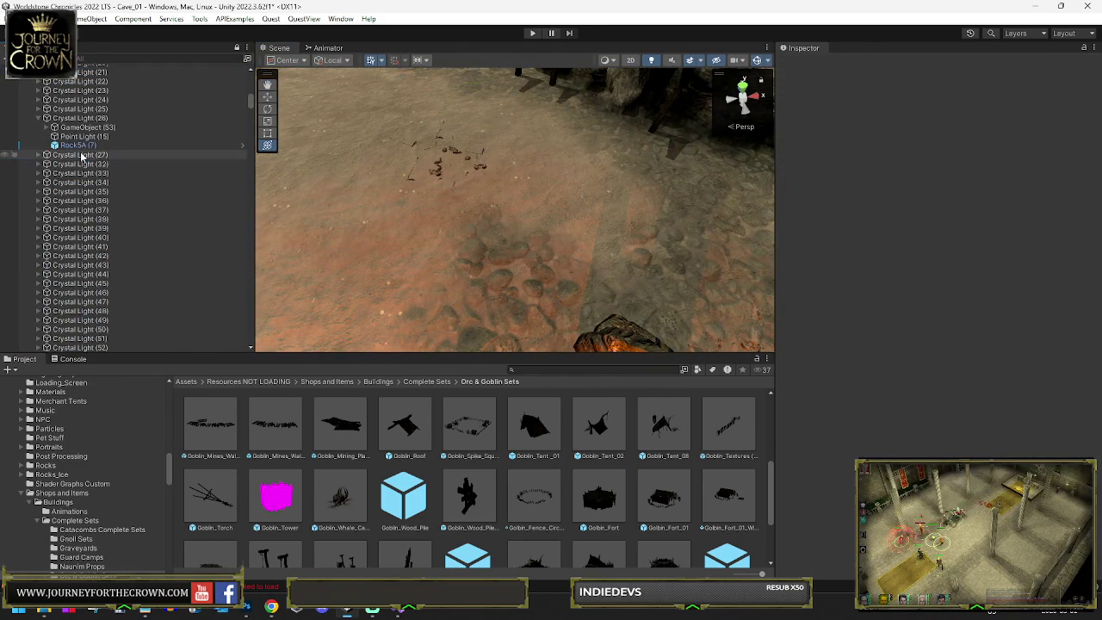
pyautogui.press('f')
pyautogui.scroll(3, 514, 150)
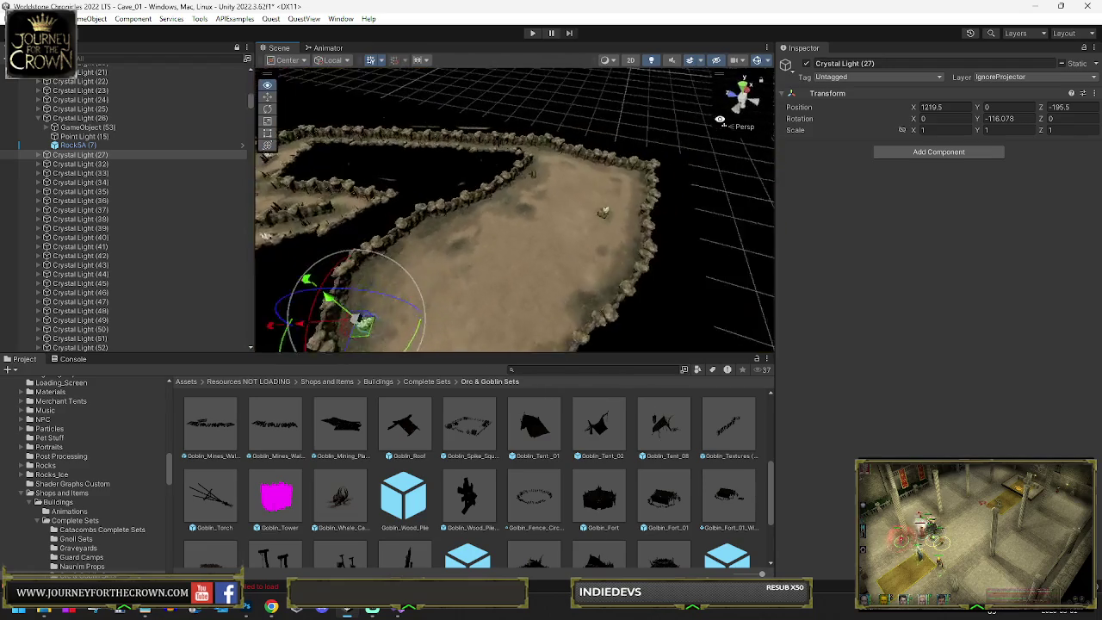
pyautogui.scroll(-5, 514, 150)
pyautogui.moveTo(480, 169); pyautogui.dragTo(436, 200)
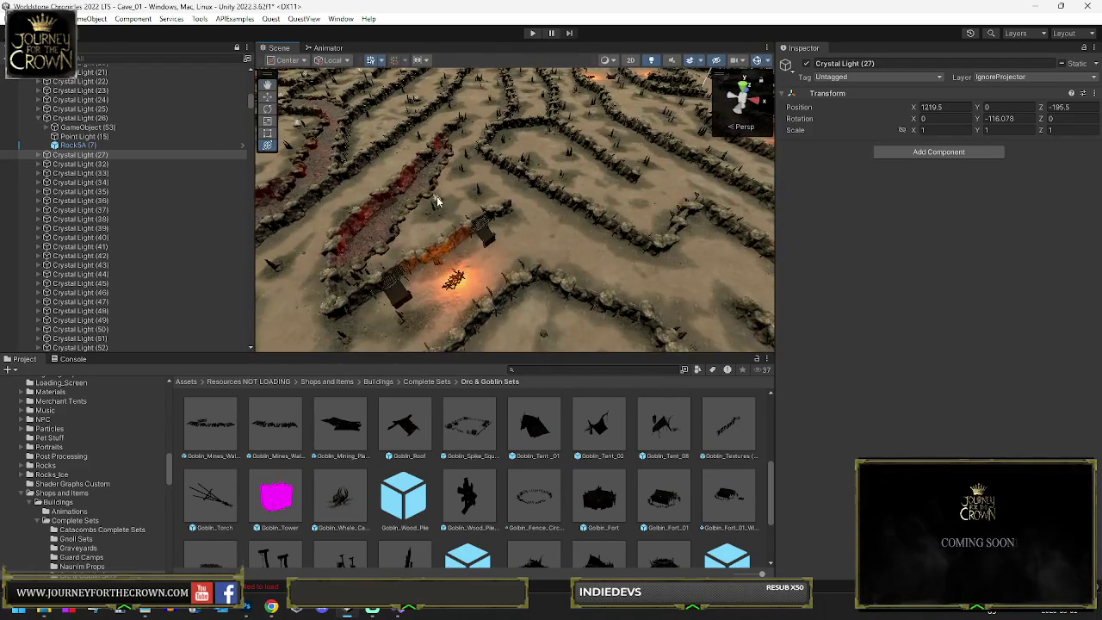
pyautogui.moveTo(396, 170)
pyautogui.mouseDown()
pyautogui.moveTo(533, 139)
pyautogui.moveTo(500, 176)
pyautogui.moveTo(528, 194)
pyautogui.mouseUp()
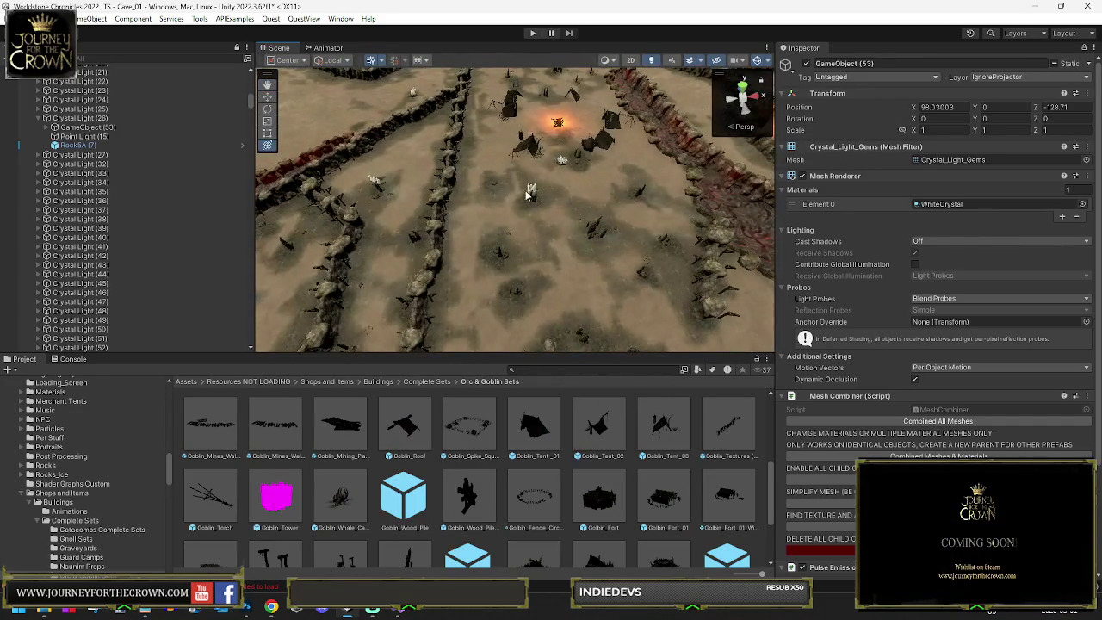
pyautogui.press('f')
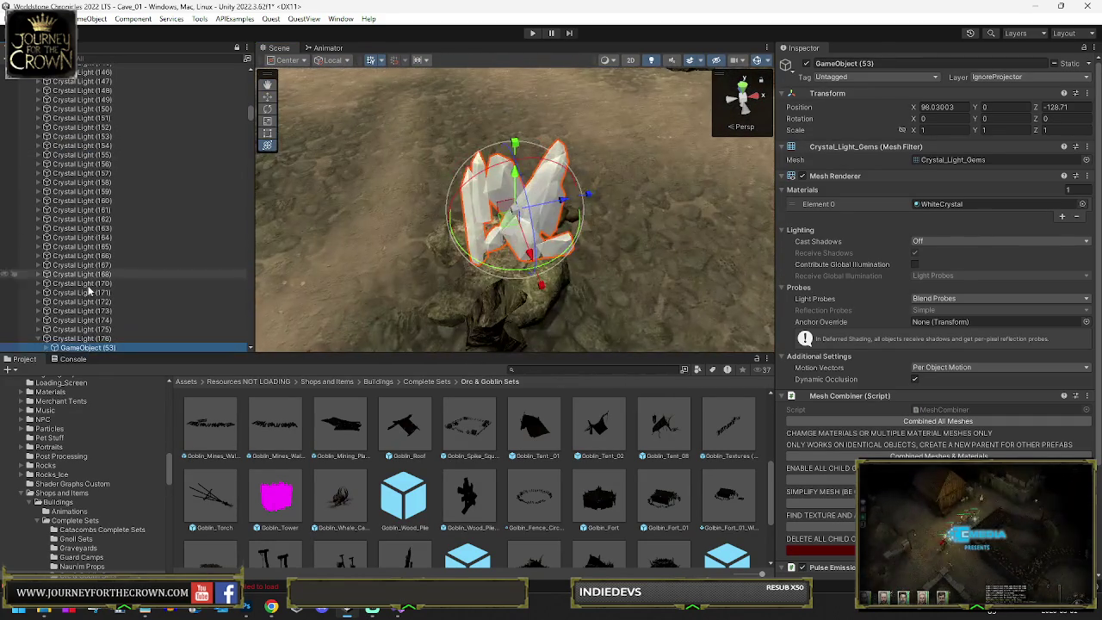
pyautogui.click(301, 257)
pyautogui.scroll(-10, 301, 257)
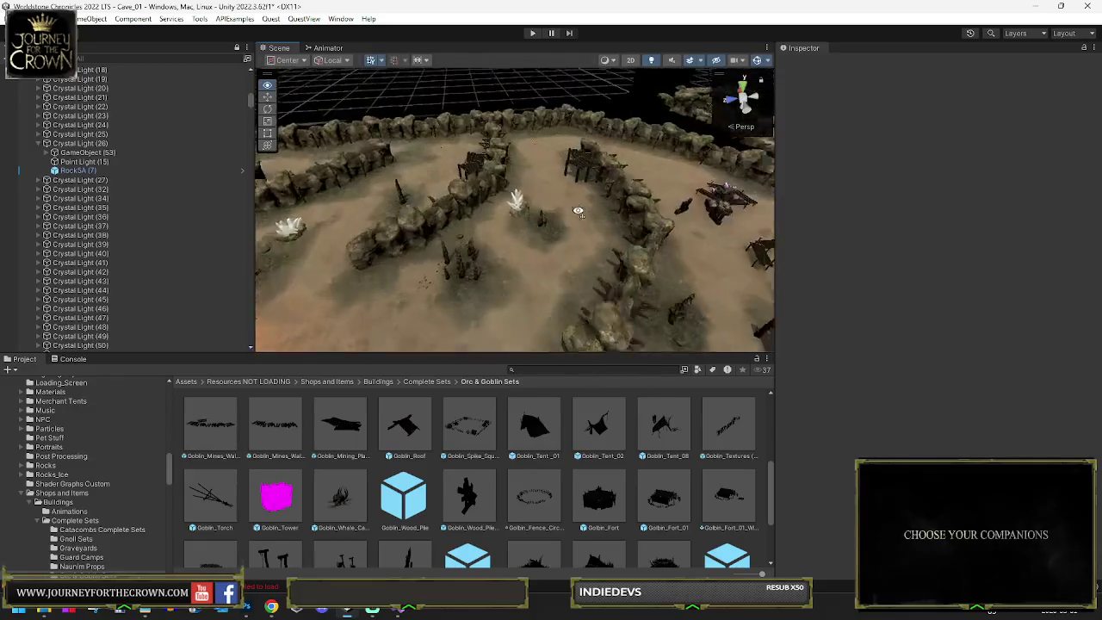
# Step: Delete Crystal Light (32) and its crystal
pyautogui.click(520, 244)
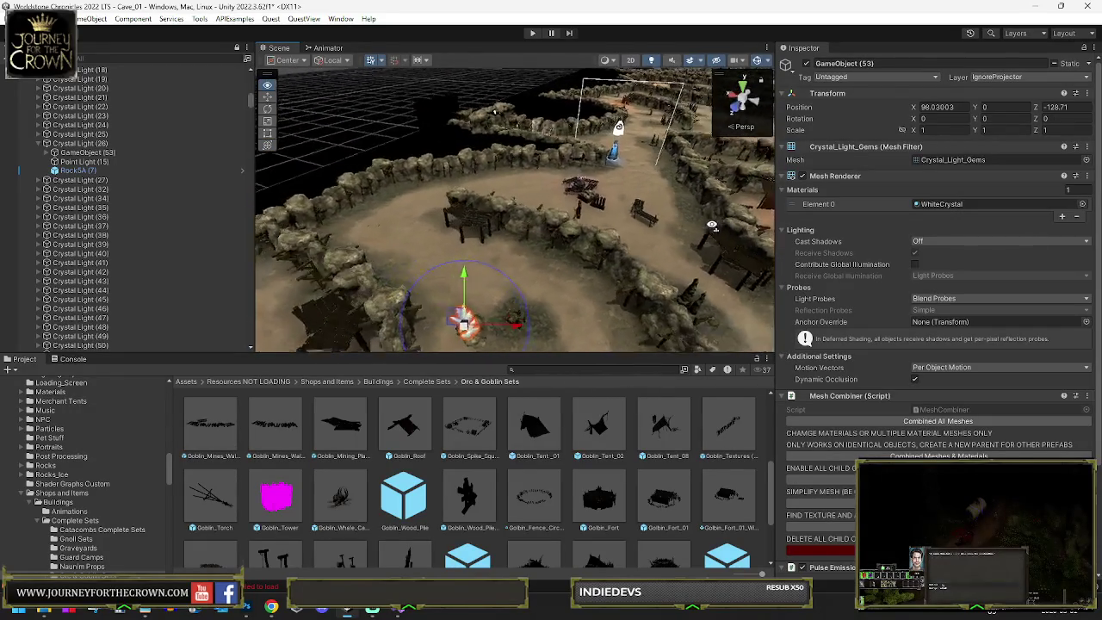
pyautogui.press('f')
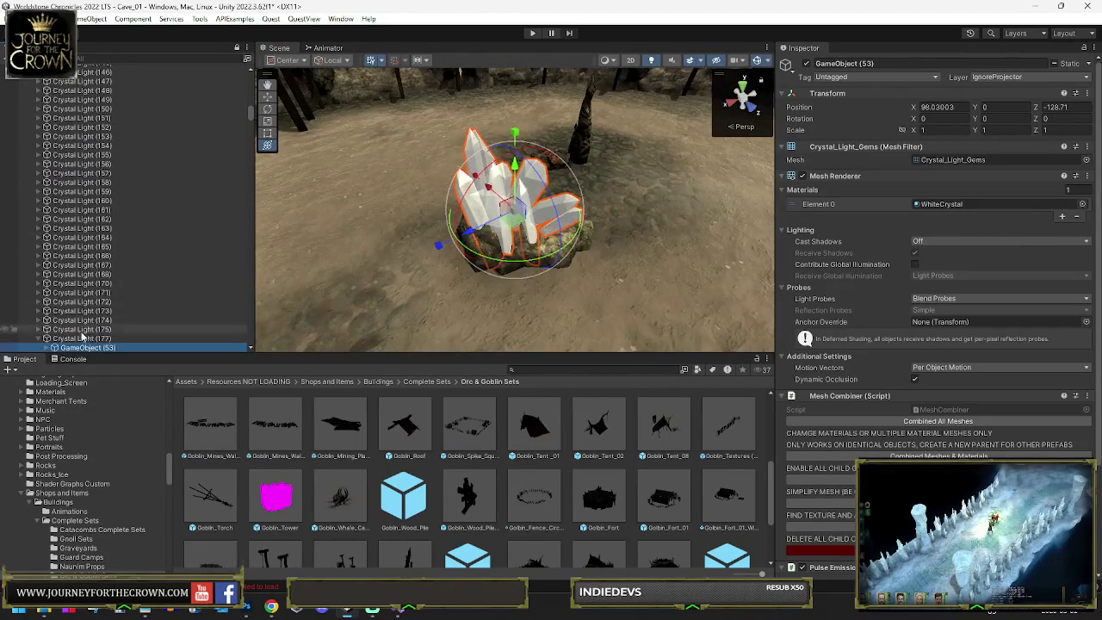
pyautogui.click(82, 339)
pyautogui.scroll(-5, 709, 196)
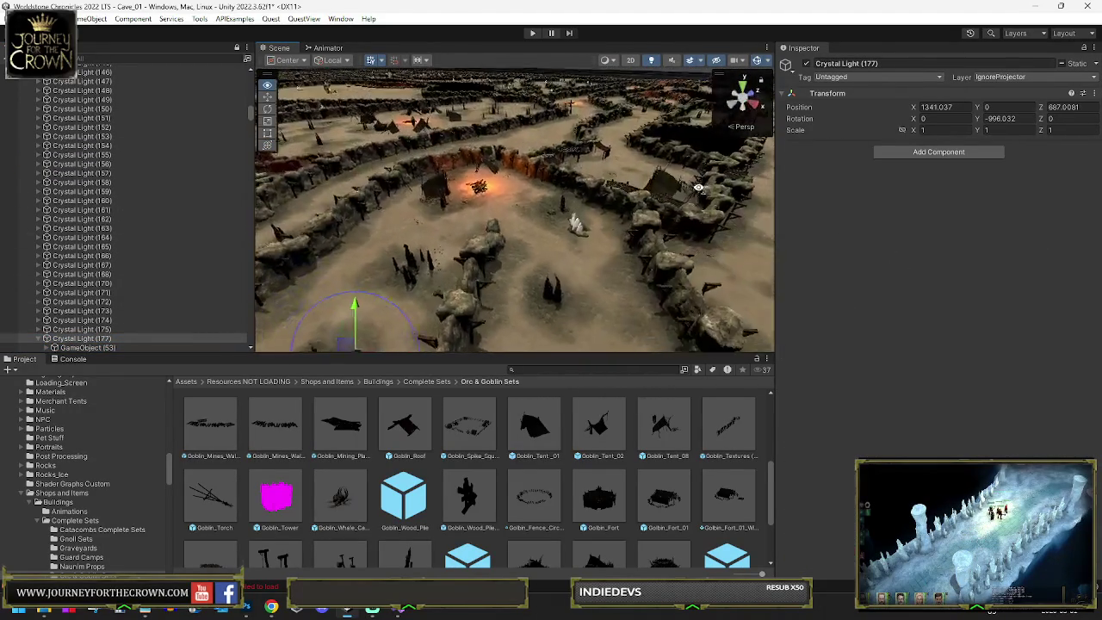
pyautogui.moveTo(709, 196); pyautogui.dragTo(712, 209)
pyautogui.moveTo(461, 198); pyautogui.dragTo(274, 194)
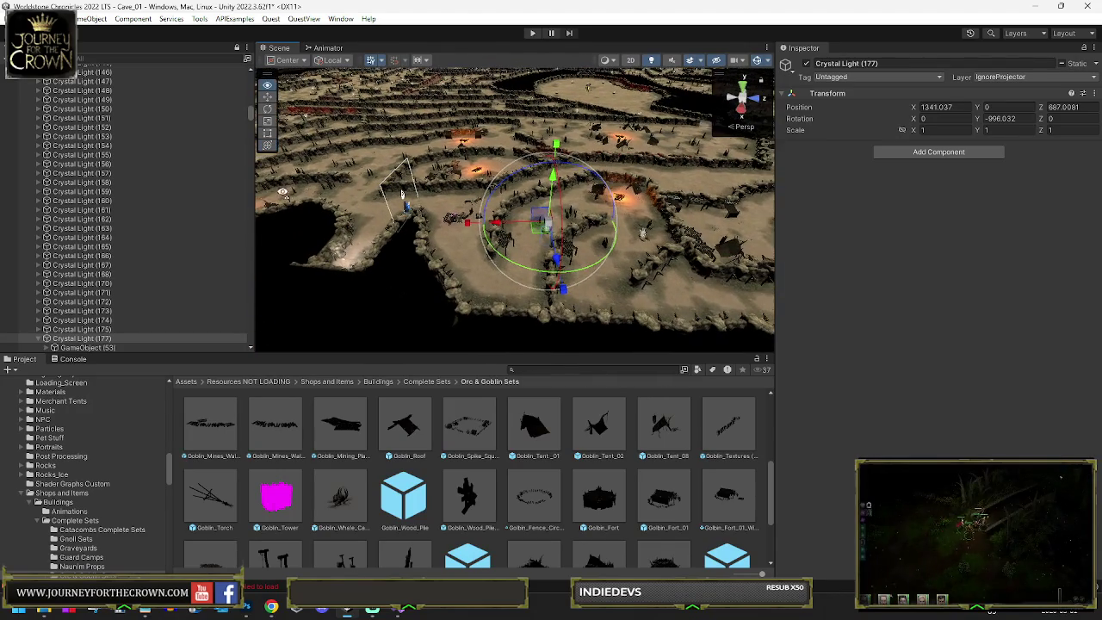
pyautogui.click(642, 236)
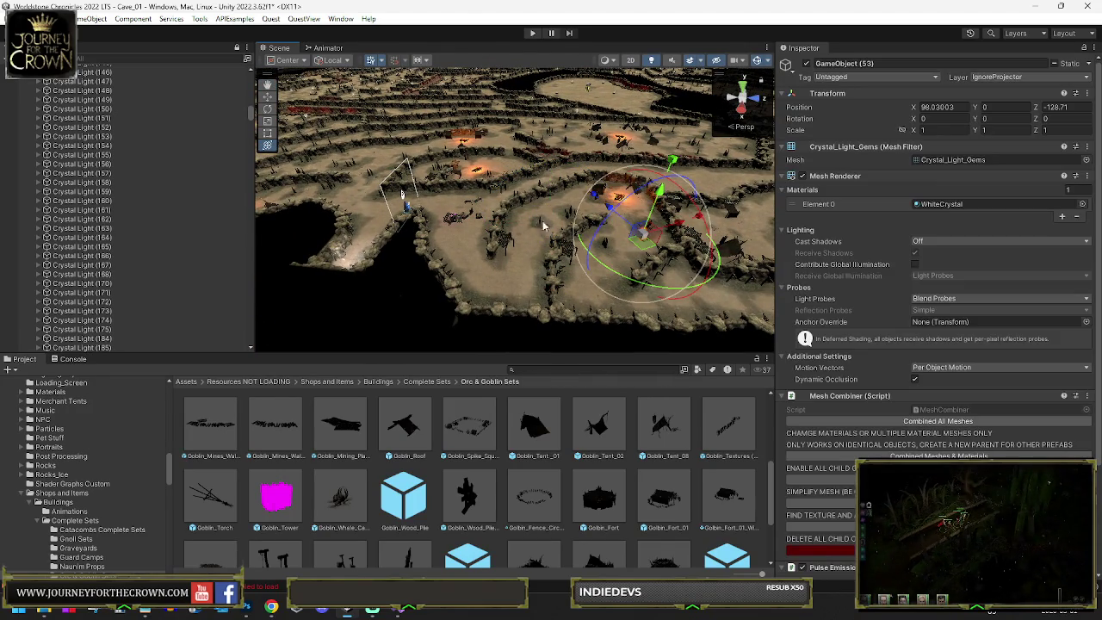
pyautogui.press('f')
pyautogui.press('Delete')
# Step: Delete Crystal_Light (30), the parent of crystal GameObject (50)
pyautogui.moveTo(368, 177)
pyautogui.mouseDown()
pyautogui.moveTo(448, 192)
pyautogui.moveTo(579, 176)
pyautogui.moveTo(602, 222)
pyautogui.moveTo(623, 221)
pyautogui.mouseUp()
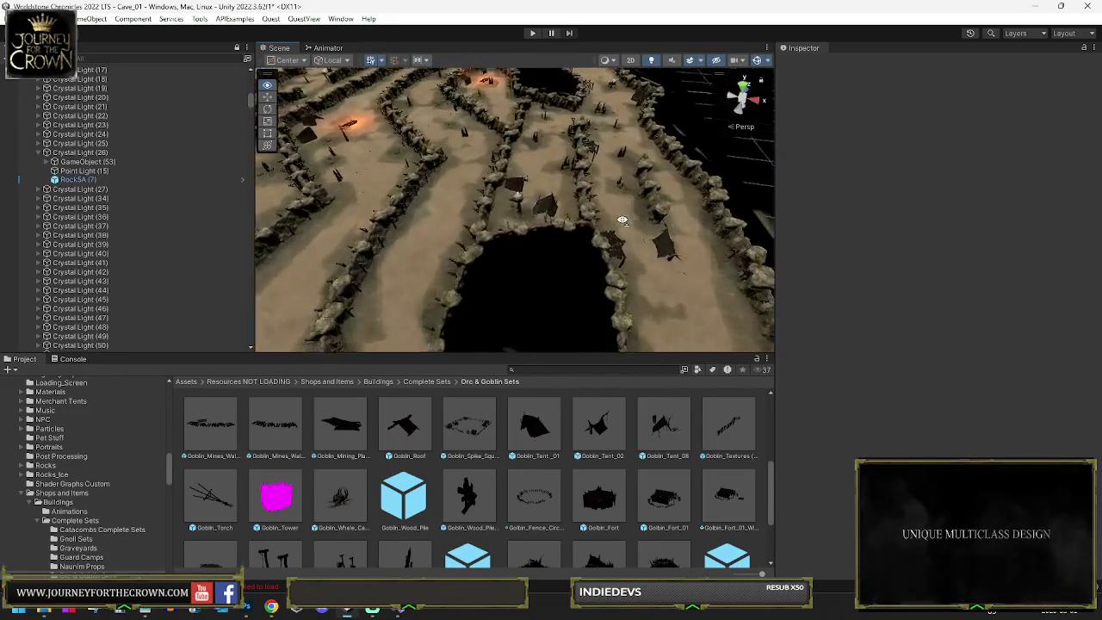
pyautogui.click(429, 177)
pyautogui.press('f')
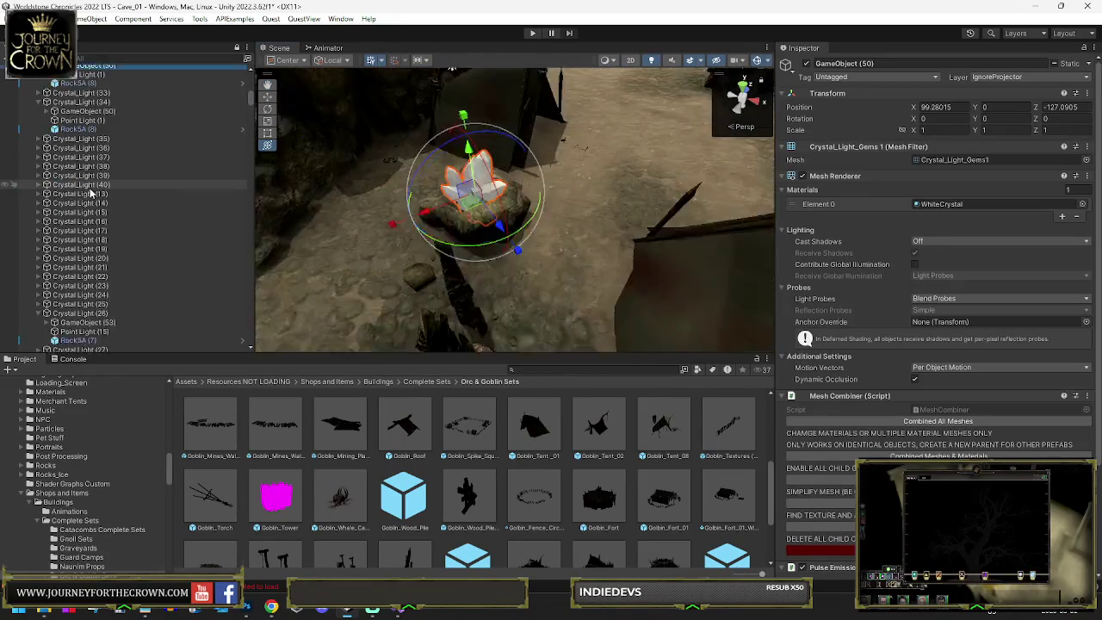
pyautogui.click(77, 198)
pyautogui.moveTo(517, 216)
pyautogui.mouseDown()
pyautogui.moveTo(679, 110)
pyautogui.moveTo(633, 129)
pyautogui.mouseUp()
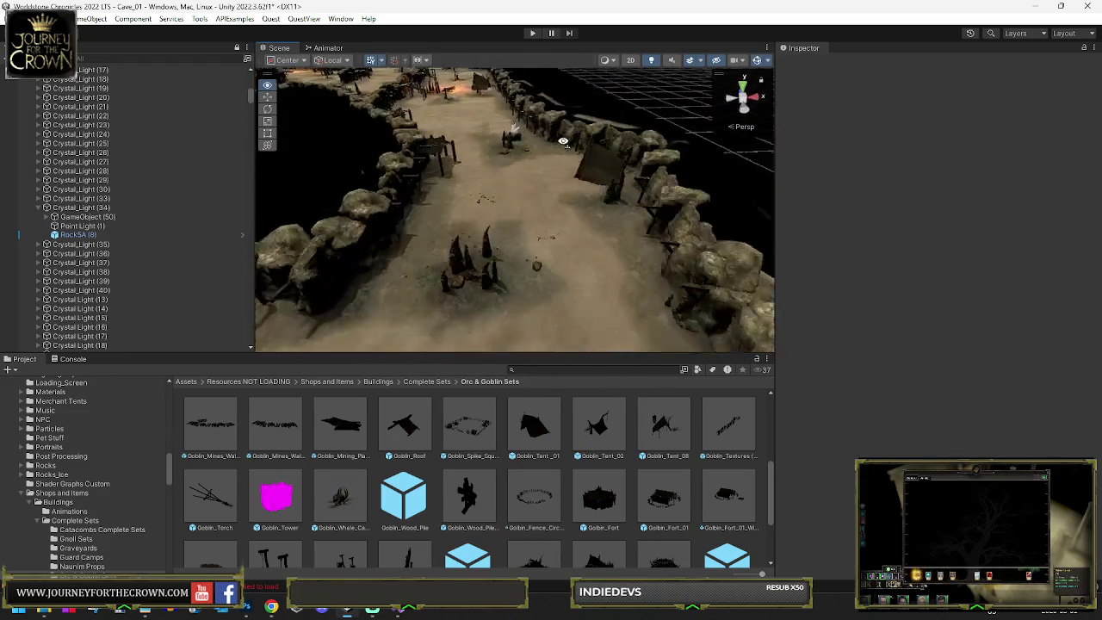
pyautogui.click(532, 194)
pyautogui.doubleClick(147, 202)
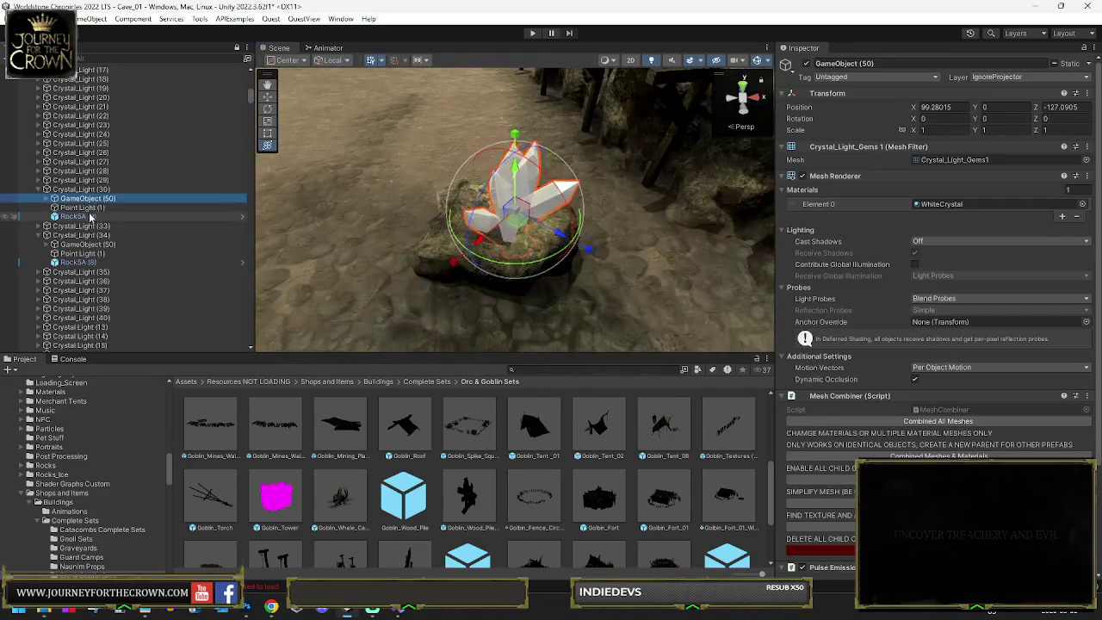
pyautogui.click(85, 191)
pyautogui.press('Delete')
pyautogui.moveTo(381, 187)
pyautogui.mouseDown()
pyautogui.moveTo(445, 137)
pyautogui.moveTo(364, 142)
pyautogui.moveTo(320, 186)
pyautogui.mouseUp()
pyautogui.scroll(10, 336, 193)
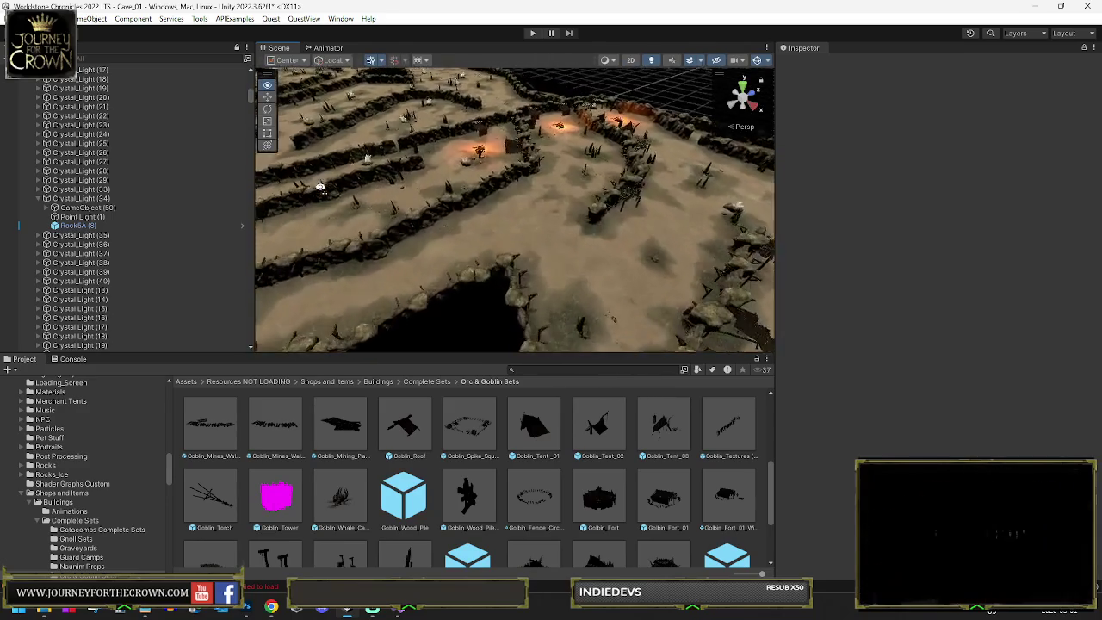
# Step: Delete the Crystal_Light (29) object by rock RocksA (8)
pyautogui.click(409, 172)
pyautogui.doubleClick(94, 189)
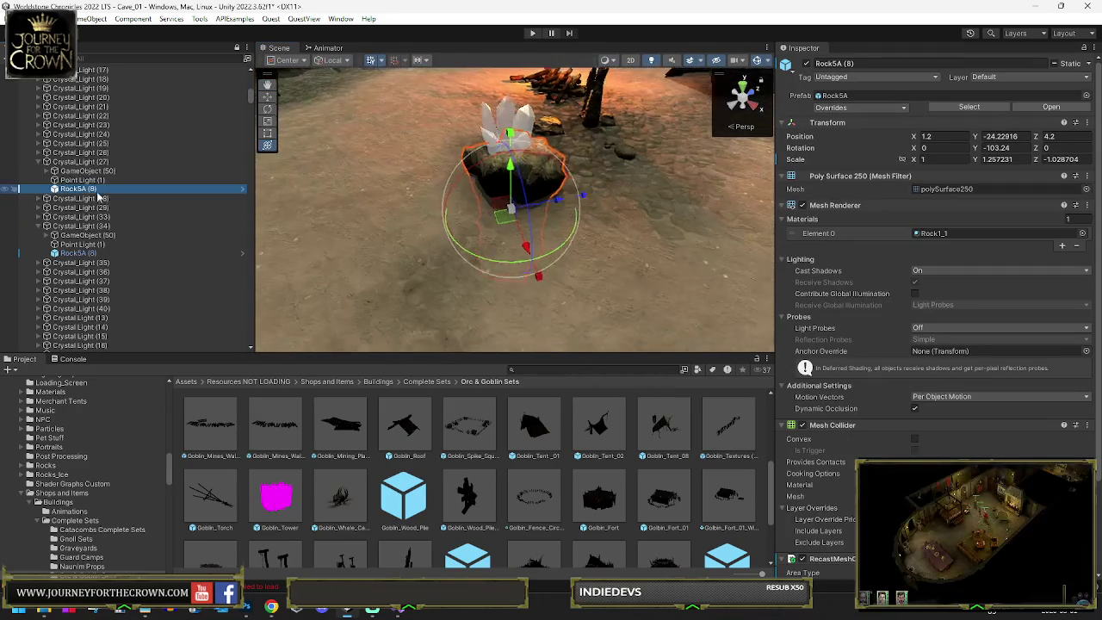
pyautogui.click(83, 166)
pyautogui.moveTo(517, 215)
pyautogui.mouseDown()
pyautogui.moveTo(771, 140)
pyautogui.moveTo(572, 190)
pyautogui.mouseUp()
pyautogui.click(548, 197)
pyautogui.doubleClick(78, 198)
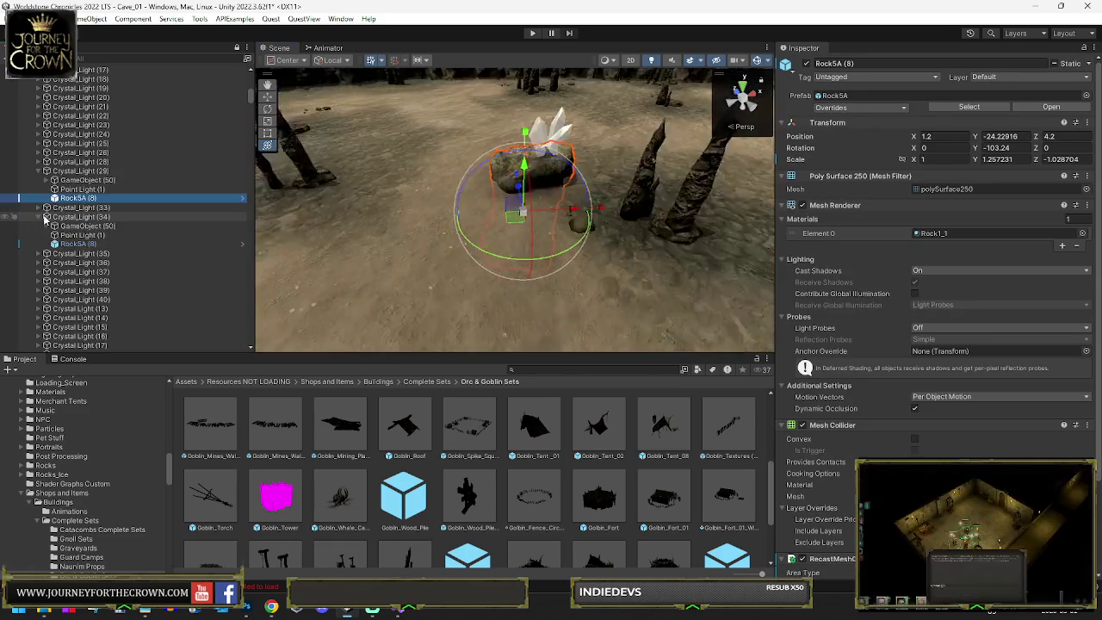
pyautogui.press('Delete')
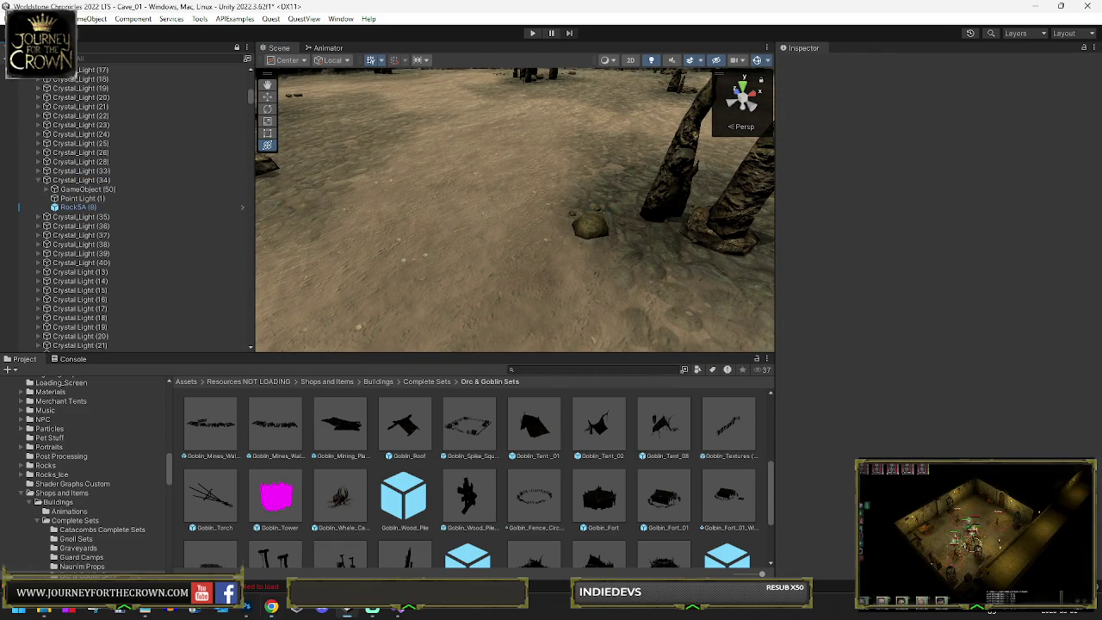
# Step: Delete the light object of another crystal rock near the goblin camp
pyautogui.moveTo(462, 244)
pyautogui.mouseDown()
pyautogui.moveTo(140, 221)
pyautogui.moveTo(148, 256)
pyautogui.moveTo(384, 251)
pyautogui.mouseUp()
pyautogui.click(505, 219)
pyautogui.press('f')
pyautogui.click(82, 161)
pyautogui.press('Delete')
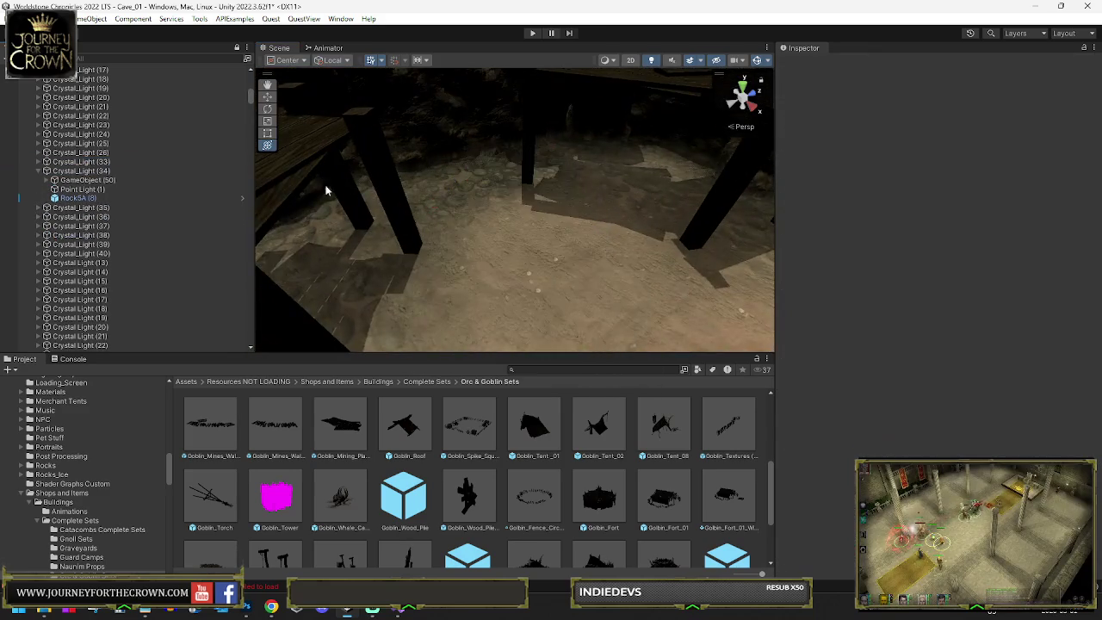
pyautogui.moveTo(326, 189)
pyautogui.mouseDown()
pyautogui.moveTo(144, 188)
pyautogui.moveTo(24, 225)
pyautogui.moveTo(187, 255)
pyautogui.moveTo(177, 243)
pyautogui.moveTo(237, 238)
pyautogui.moveTo(220, 253)
pyautogui.moveTo(215, 241)
pyautogui.moveTo(442, 269)
pyautogui.mouseUp()
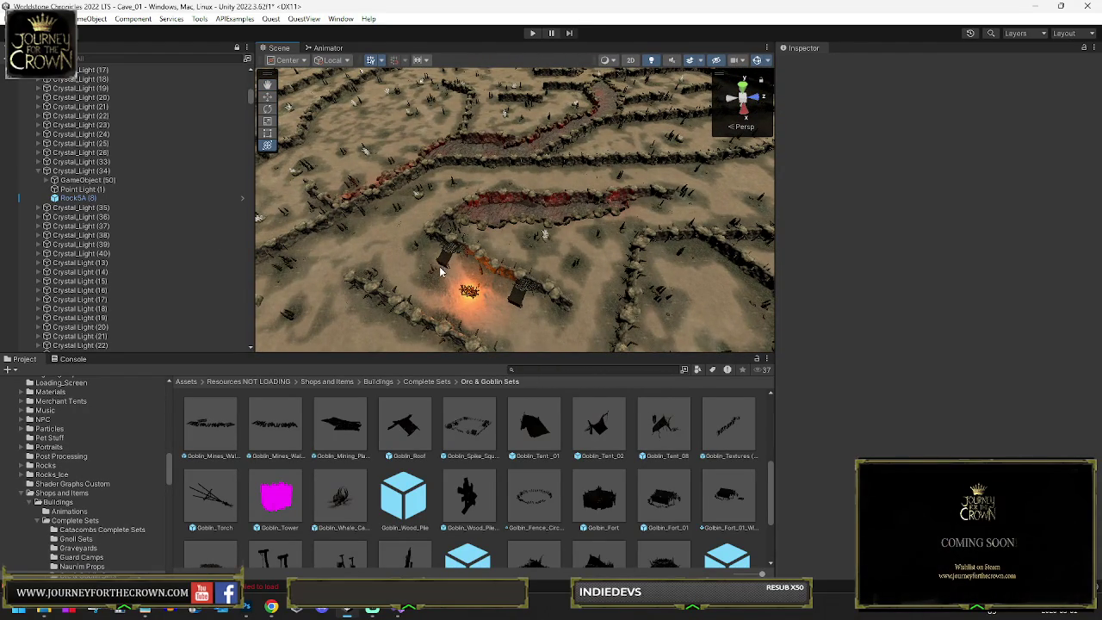
# Step: Locate Crystal_Light (22), then frame the goblin torch above the maze
pyautogui.click(551, 239)
pyautogui.click(552, 240)
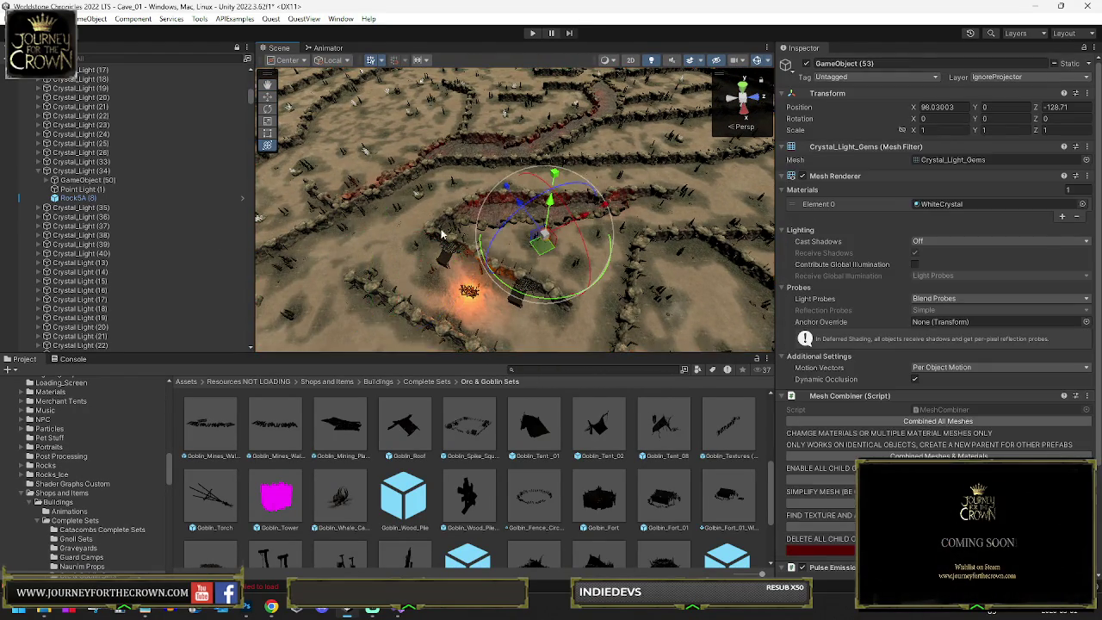
pyautogui.press('f')
pyautogui.click(69, 338)
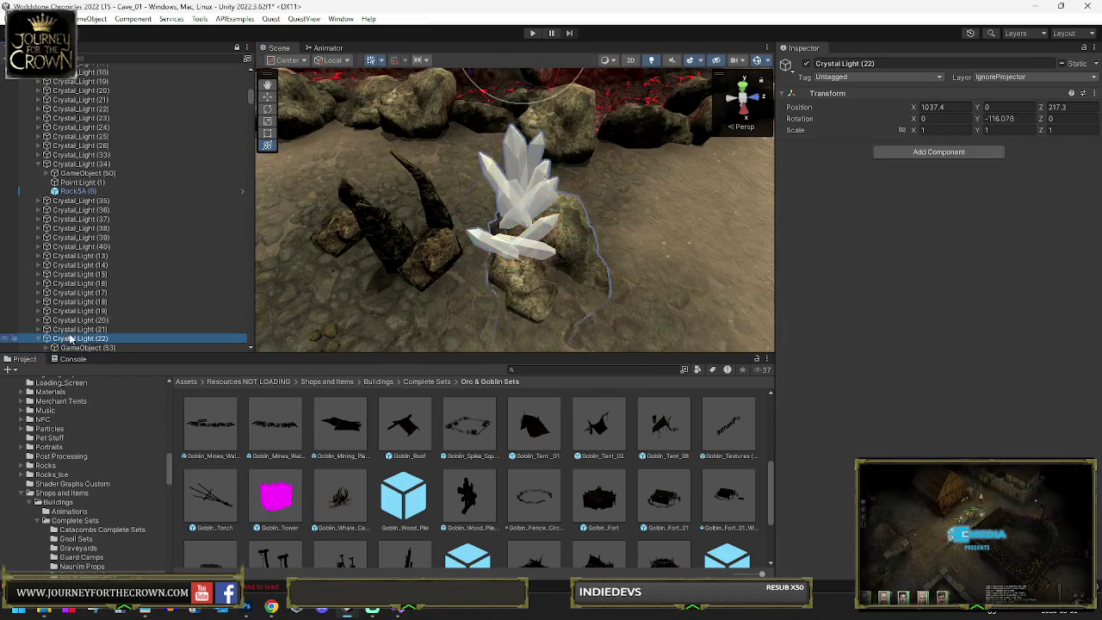
pyautogui.click(583, 255)
pyautogui.press('f')
pyautogui.moveTo(433, 227)
pyautogui.mouseDown()
pyautogui.moveTo(149, 261)
pyautogui.moveTo(572, 202)
pyautogui.mouseUp()
pyautogui.moveTo(352, 265)
pyautogui.mouseDown()
pyautogui.moveTo(143, 239)
pyautogui.moveTo(434, 230)
pyautogui.mouseUp()
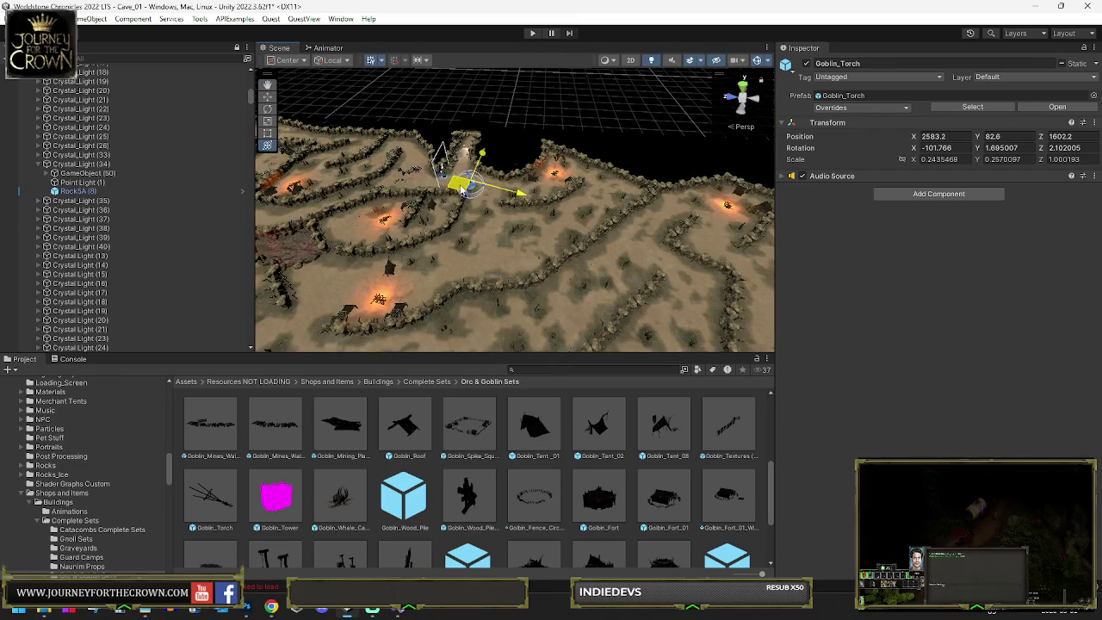
# Step: Move the Goblin_Torch to the view centre with Ctrl+Alt+F and check it from overhead
pyautogui.scroll(3, 460, 189)
pyautogui.moveTo(461, 190)
pyautogui.mouseDown()
pyautogui.moveTo(802, 203)
pyautogui.moveTo(720, 246)
pyautogui.moveTo(608, 241)
pyautogui.moveTo(625, 213)
pyautogui.mouseUp()
pyautogui.hotkey('ctrl', 'alt', 'f')
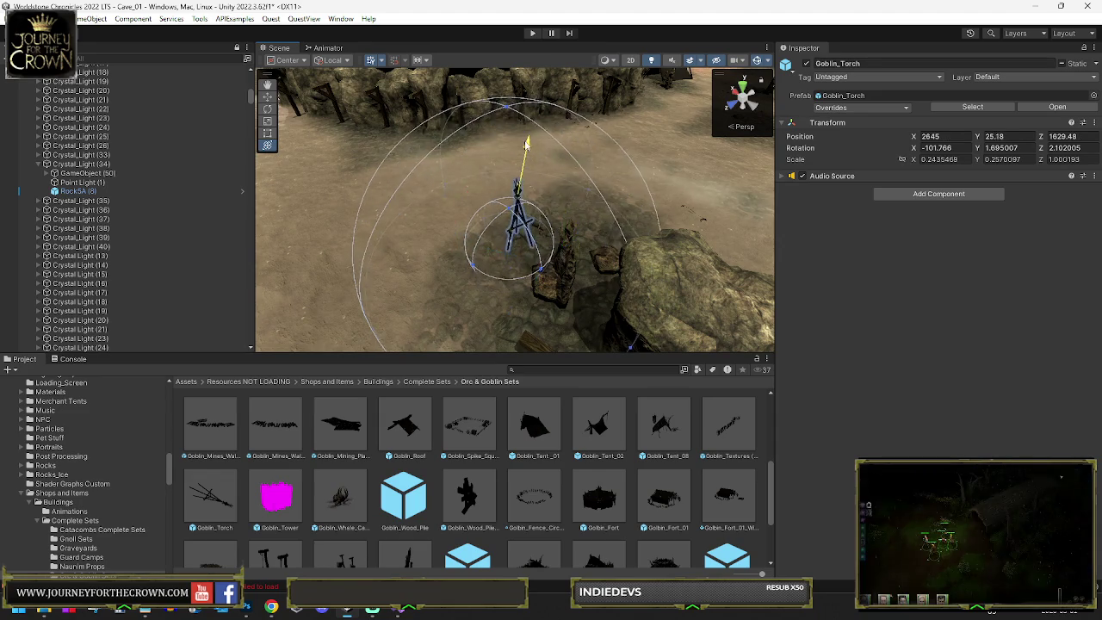
pyautogui.moveTo(523, 185)
pyautogui.mouseDown()
pyautogui.moveTo(629, 182)
pyautogui.moveTo(629, 164)
pyautogui.moveTo(605, 185)
pyautogui.mouseUp()
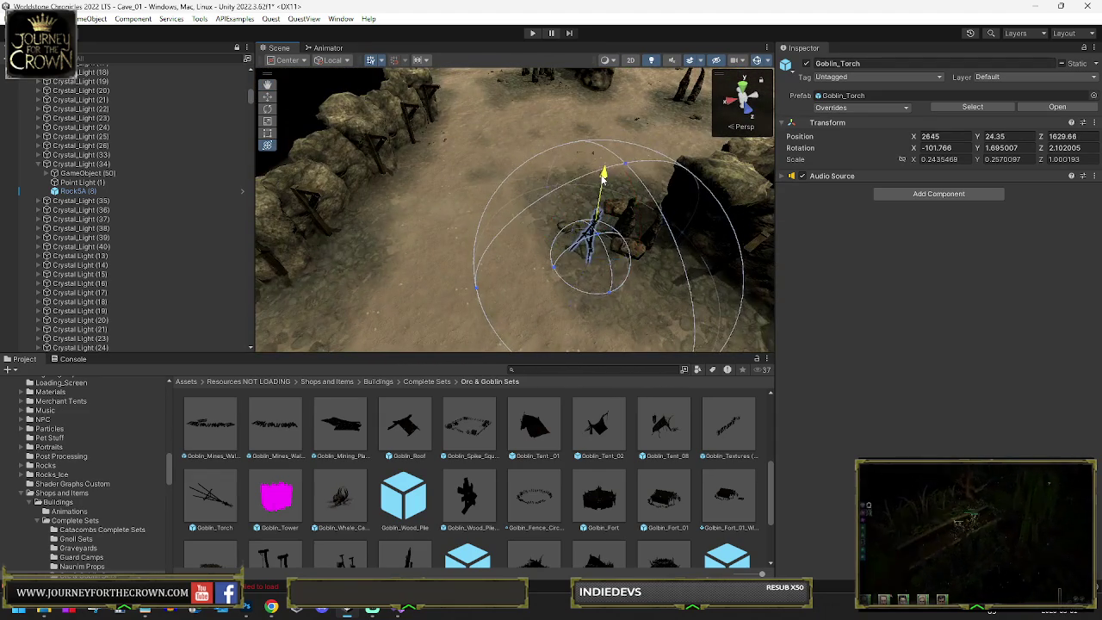
pyautogui.moveTo(572, 220)
pyautogui.mouseDown()
pyautogui.moveTo(798, 229)
pyautogui.moveTo(689, 222)
pyautogui.moveTo(503, 248)
pyautogui.mouseUp()
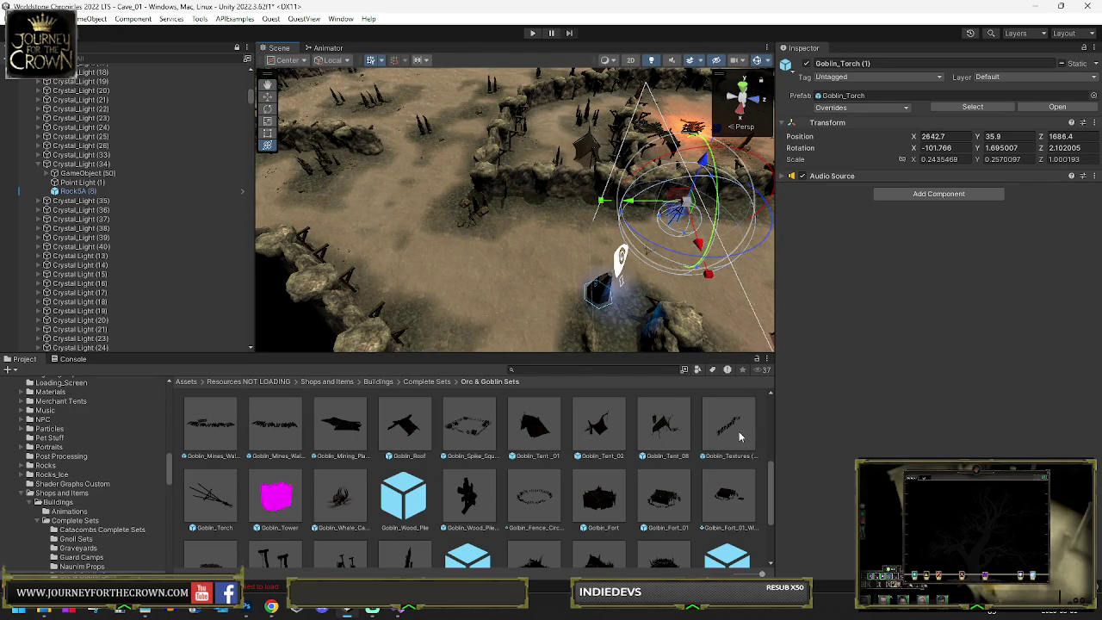
# Step: Rotate the Goblin_Textures (2) spike line to 86.93 so it follows the rock wall
pyautogui.click(561, 247)
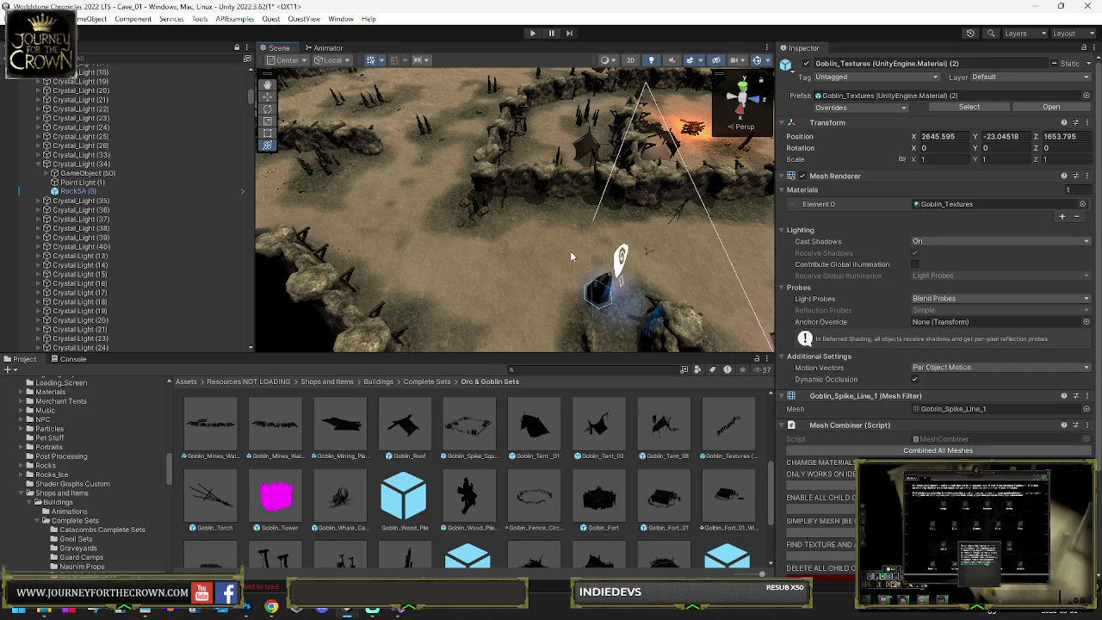
pyautogui.moveTo(564, 272); pyautogui.dragTo(575, 222)
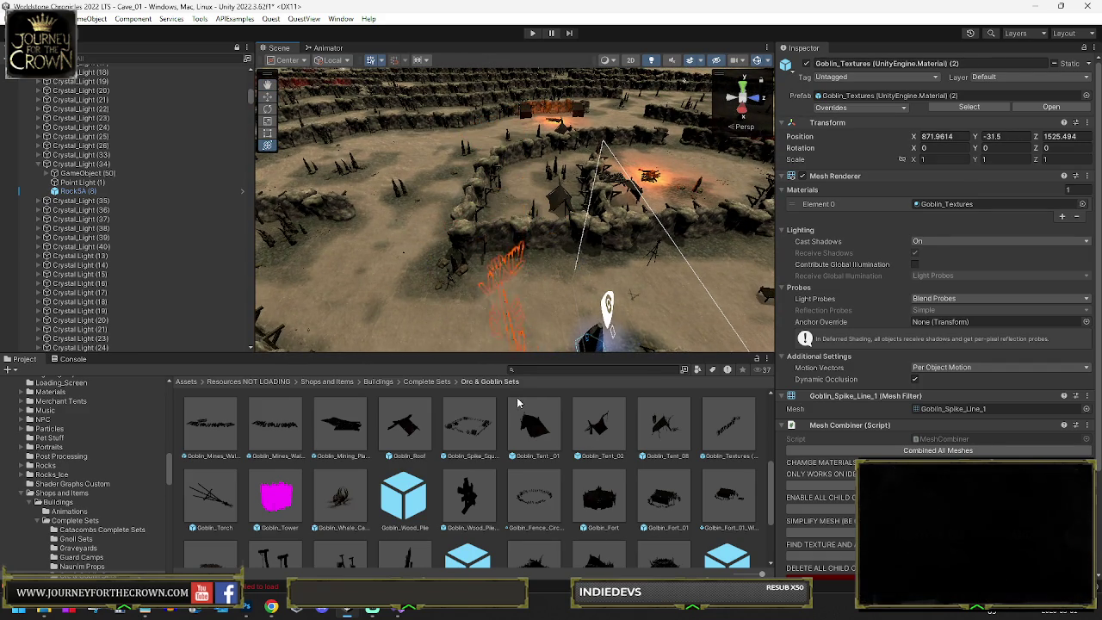
pyautogui.press('f')
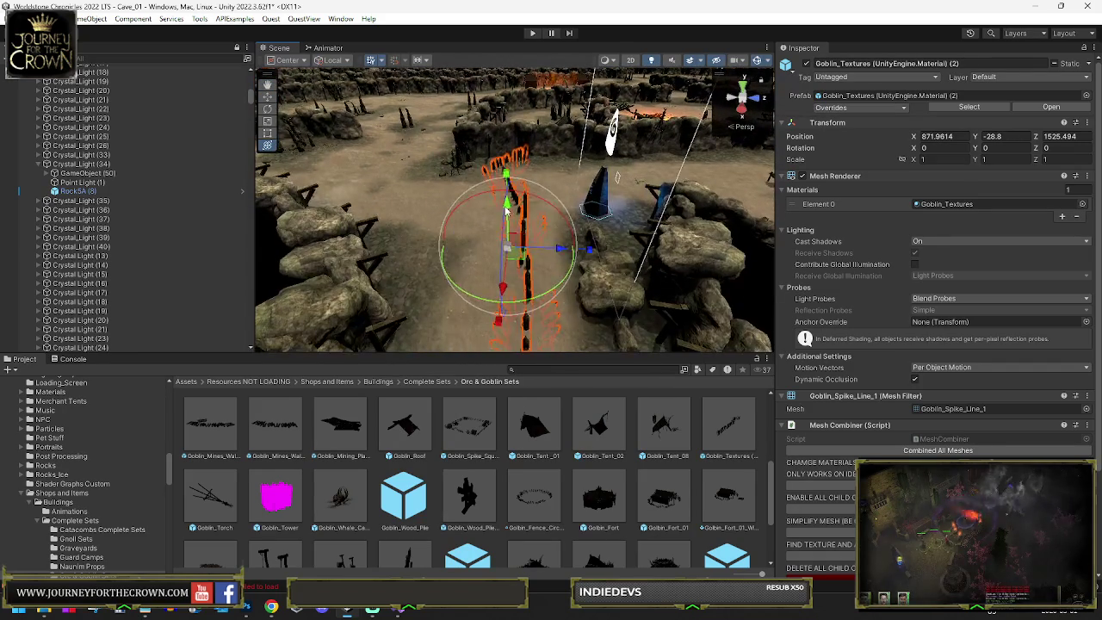
pyautogui.moveTo(489, 298)
pyautogui.mouseDown()
pyautogui.moveTo(551, 258)
pyautogui.moveTo(603, 190)
pyautogui.moveTo(636, 95)
pyautogui.moveTo(652, 193)
pyautogui.moveTo(650, 175)
pyautogui.moveTo(602, 198)
pyautogui.moveTo(594, 189)
pyautogui.moveTo(607, 176)
pyautogui.mouseUp()
pyautogui.press('w')
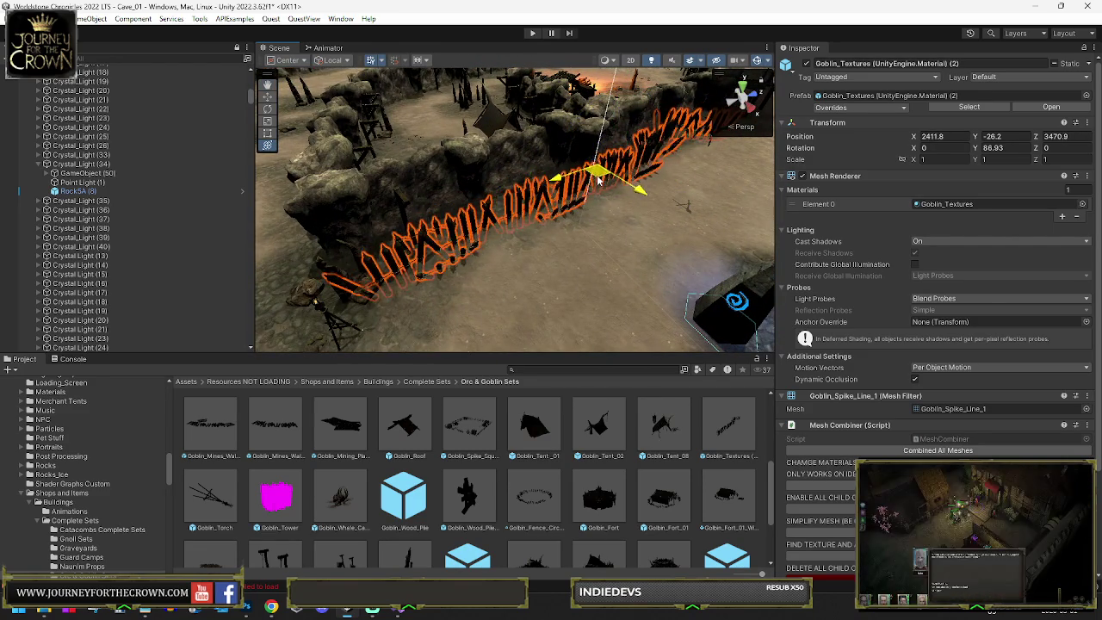
pyautogui.press('e')
pyautogui.click(601, 274)
pyautogui.moveTo(602, 274)
pyautogui.mouseDown()
pyautogui.moveTo(627, 265)
pyautogui.moveTo(598, 257)
pyautogui.mouseUp()
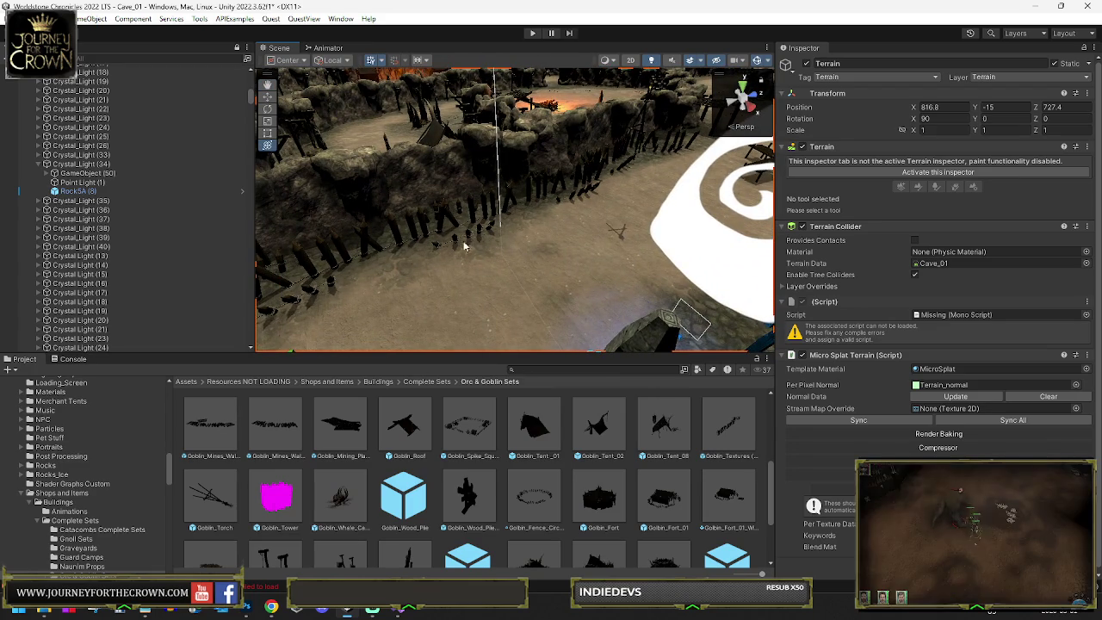
pyautogui.click(14, 19)
# Step: Save Cave_01, then review the maze terrain and blue pools
pyautogui.click(39, 75)
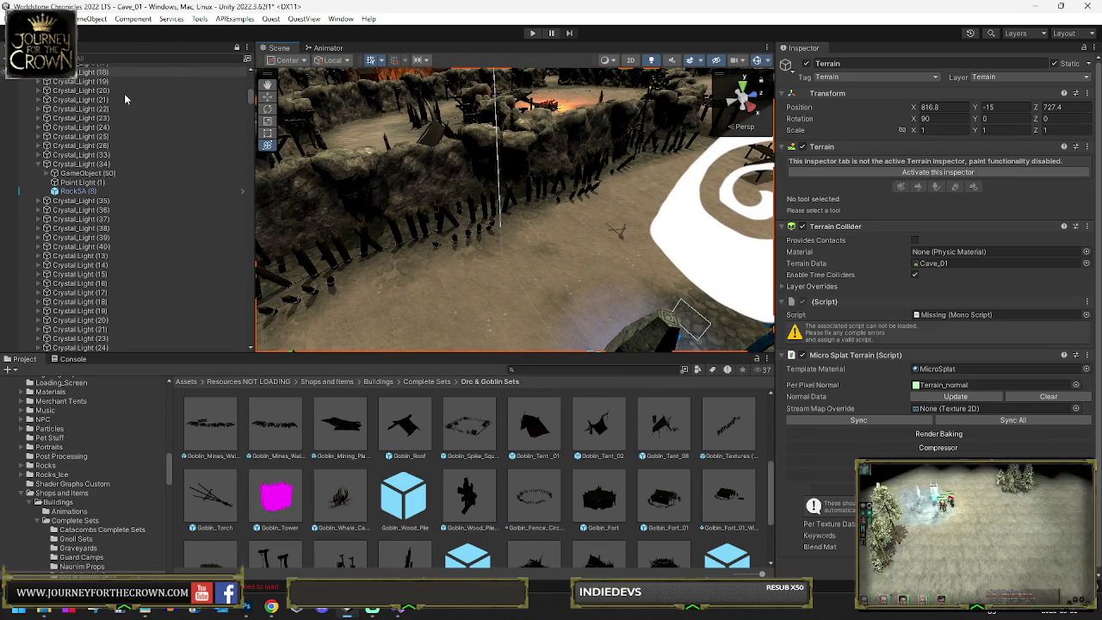
pyautogui.click(532, 32)
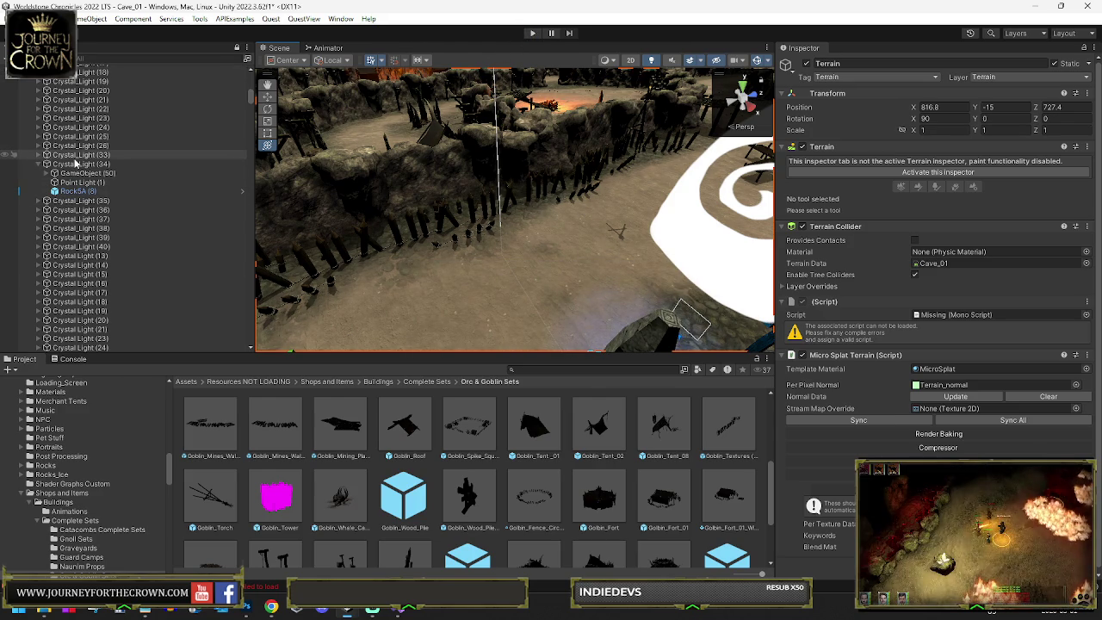
pyautogui.press('f')
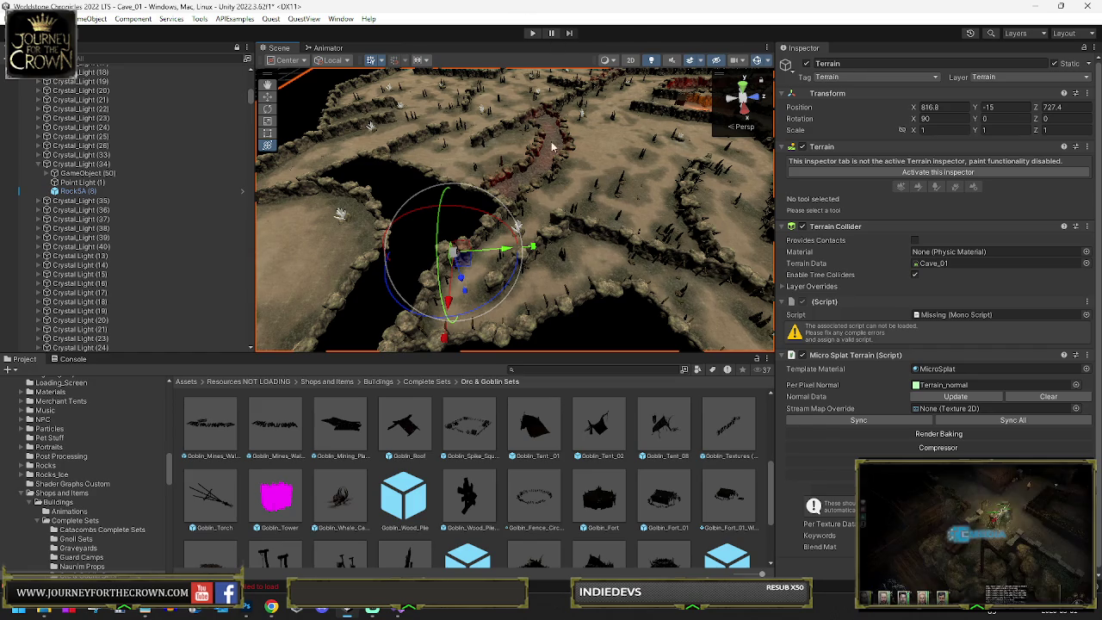
pyautogui.moveTo(558, 172)
pyautogui.mouseDown()
pyautogui.moveTo(629, 150)
pyautogui.moveTo(657, 124)
pyautogui.moveTo(759, 135)
pyautogui.moveTo(752, 158)
pyautogui.mouseUp()
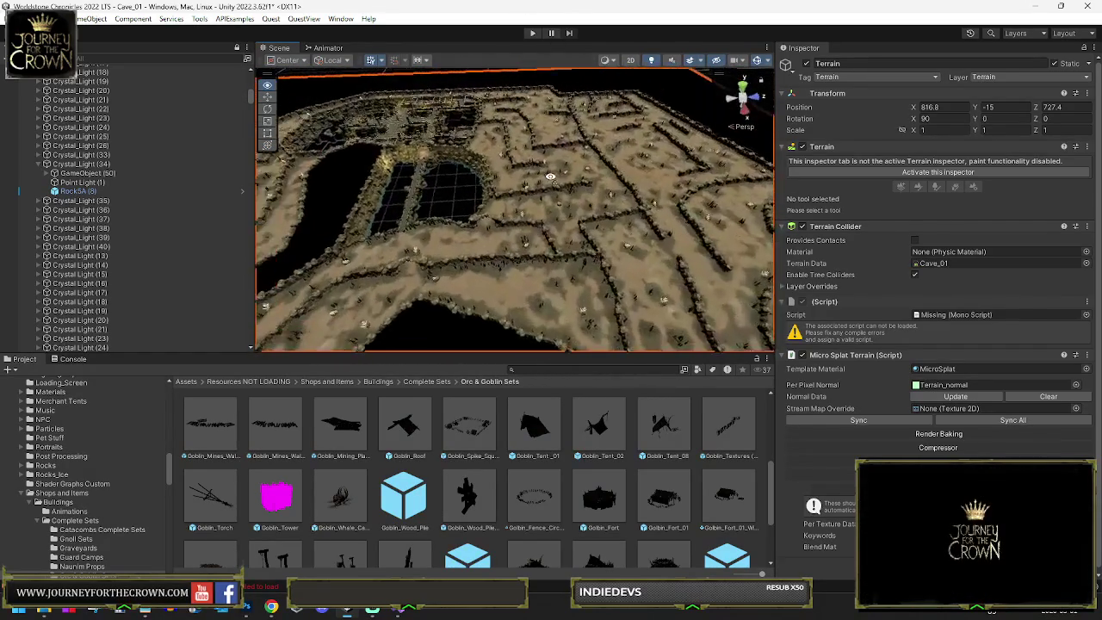
pyautogui.moveTo(514, 173); pyautogui.dragTo(557, 170)
pyautogui.scroll(10, 557, 169)
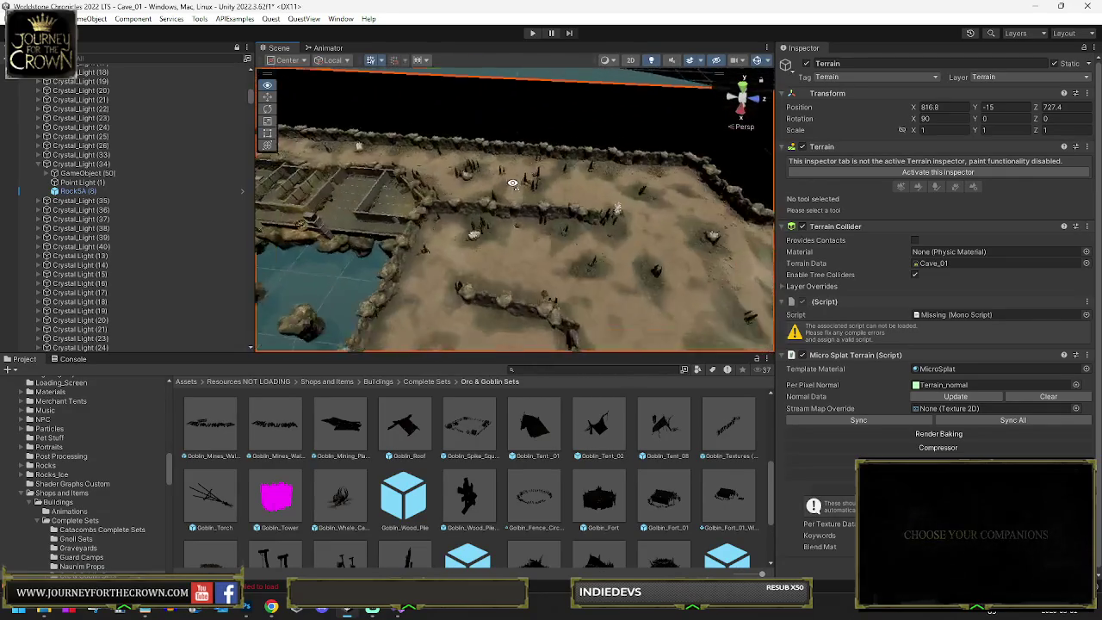
pyautogui.scroll(3, 493, 179)
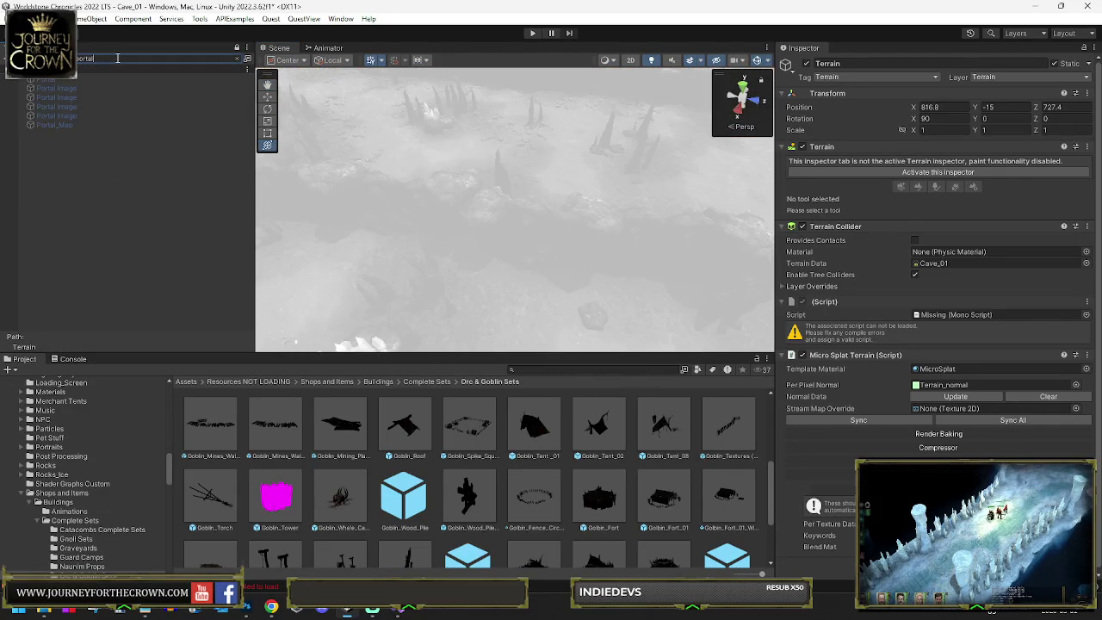
pyautogui.click(238, 59)
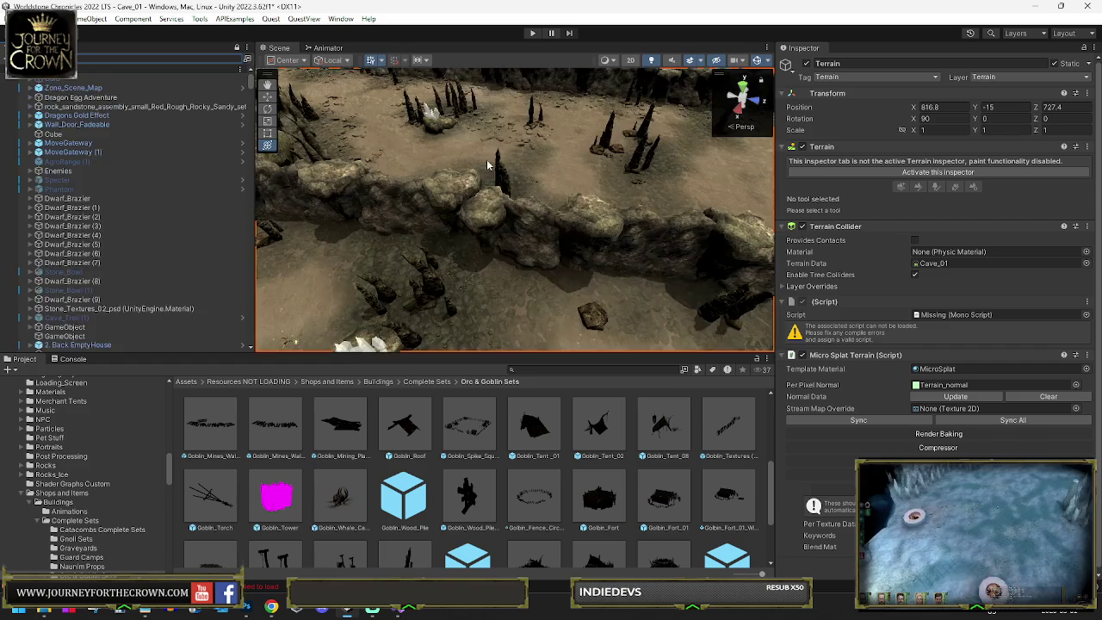
pyautogui.press('f')
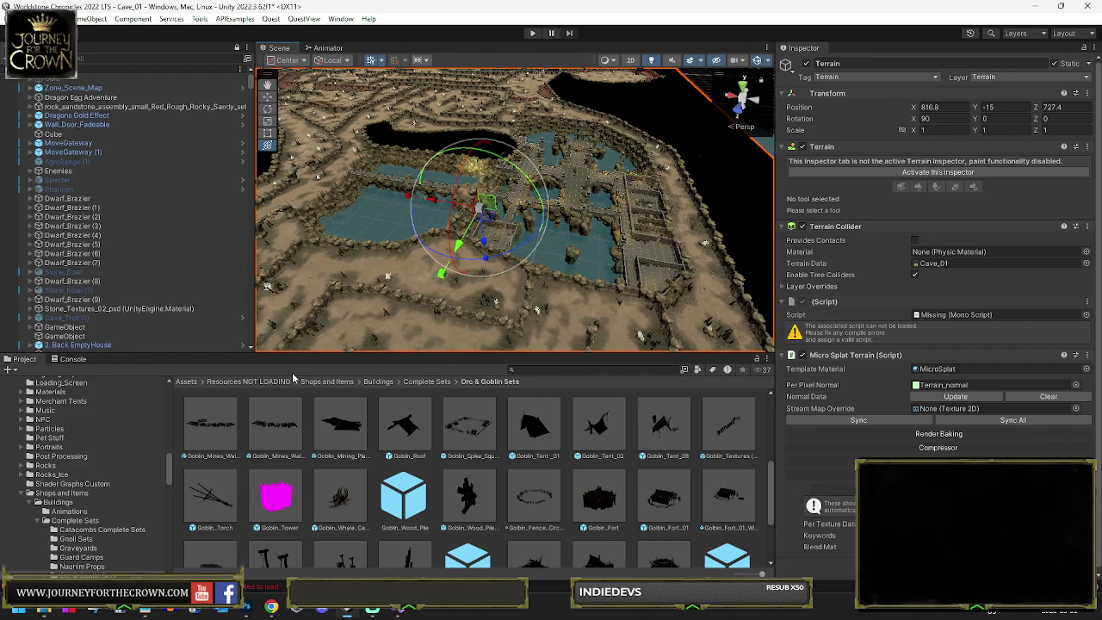
pyautogui.moveTo(286, 342)
pyautogui.mouseDown()
pyautogui.moveTo(270, 331)
pyautogui.moveTo(33, 329)
pyautogui.moveTo(616, 245)
pyautogui.moveTo(663, 283)
pyautogui.moveTo(722, 295)
pyautogui.moveTo(469, 334)
pyautogui.moveTo(482, 334)
pyautogui.mouseUp()
pyautogui.moveTo(790, 321); pyautogui.dragTo(430, 453)
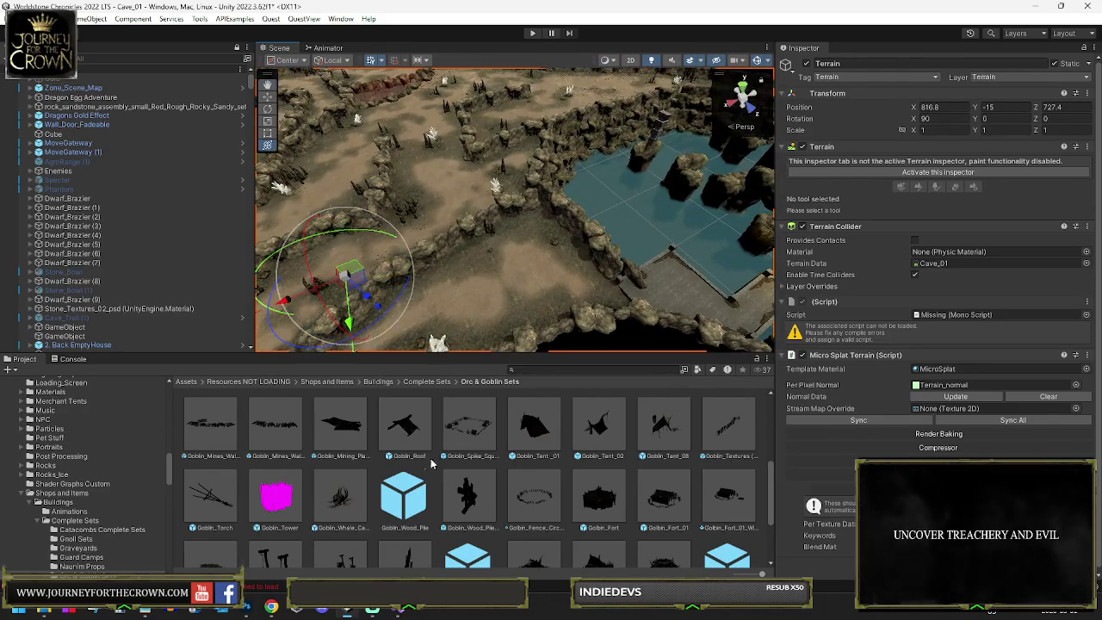
# Step: Search the Project for 'portal' and drag Portal Stones Pillars into the maze
pyautogui.write('portal')
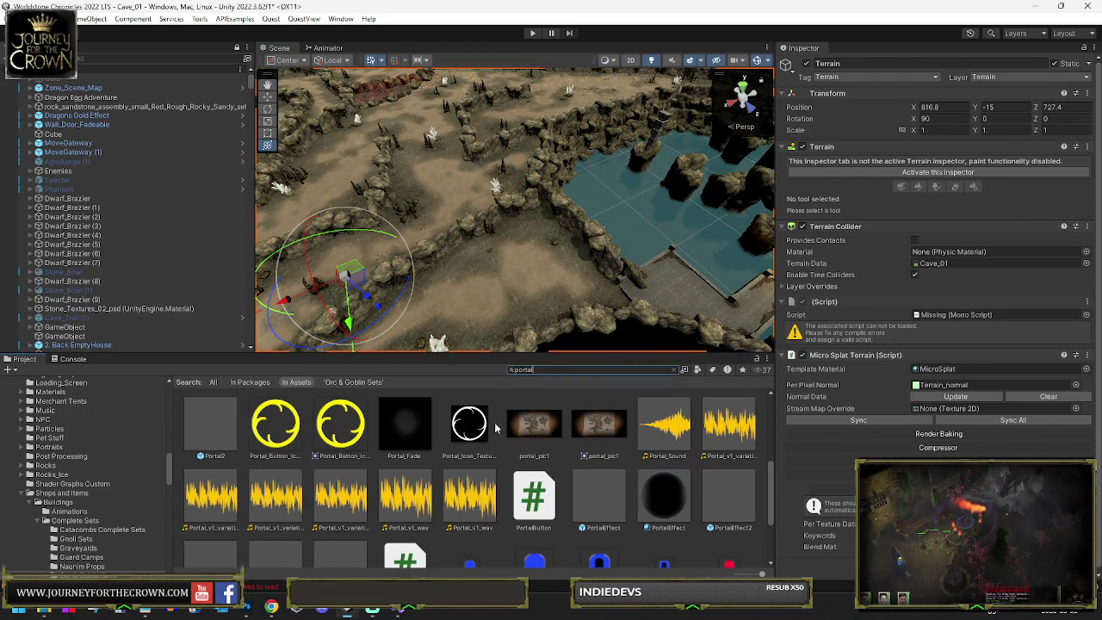
pyautogui.scroll(-2, 543, 463)
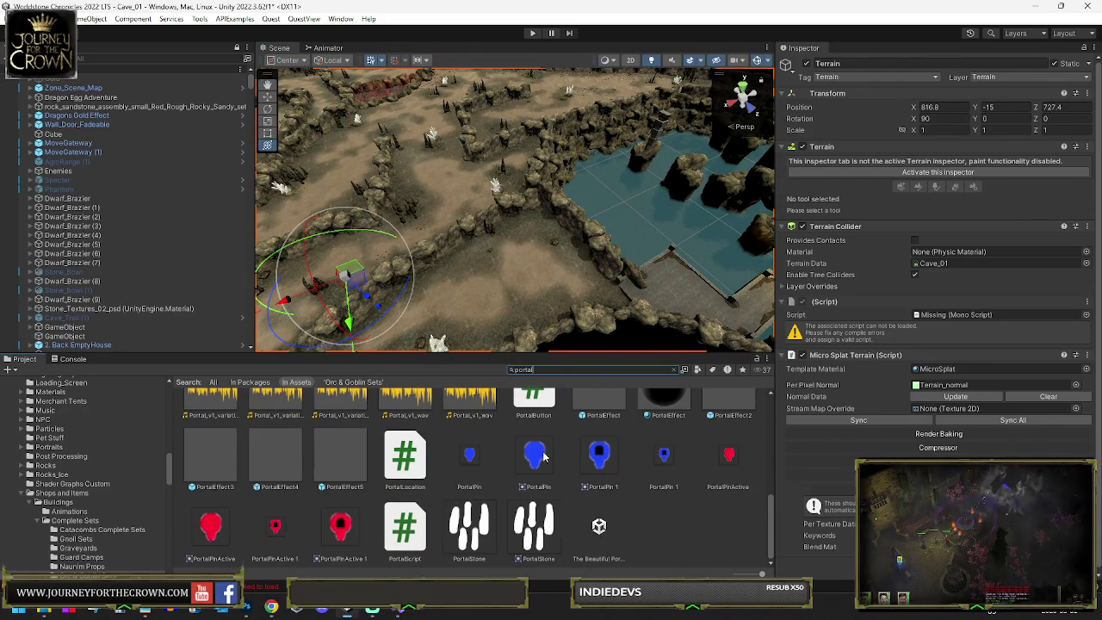
pyautogui.scroll(2, 535, 460)
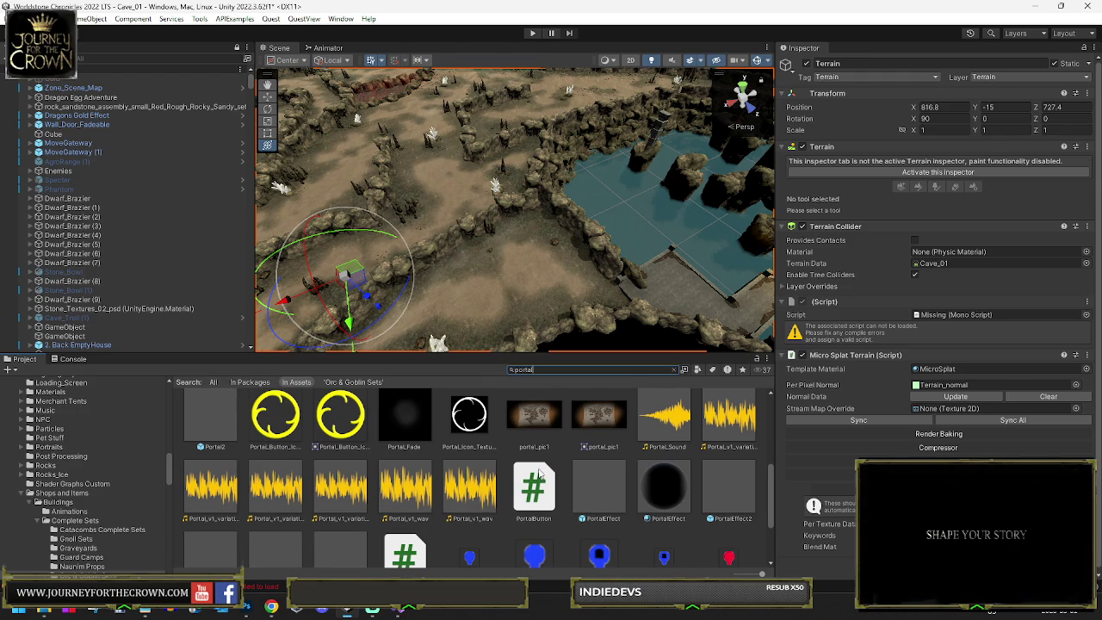
pyautogui.scroll(1, 540, 472)
pyautogui.scroll(2, 547, 497)
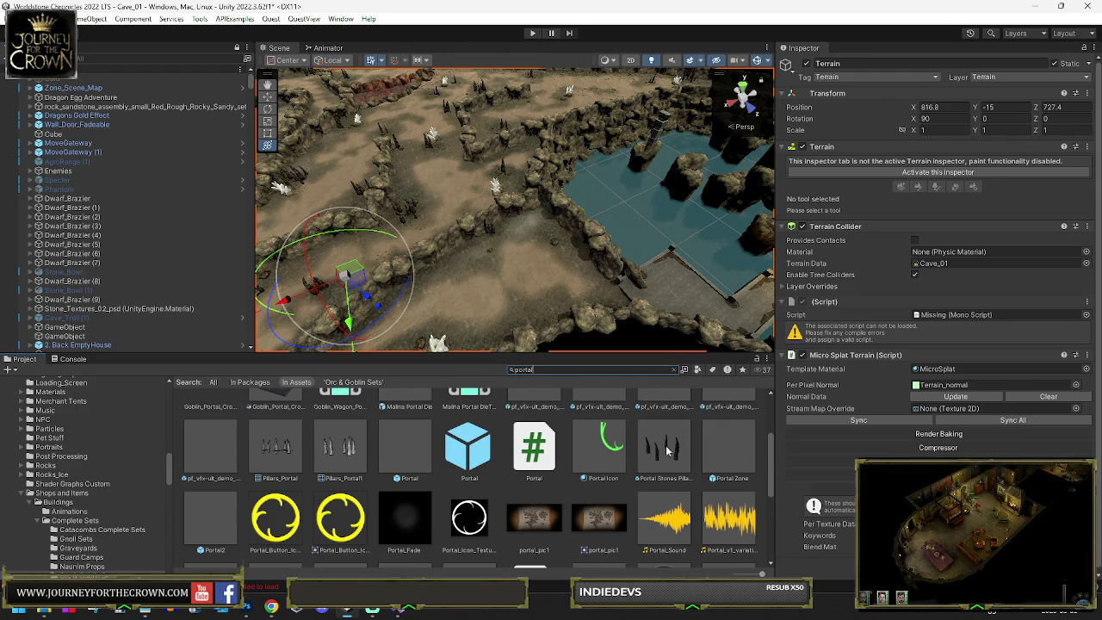
pyautogui.scroll(1, 516, 475)
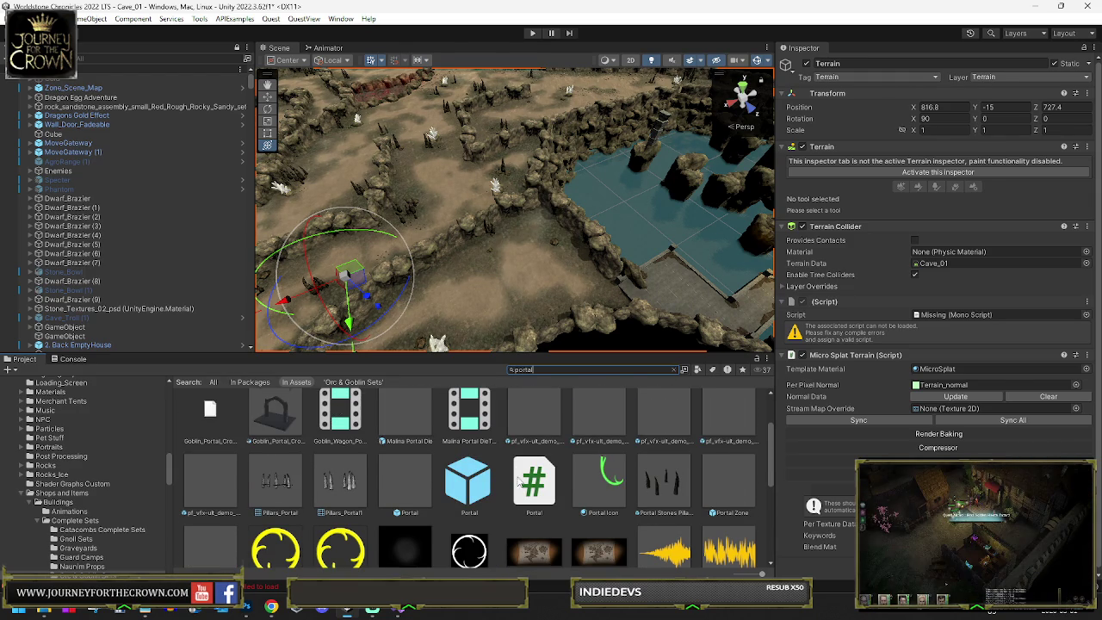
pyautogui.click(672, 489)
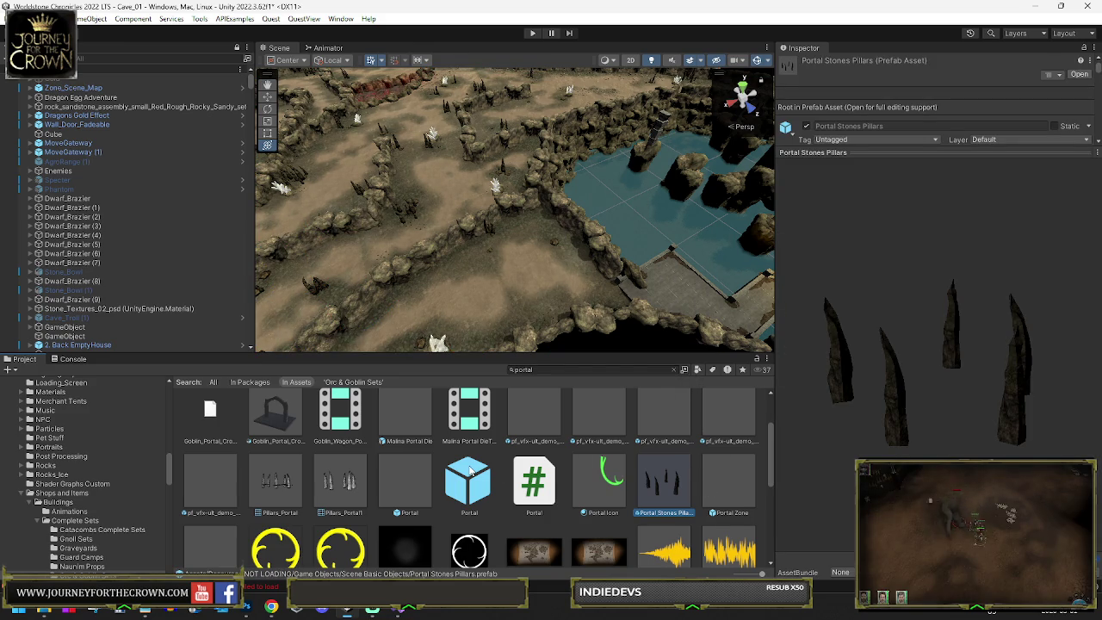
pyautogui.click(728, 478)
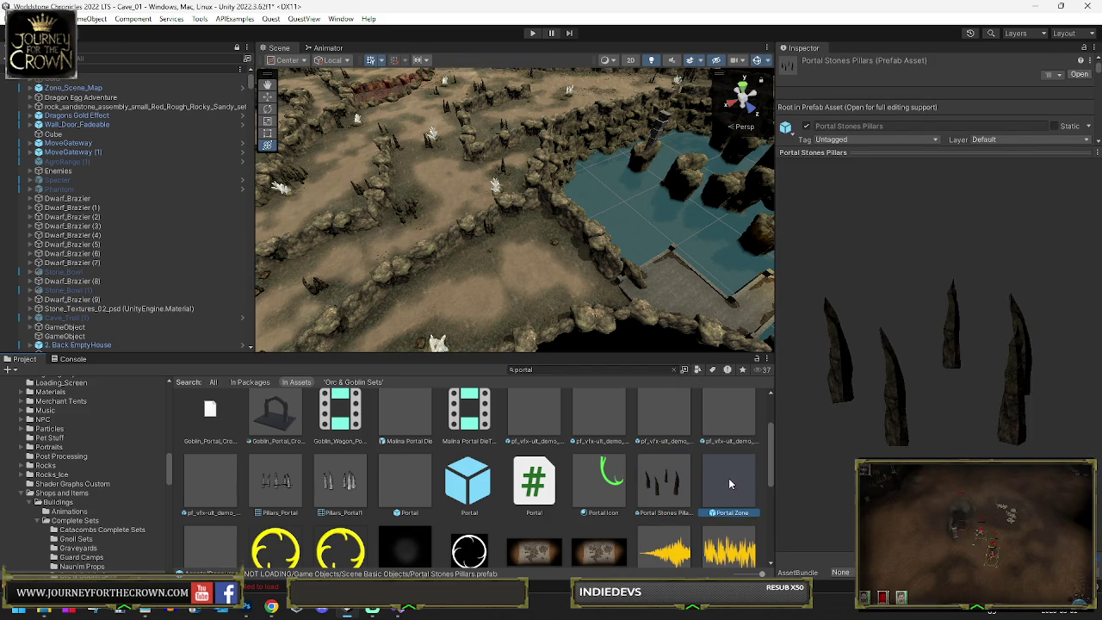
pyautogui.click(659, 496)
pyautogui.moveTo(545, 277); pyautogui.dragTo(530, 258)
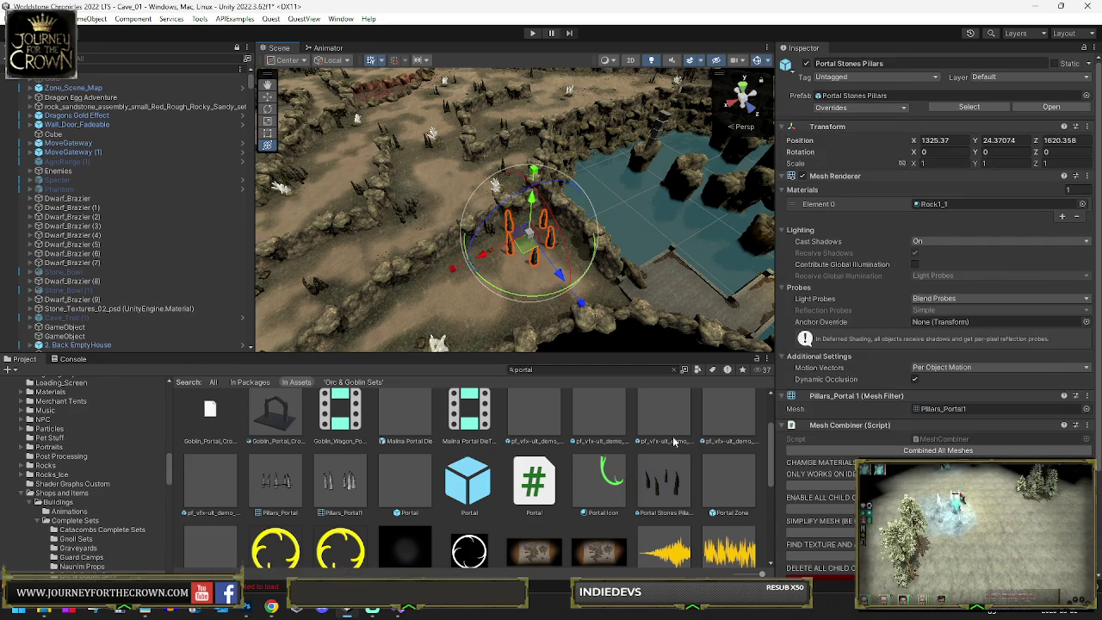
# Step: Nudge the Portal Zone and move its Zone_Button inward within the zone
pyautogui.click(543, 249)
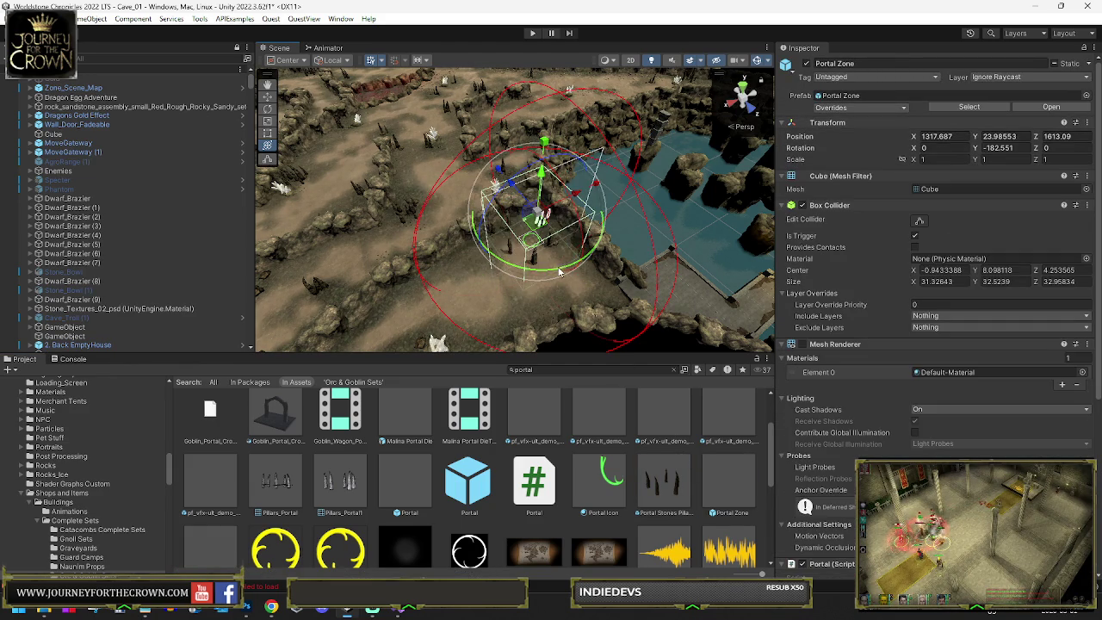
pyautogui.moveTo(543, 250); pyautogui.dragTo(785, 207)
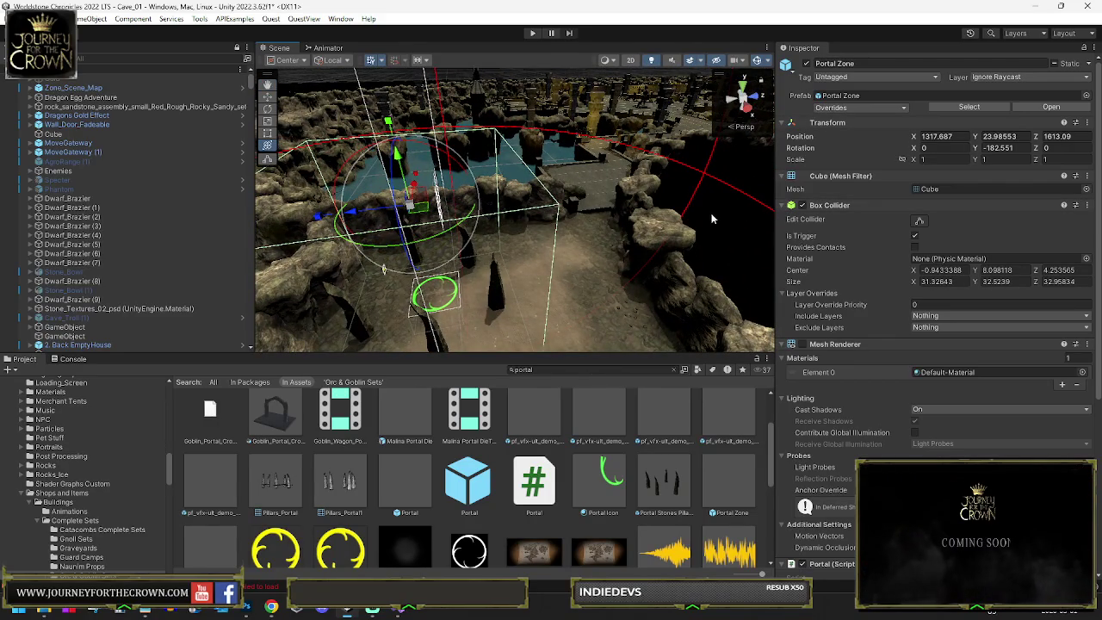
pyautogui.moveTo(423, 207)
pyautogui.mouseDown()
pyautogui.moveTo(435, 211)
pyautogui.moveTo(427, 216)
pyautogui.mouseUp()
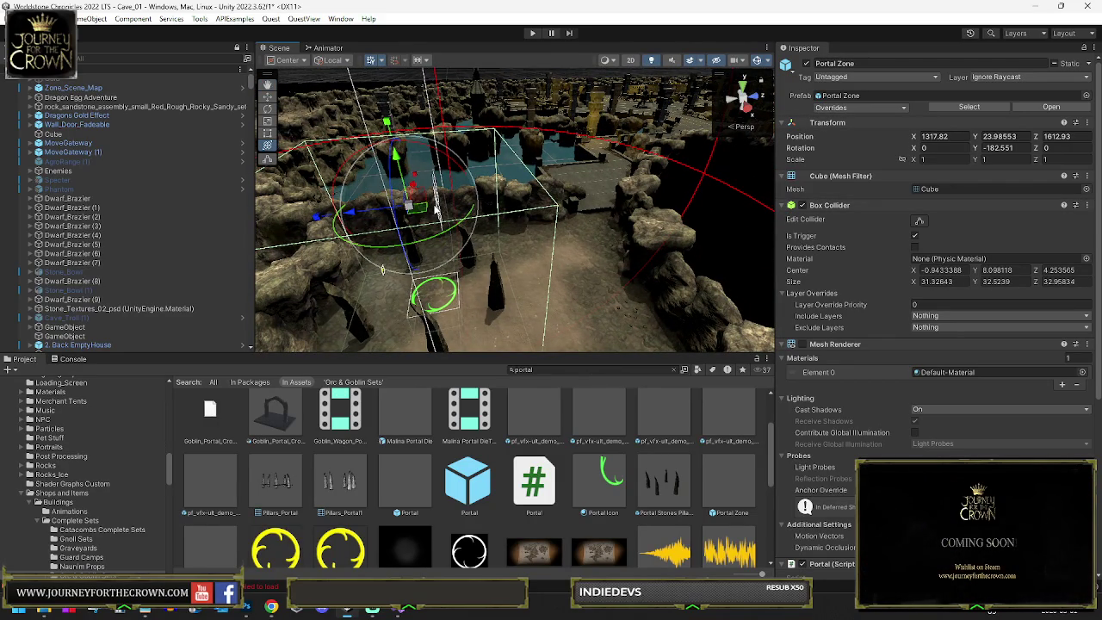
pyautogui.scroll(6, 439, 267)
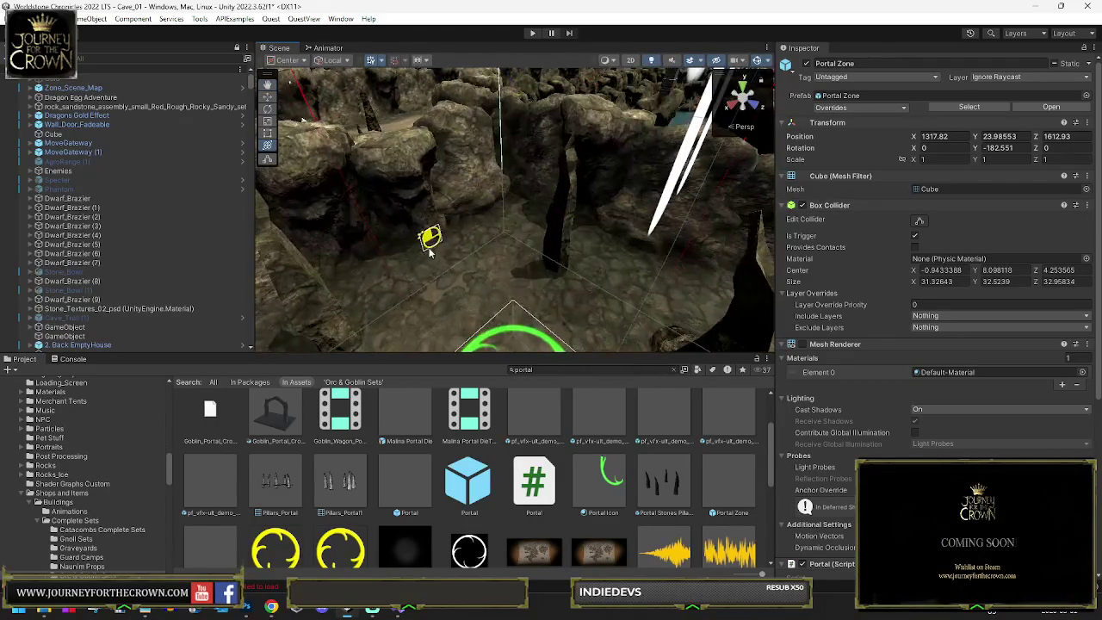
pyautogui.click(430, 236)
pyautogui.press('f')
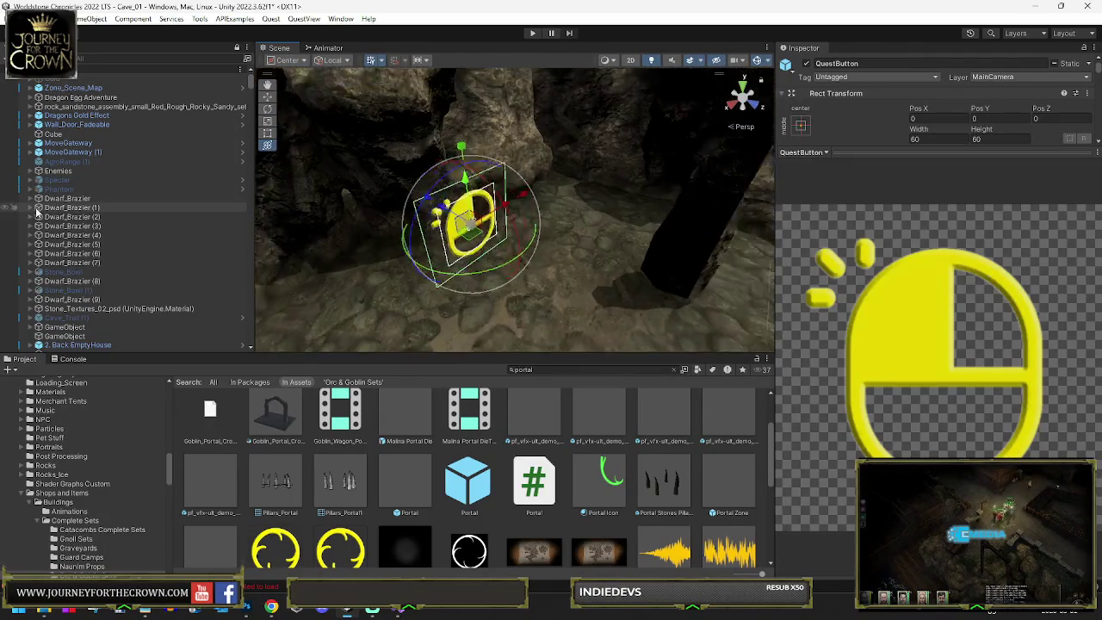
pyautogui.doubleClick(74, 329)
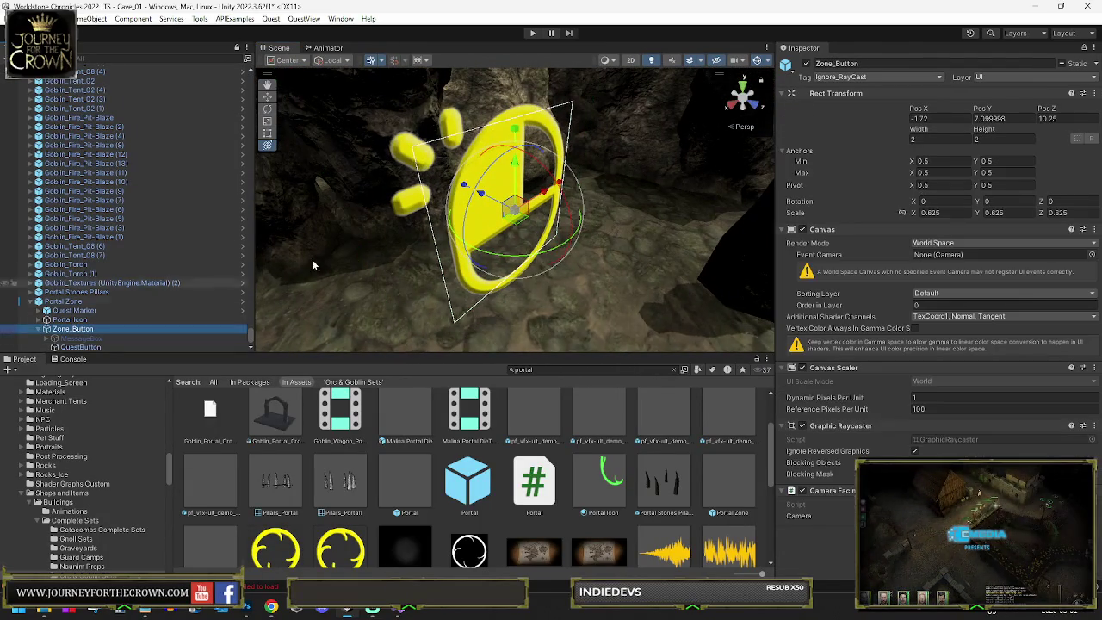
pyautogui.press('w')
pyautogui.moveTo(507, 246); pyautogui.dragTo(546, 259)
# Step: Select Portal Zone and open File > Build Settings
pyautogui.click(68, 301)
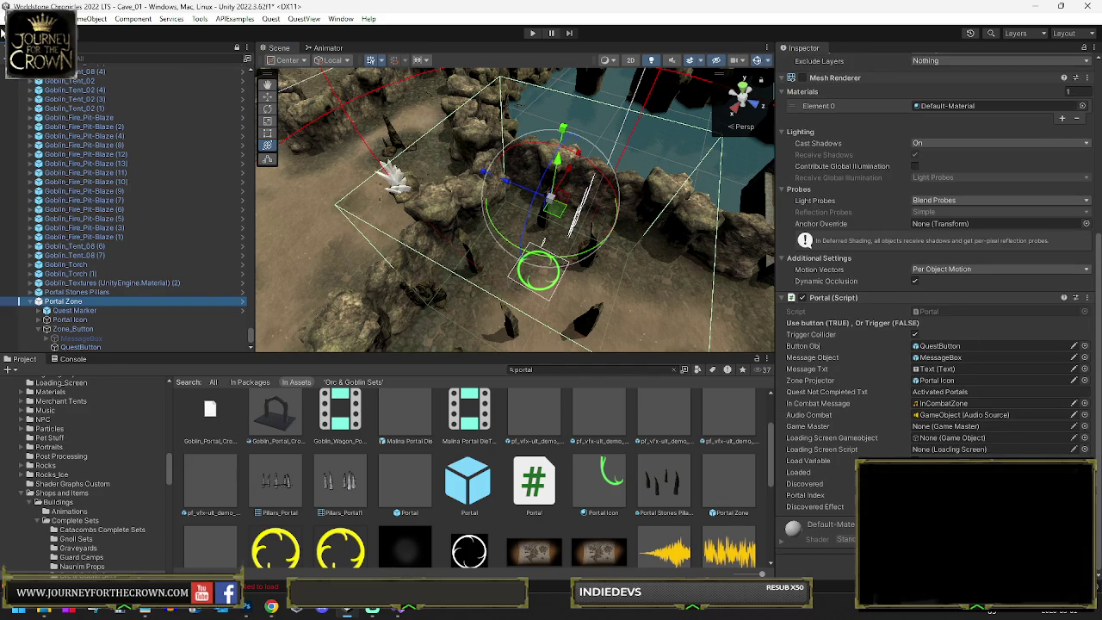
pyautogui.click(15, 18)
pyautogui.click(45, 161)
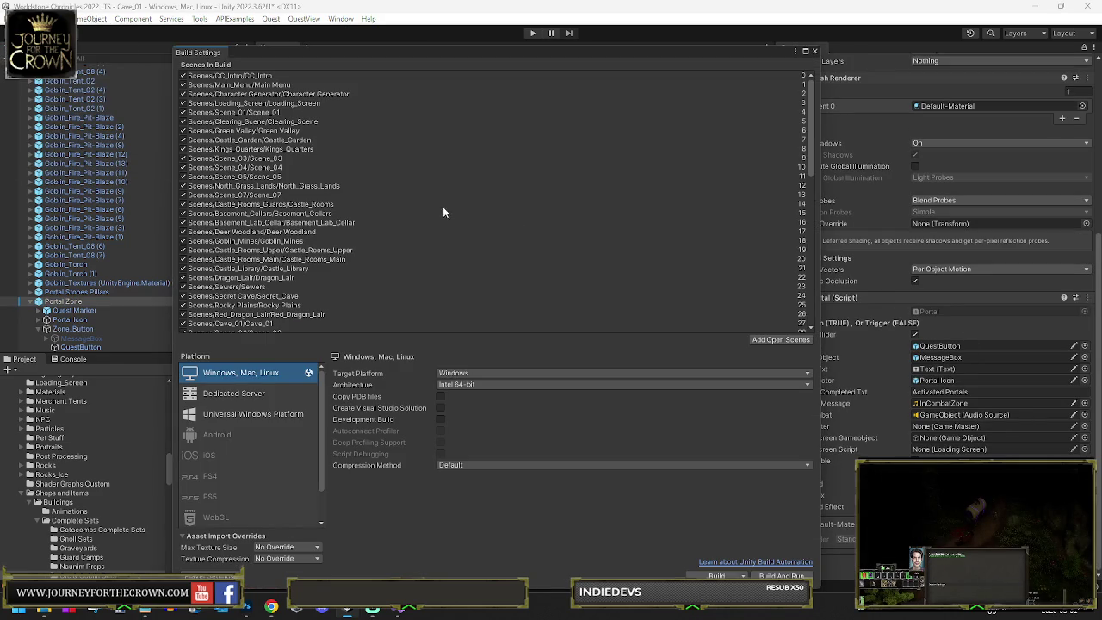
# Step: Confirm Scenes/Cave_01/Cave_01 is in Scenes In Build, then close Build Settings
pyautogui.scroll(-5, 443, 208)
pyautogui.click(253, 118)
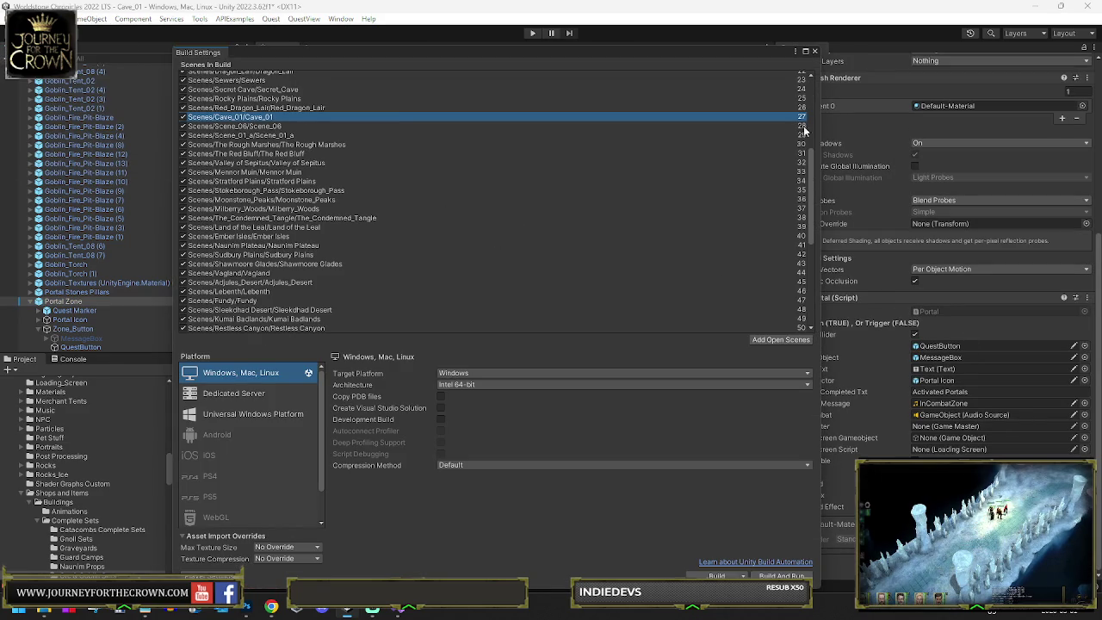
pyautogui.click(815, 53)
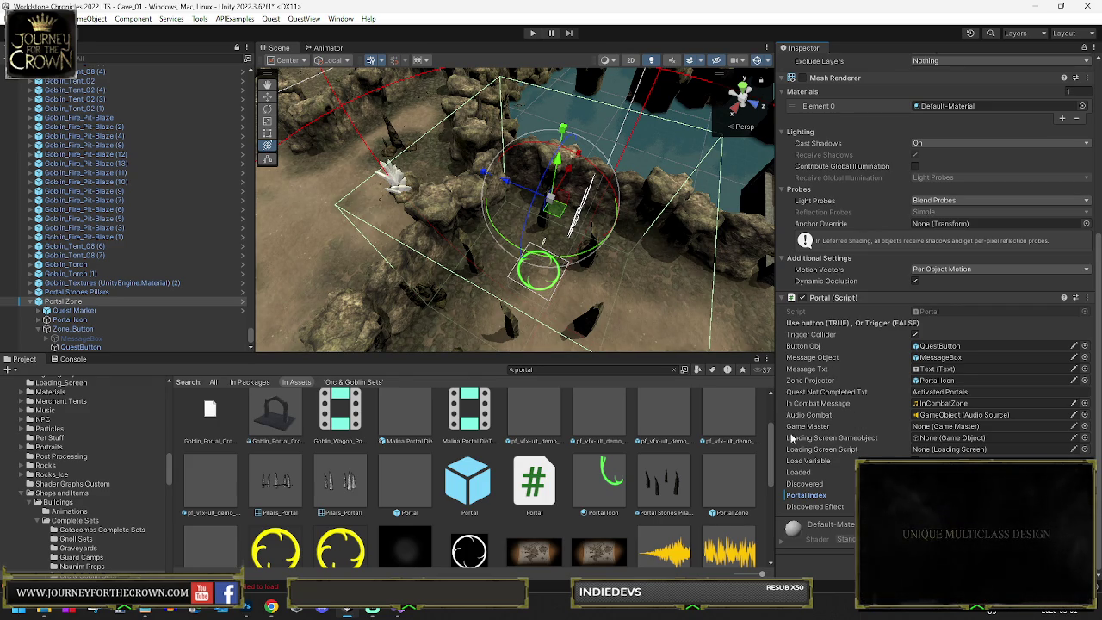
# Step: Frame the portal in the Scene view and drag it to a new spot in the cave
pyautogui.moveTo(482, 258)
pyautogui.mouseDown()
pyautogui.moveTo(333, 255)
pyautogui.moveTo(368, 313)
pyautogui.mouseUp()
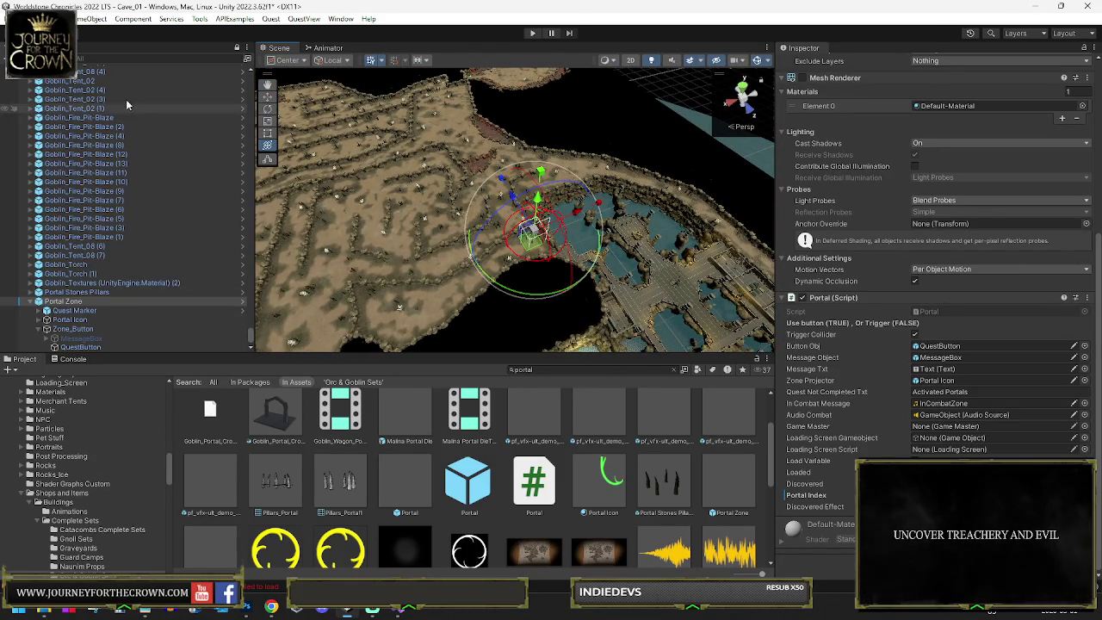
pyautogui.moveTo(508, 249)
pyautogui.mouseDown()
pyautogui.moveTo(530, 260)
pyautogui.moveTo(367, 238)
pyautogui.moveTo(573, 291)
pyautogui.mouseUp()
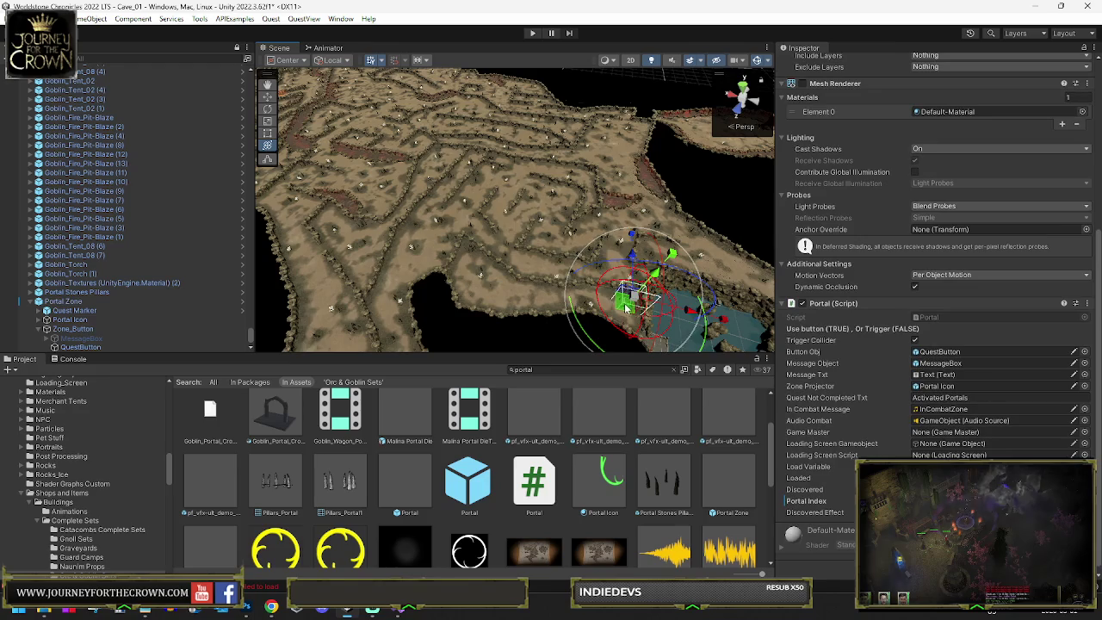
pyautogui.moveTo(391, 120)
pyautogui.mouseDown()
pyautogui.moveTo(107, 108)
pyautogui.moveTo(93, 126)
pyautogui.moveTo(359, 193)
pyautogui.moveTo(481, 99)
pyautogui.moveTo(428, 93)
pyautogui.moveTo(434, 127)
pyautogui.mouseUp()
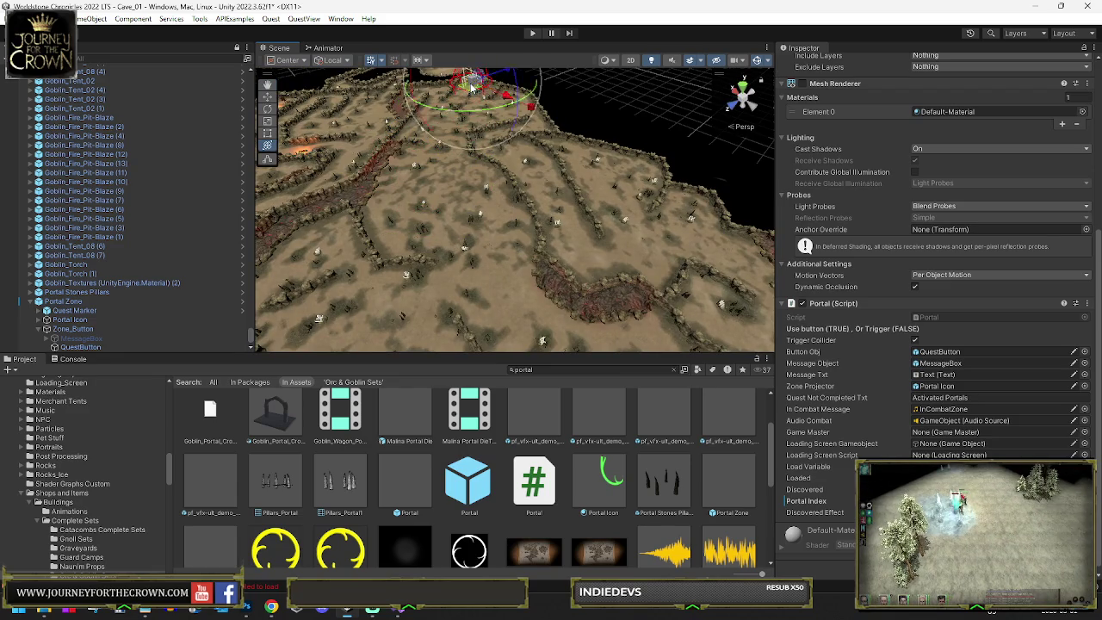
pyautogui.press('f')
pyautogui.moveTo(514, 234)
pyautogui.mouseDown()
pyautogui.moveTo(505, 189)
pyautogui.moveTo(512, 207)
pyautogui.moveTo(493, 215)
pyautogui.moveTo(527, 141)
pyautogui.moveTo(532, 166)
pyautogui.mouseUp()
pyautogui.scroll(5, 499, 168)
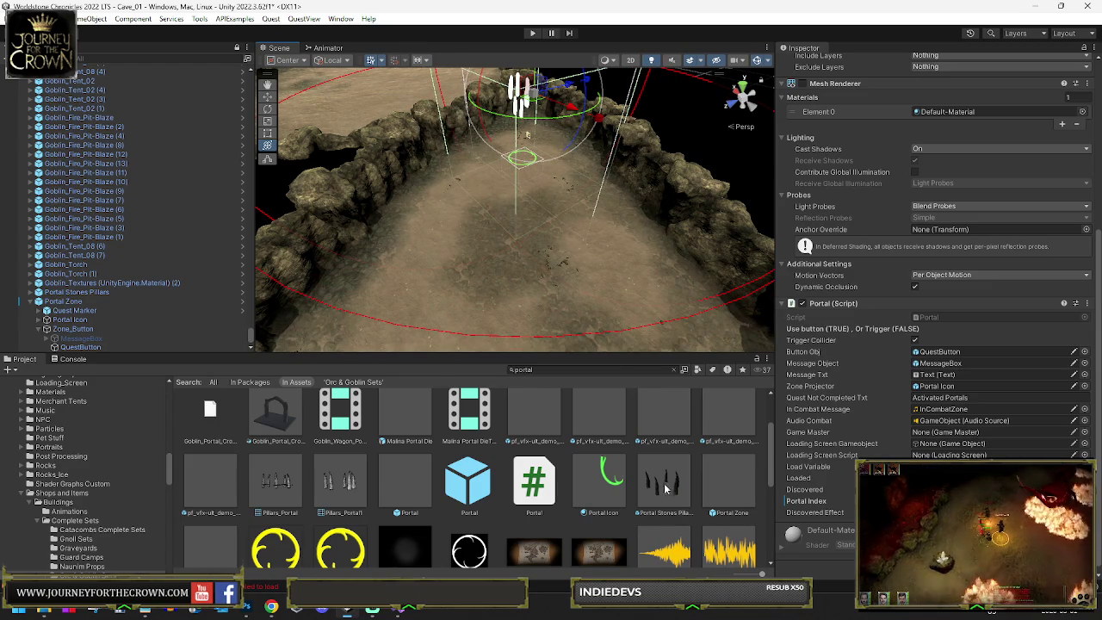
# Step: Select the ring of stone pillars around the portal and switch to the combined transform tool
pyautogui.click(491, 172)
pyautogui.moveTo(491, 172)
pyautogui.mouseDown()
pyautogui.moveTo(659, 184)
pyautogui.moveTo(801, 222)
pyautogui.moveTo(551, 185)
pyautogui.mouseUp()
pyautogui.press('y')
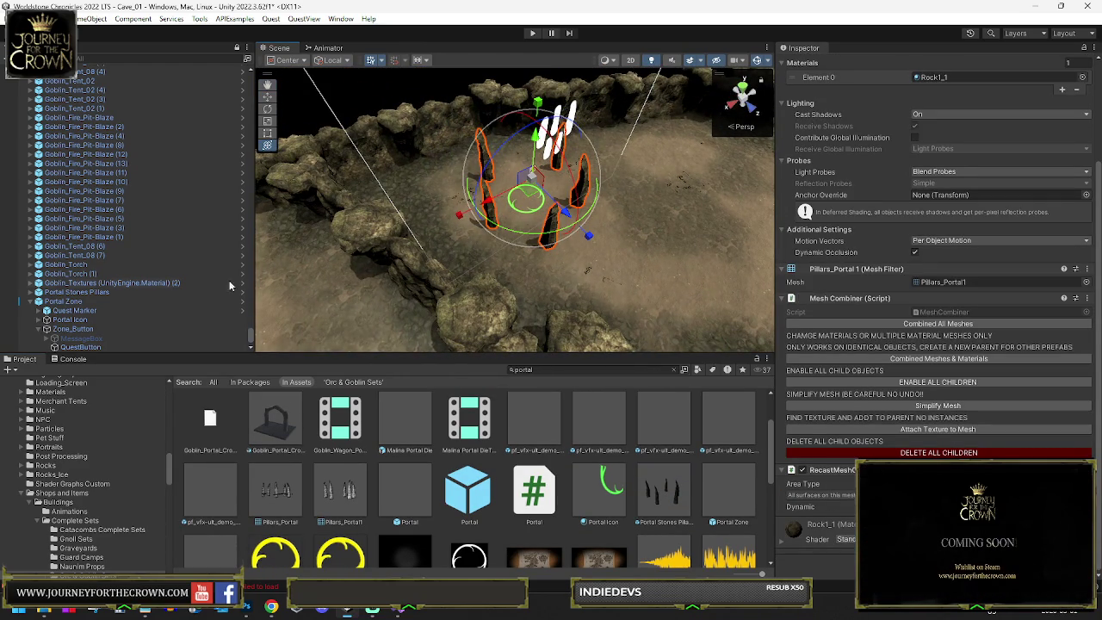
pyautogui.scroll(-2, 103, 289)
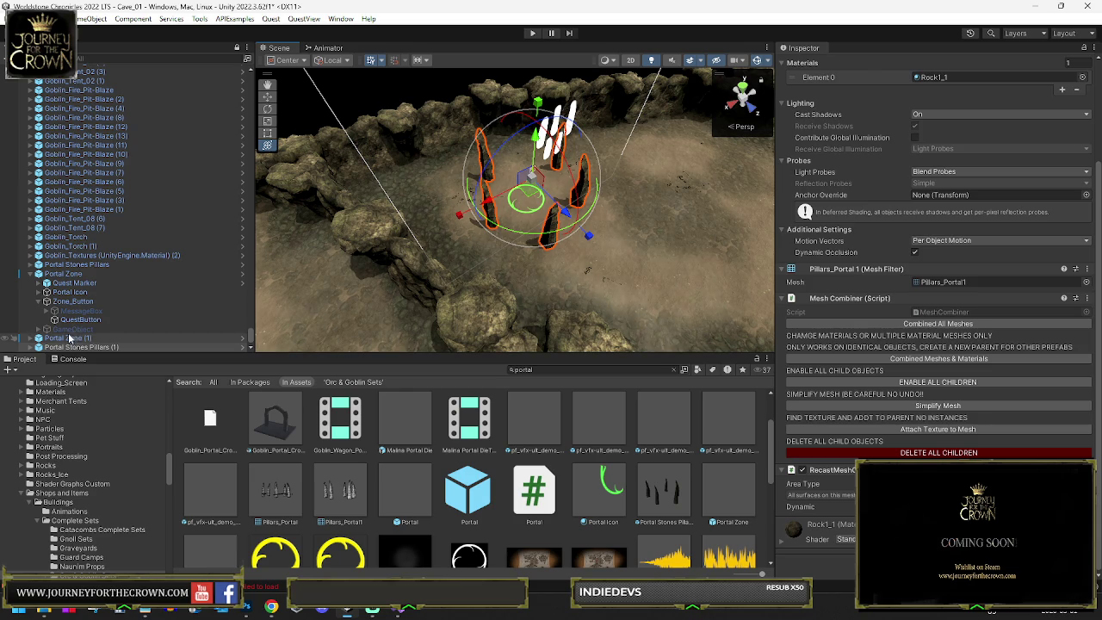
# Step: Select Portal Zone (1) and review its Portal script links to QuestButton, MessageBox and Portal Icon
pyautogui.click(62, 266)
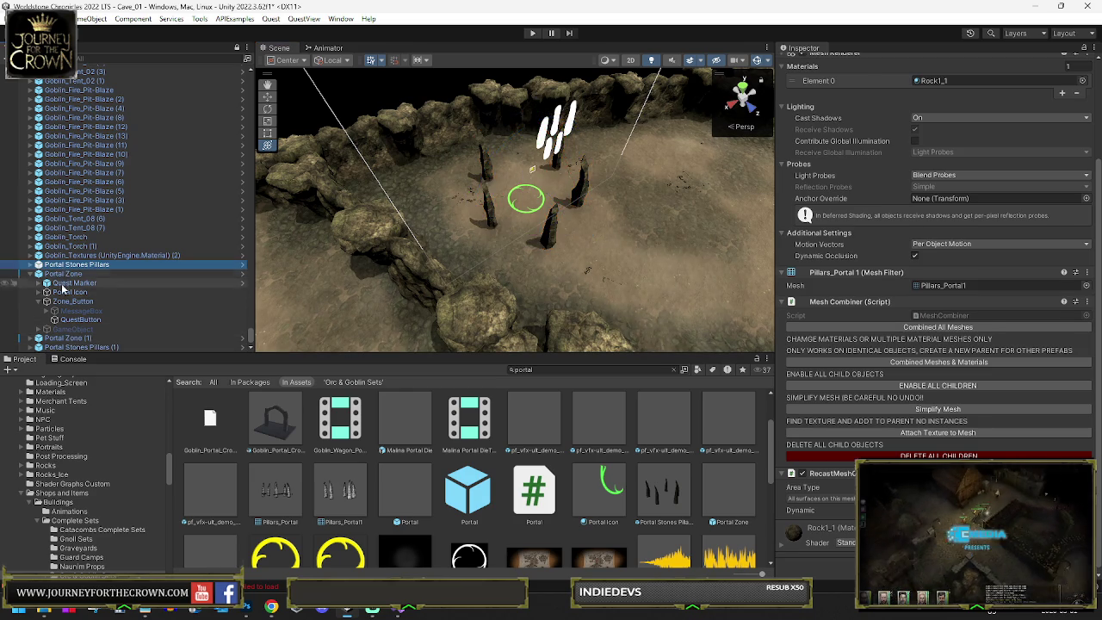
pyautogui.click(76, 338)
pyautogui.scroll(-4, 883, 344)
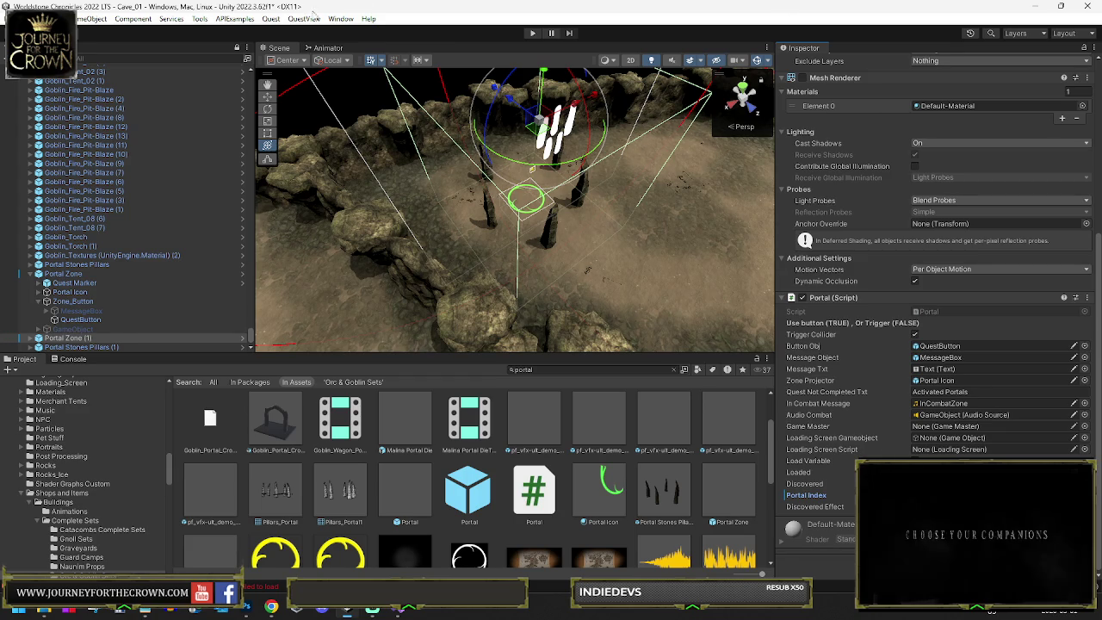
pyautogui.moveTo(465, 193)
pyautogui.mouseDown()
pyautogui.moveTo(628, 62)
pyautogui.moveTo(480, 81)
pyautogui.moveTo(474, 334)
pyautogui.mouseUp()
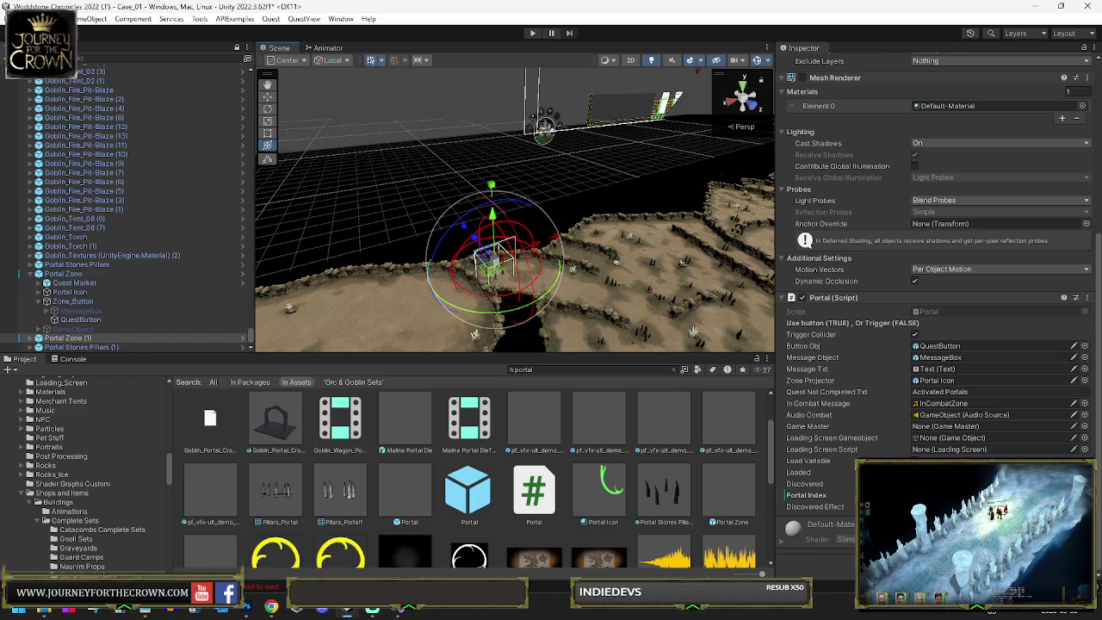
pyautogui.click(12, 18)
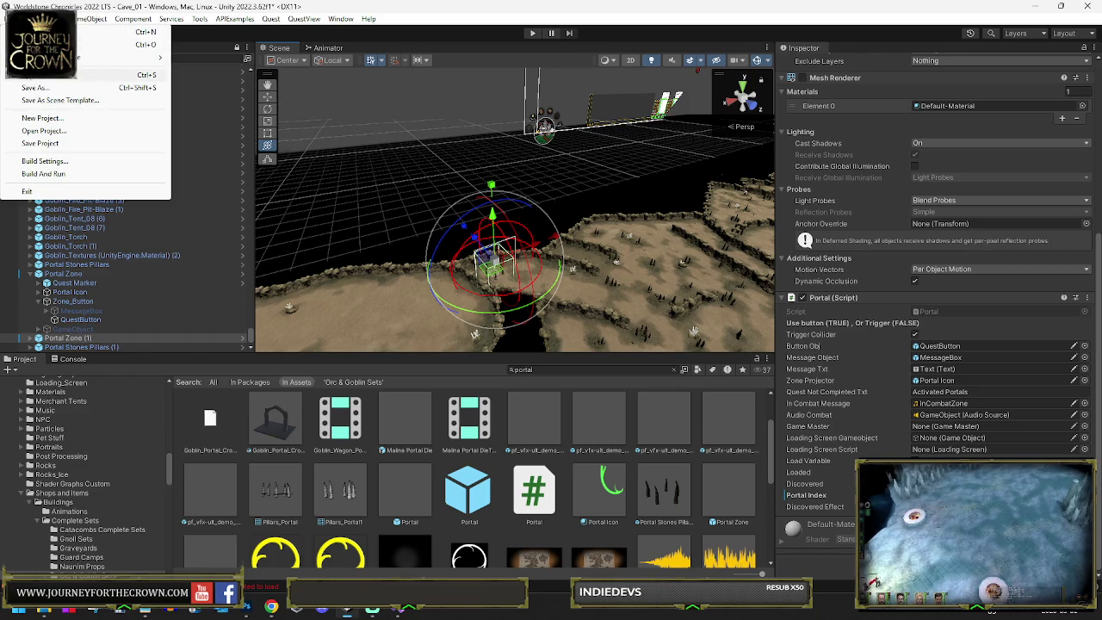
# Step: Save the Cave_01 scene from the File menu
pyautogui.click(35, 75)
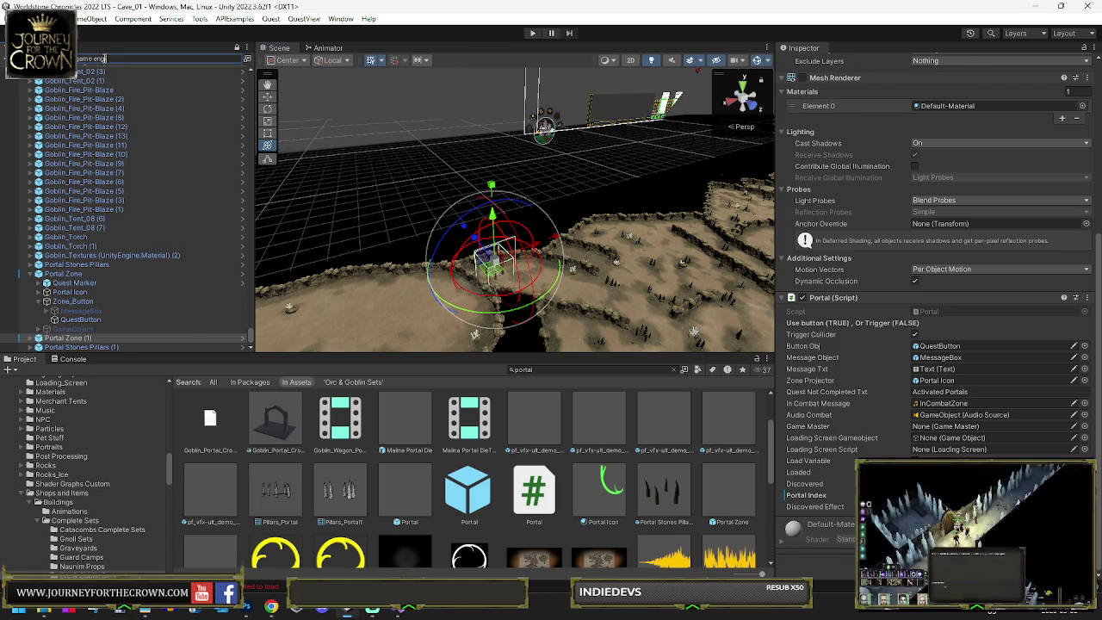
# Step: Filter the Hierarchy for 'game engin' and open the Game Engine prefab for editing
pyautogui.write('e engin')
pyautogui.click(110, 80)
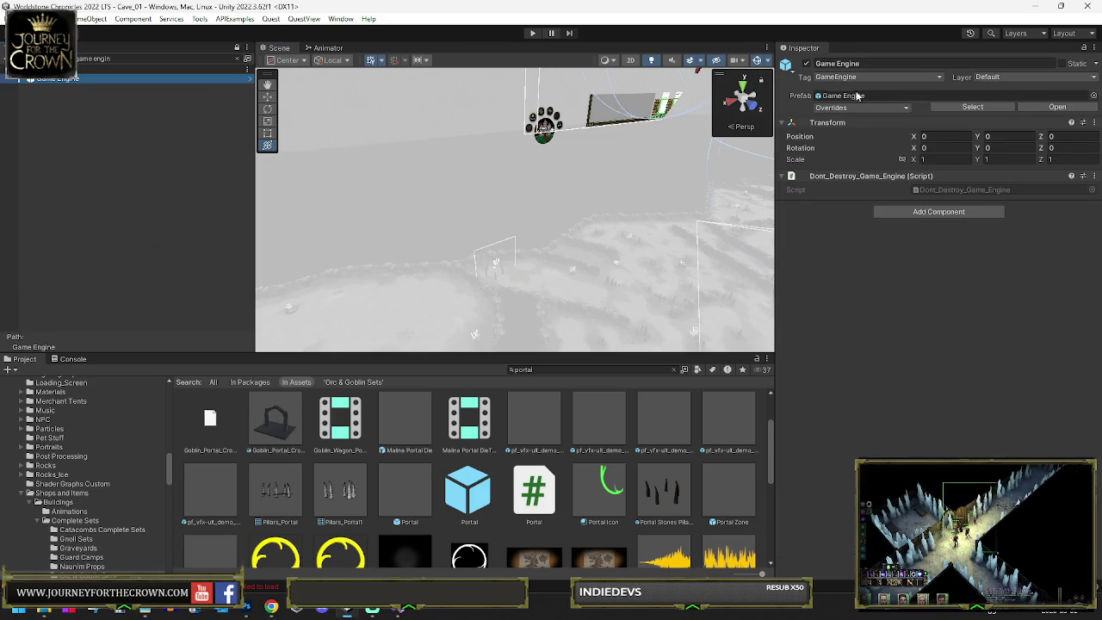
pyautogui.click(969, 108)
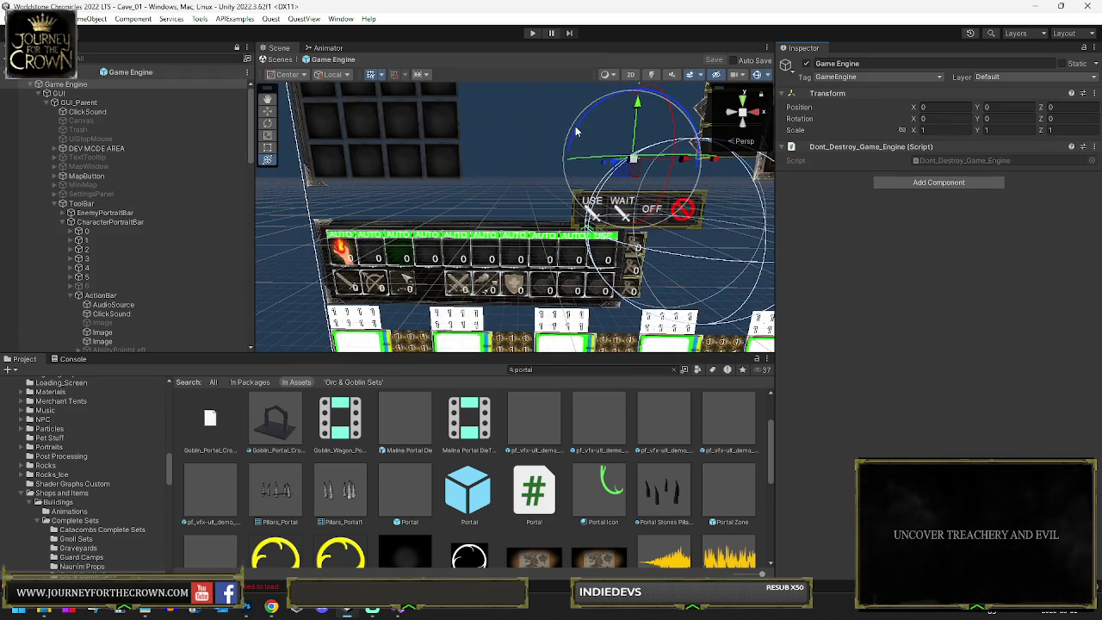
# Step: Collapse ToolBar and select the Portal_Map object under the GUI
pyautogui.click(54, 204)
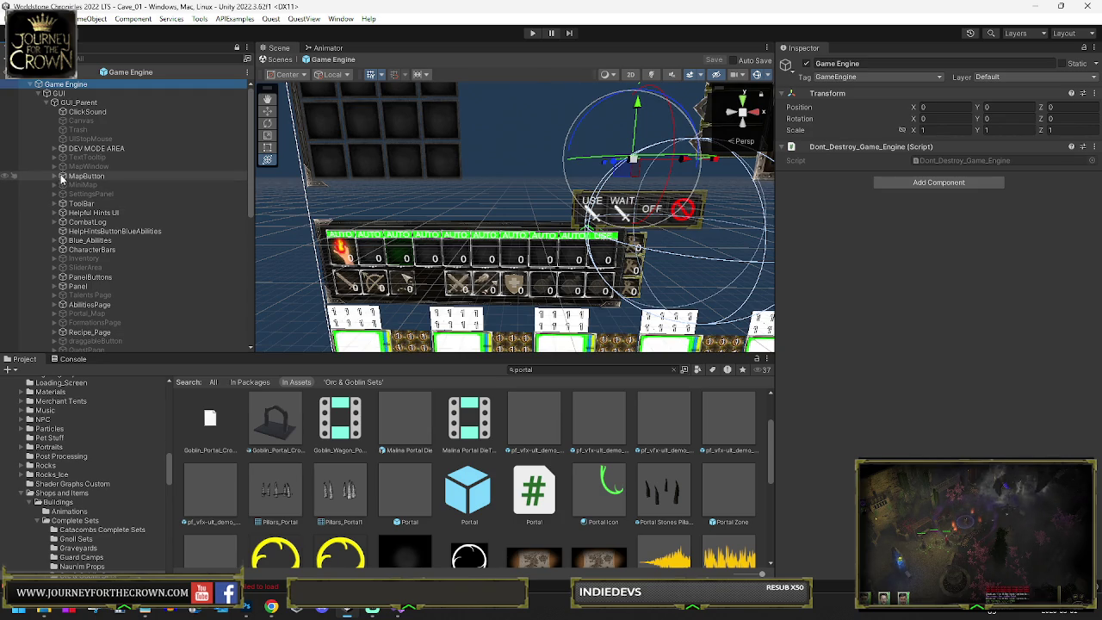
pyautogui.scroll(-5, 66, 230)
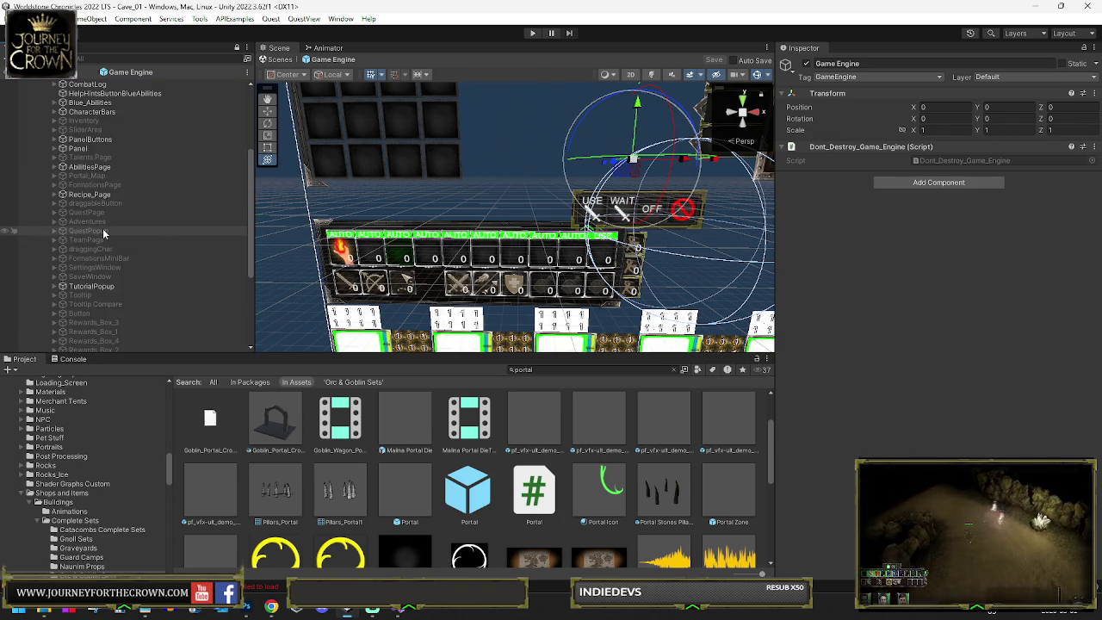
pyautogui.scroll(-5, 96, 232)
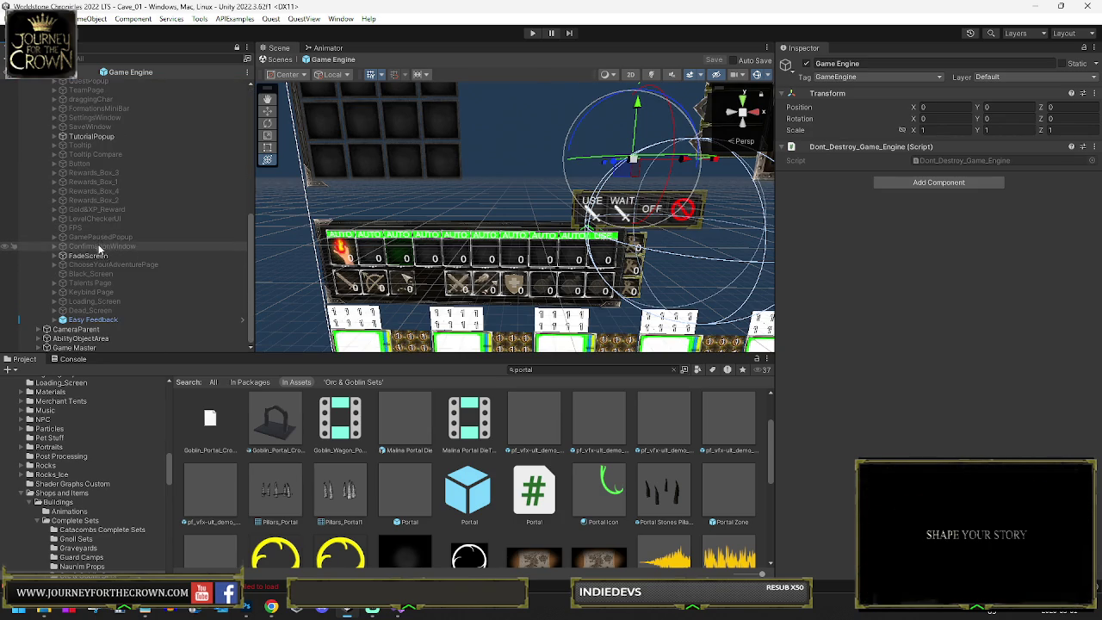
pyautogui.scroll(3, 82, 170)
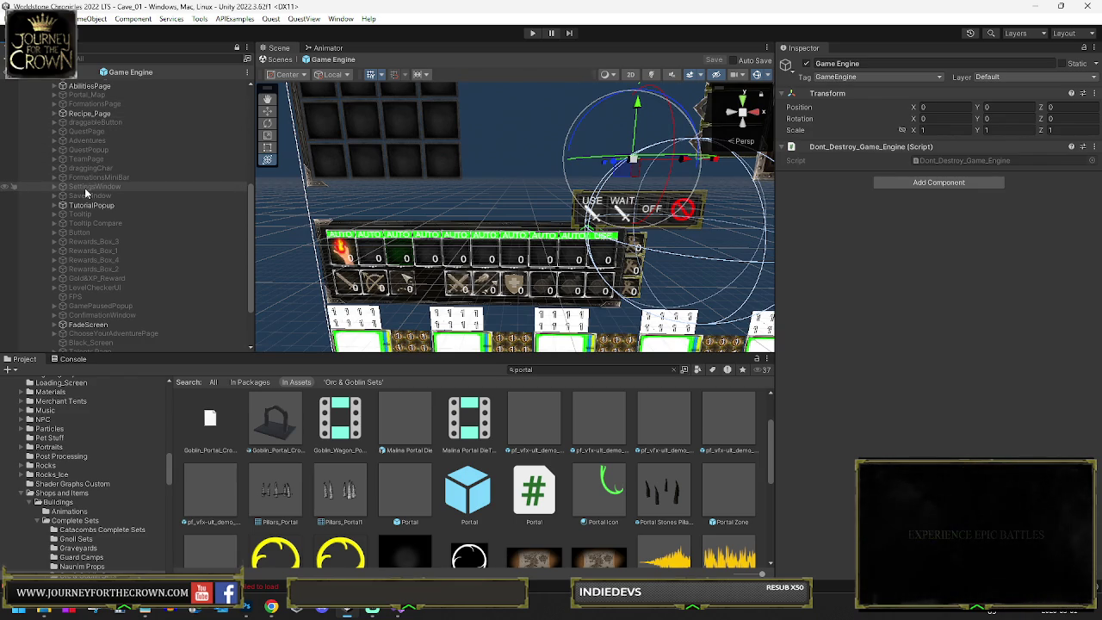
pyautogui.click(86, 94)
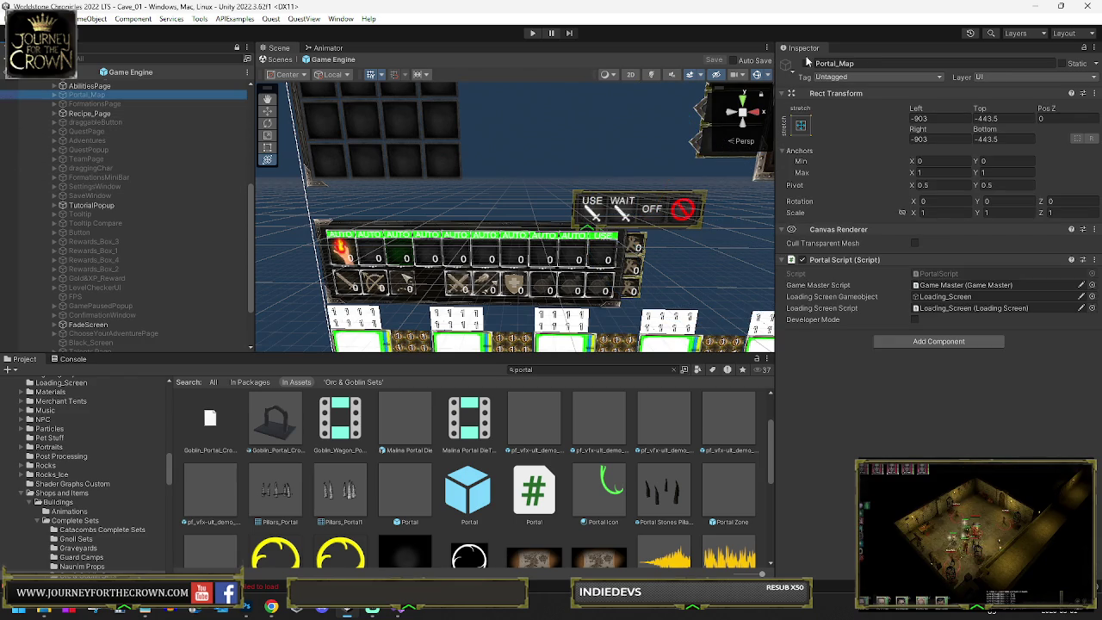
# Step: Frame Portal_Map in the Scene view and expand its child maps
pyautogui.press('f')
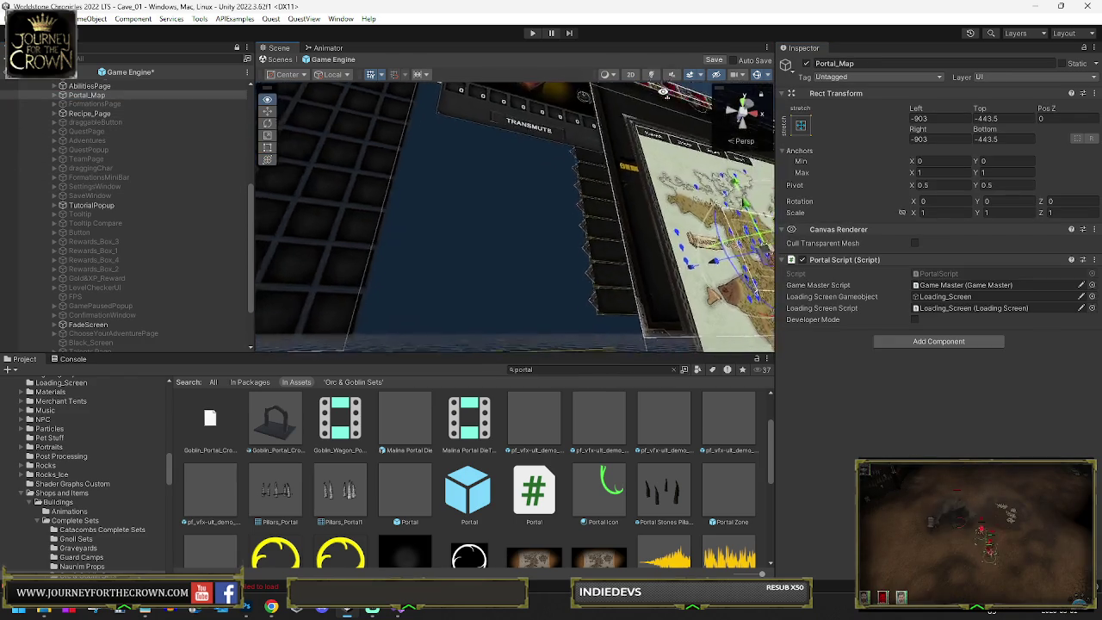
pyautogui.scroll(5, 602, 193)
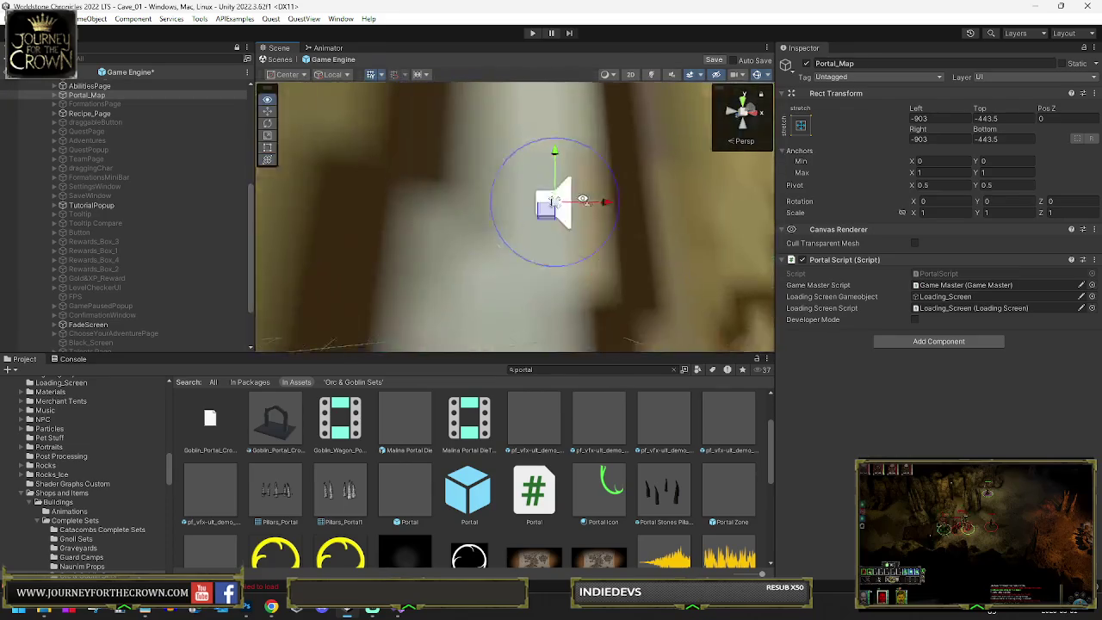
pyautogui.scroll(-10, 580, 200)
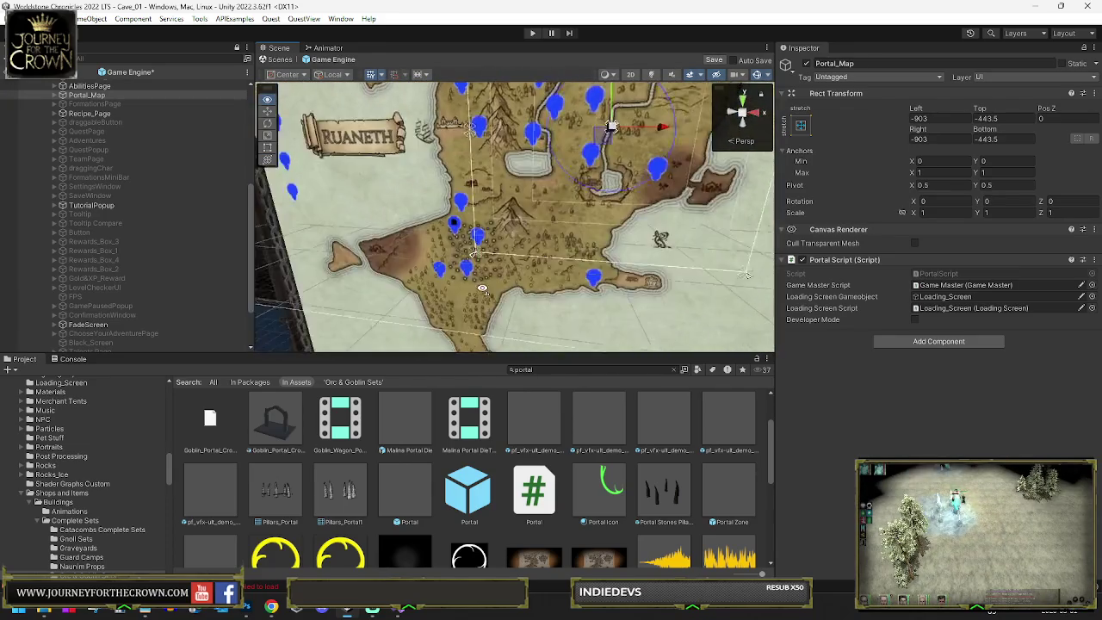
pyautogui.scroll(-3, 496, 278)
pyautogui.click(54, 94)
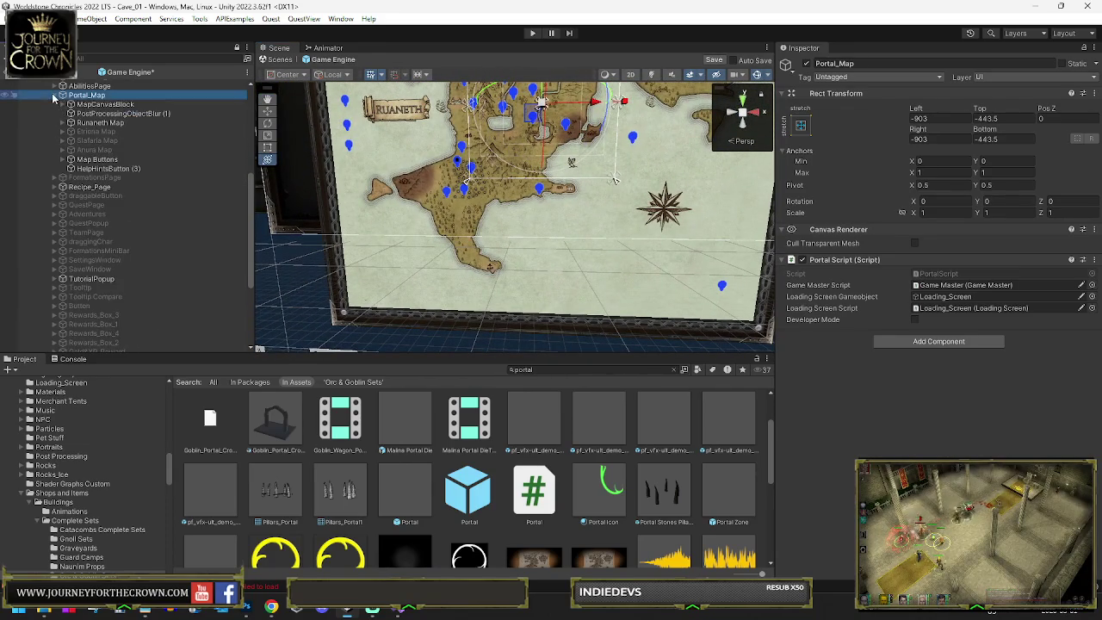
# Step: Hide Runaneth Map, enable Etriona Map, and inspect Etriona's Button (6) pin
pyautogui.click(88, 123)
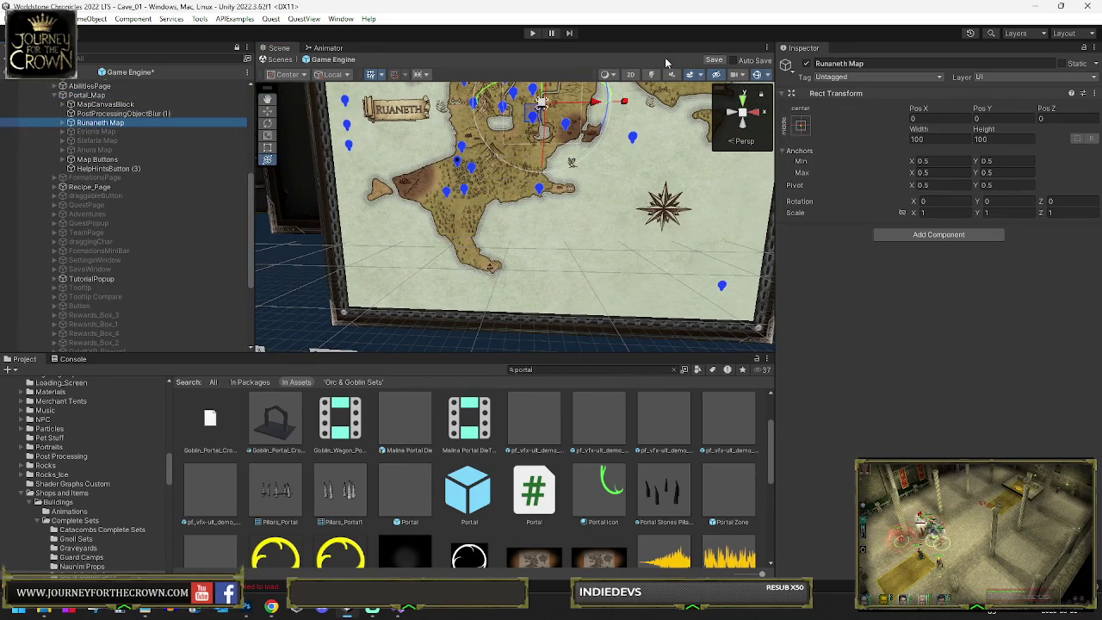
pyautogui.click(807, 64)
pyautogui.click(106, 134)
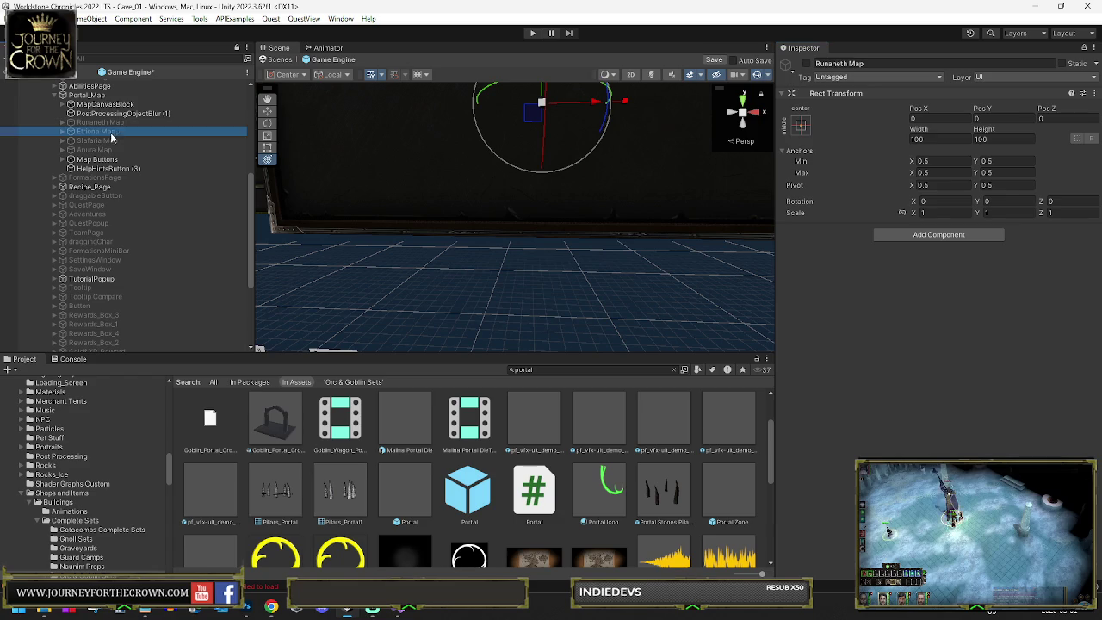
pyautogui.click(806, 63)
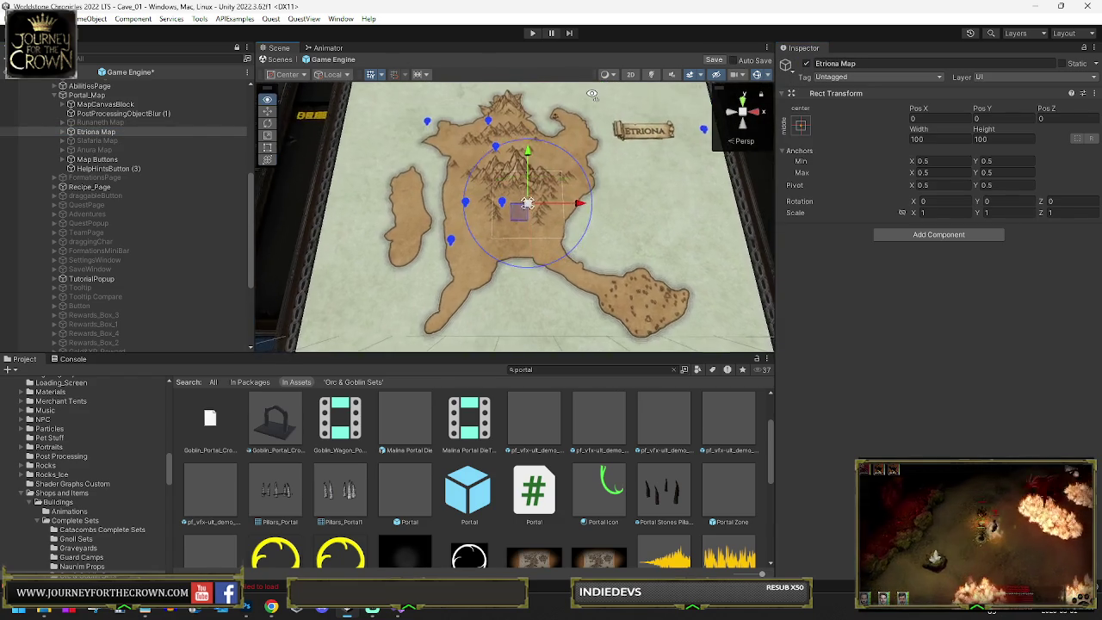
pyautogui.scroll(5, 515, 183)
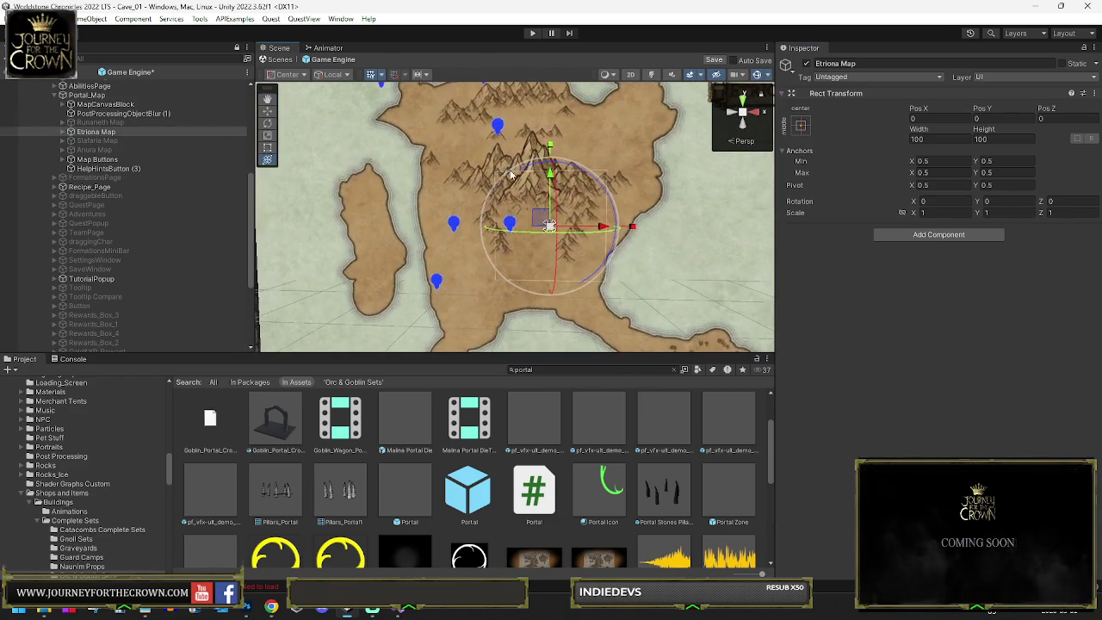
pyautogui.click(70, 131)
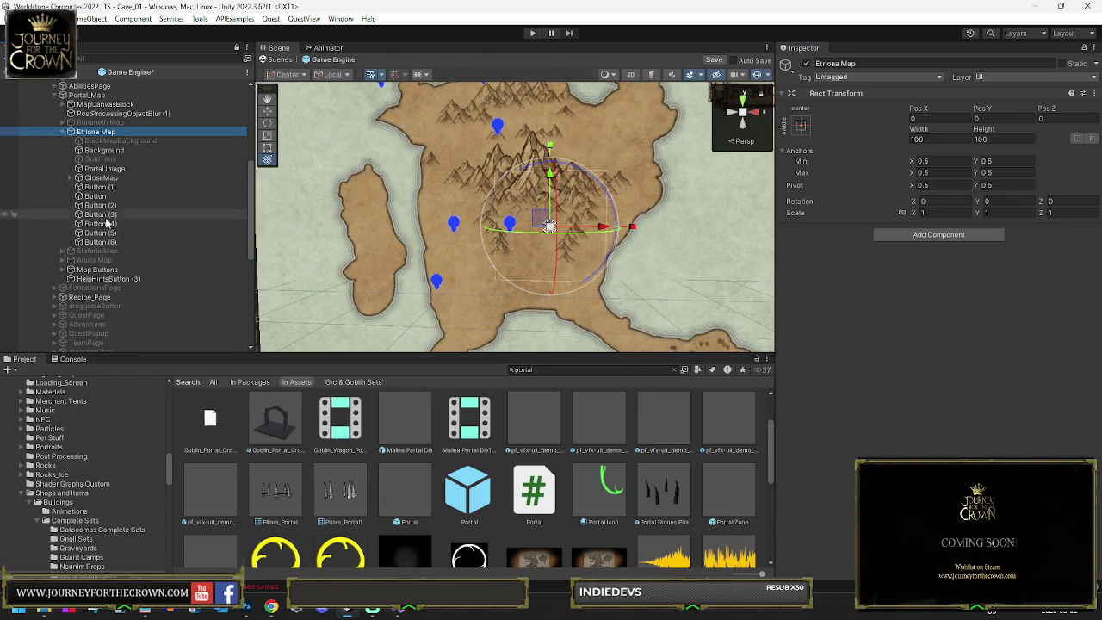
pyautogui.click(182, 238)
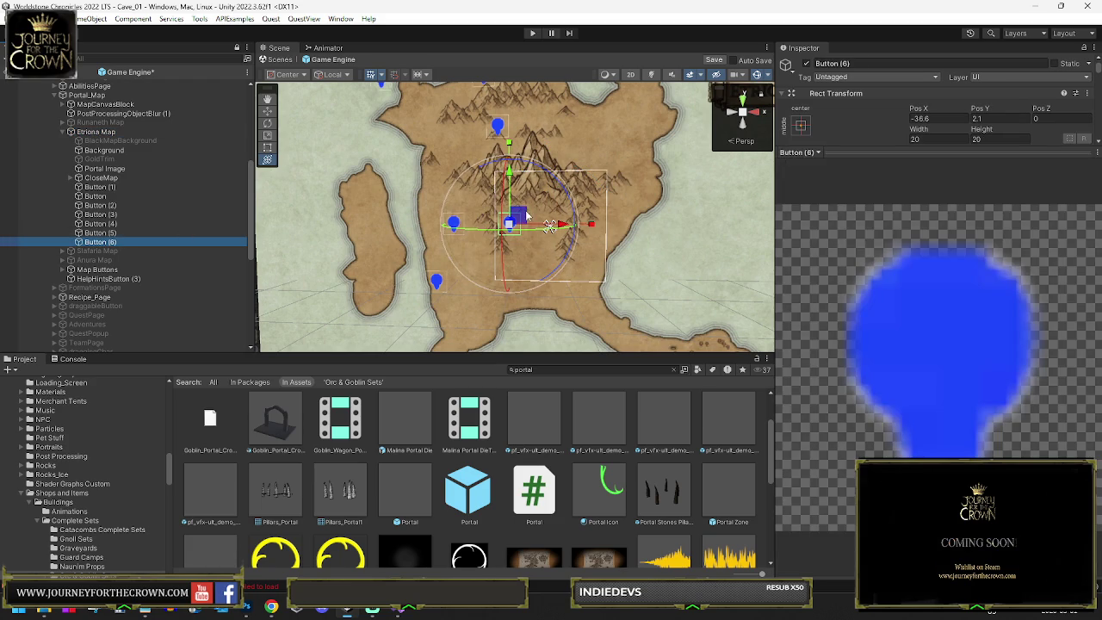
# Step: Activate Runaneth Map with its children and step through its pins down to Button (29)
pyautogui.click(65, 123)
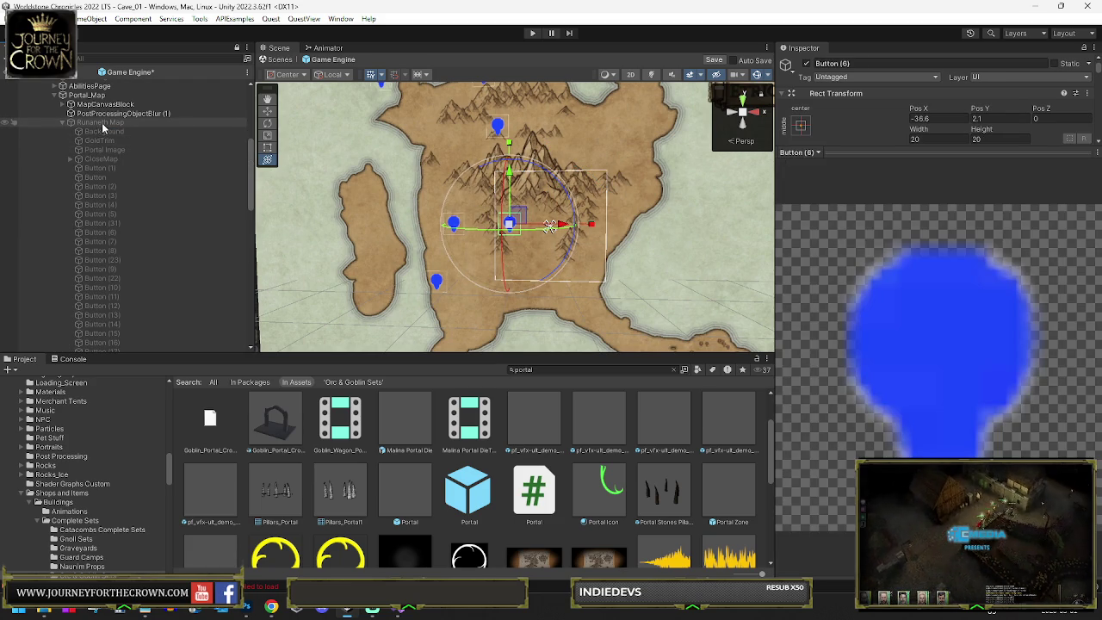
pyautogui.click(104, 123)
pyautogui.hotkey('alt', 'shift', 'a')
pyautogui.click(100, 169)
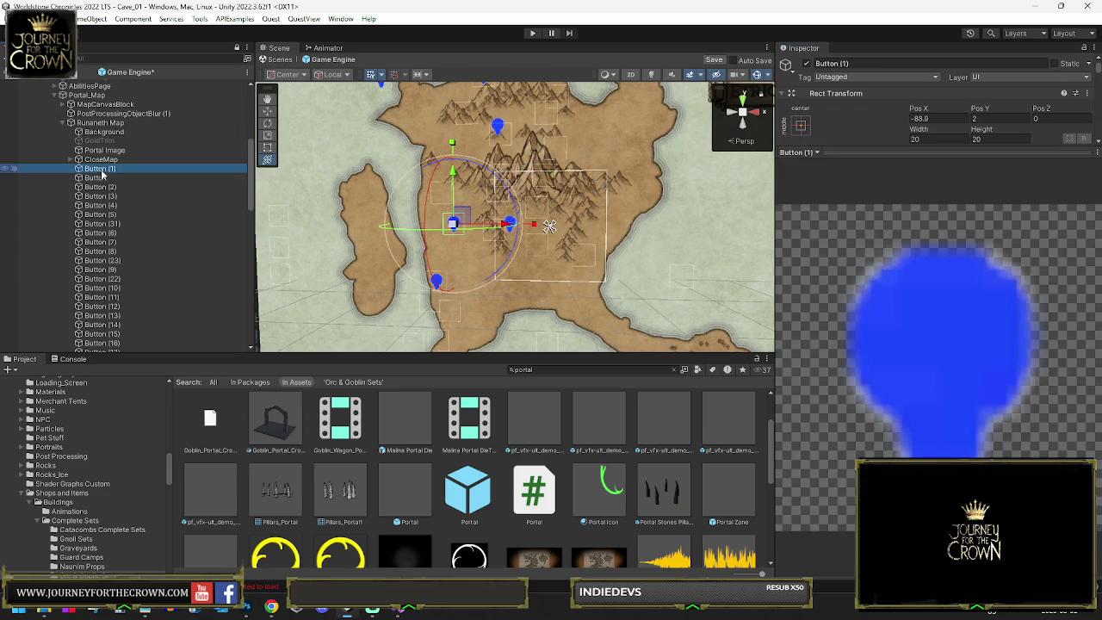
pyautogui.press('Down')
pyautogui.press('Down')
pyautogui.press('Down')
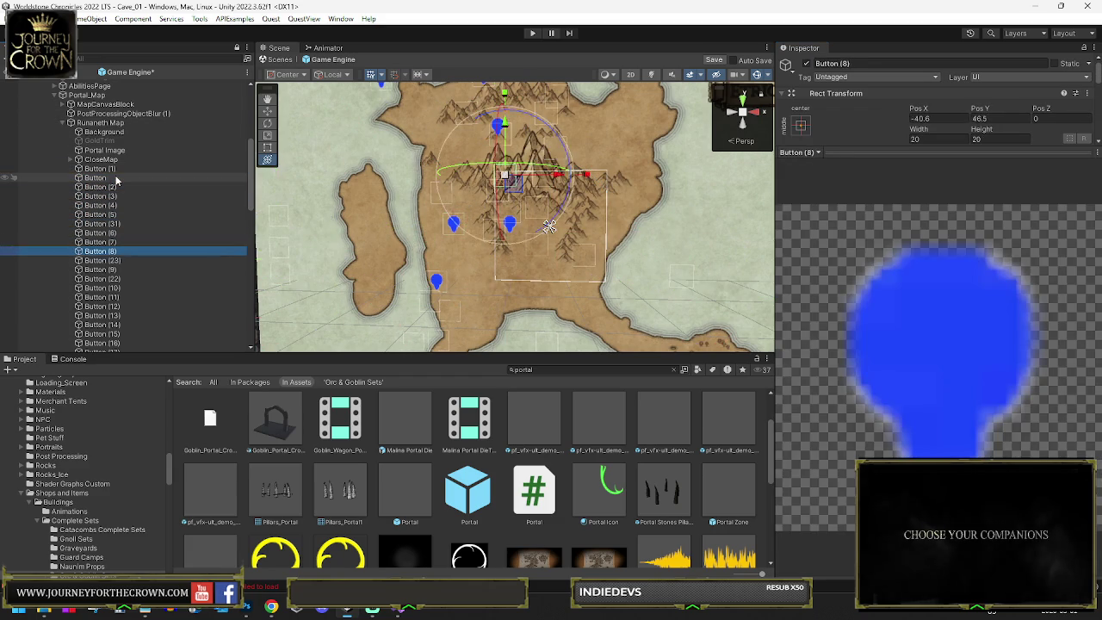
pyautogui.press('Down')
pyautogui.press('Down')
pyautogui.press('Down')
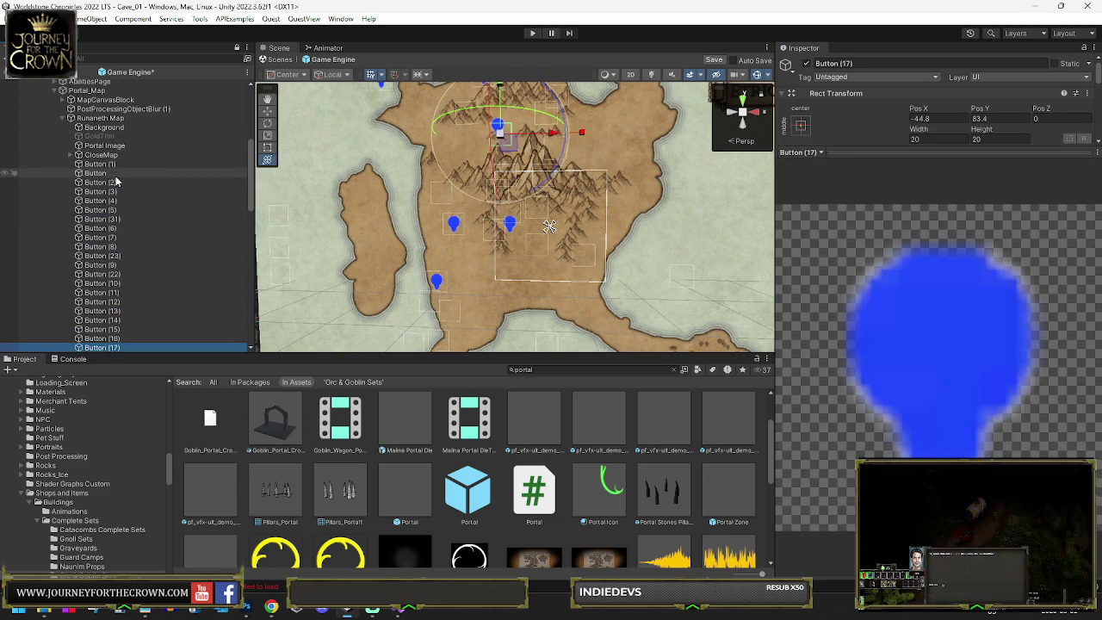
pyautogui.press('Down')
pyautogui.press('Down')
pyautogui.press('Down')
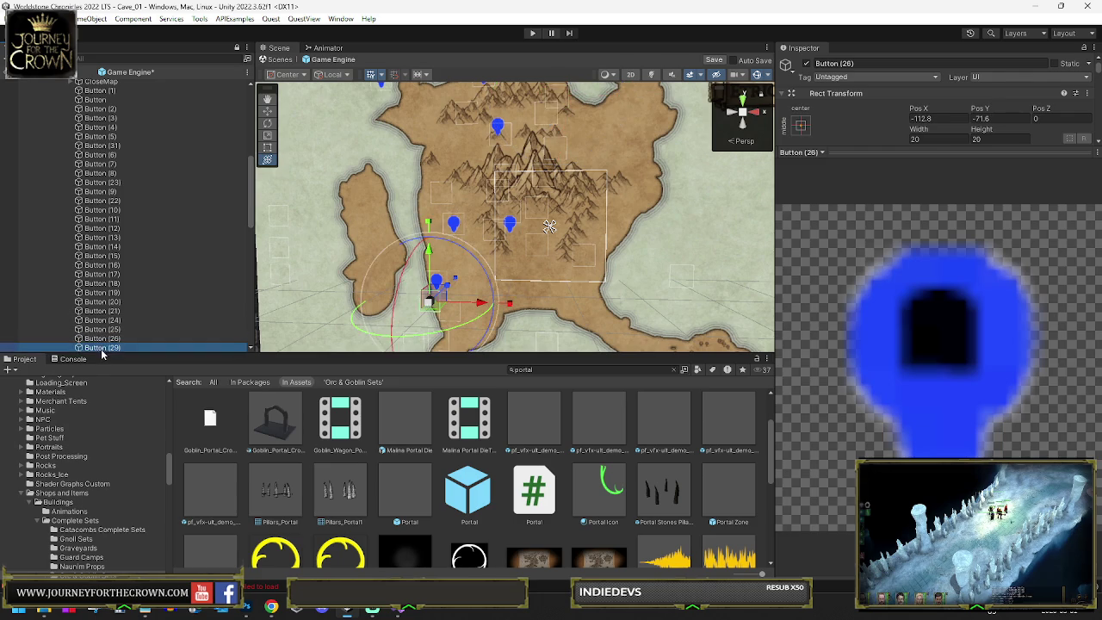
pyautogui.scroll(-5, 136, 304)
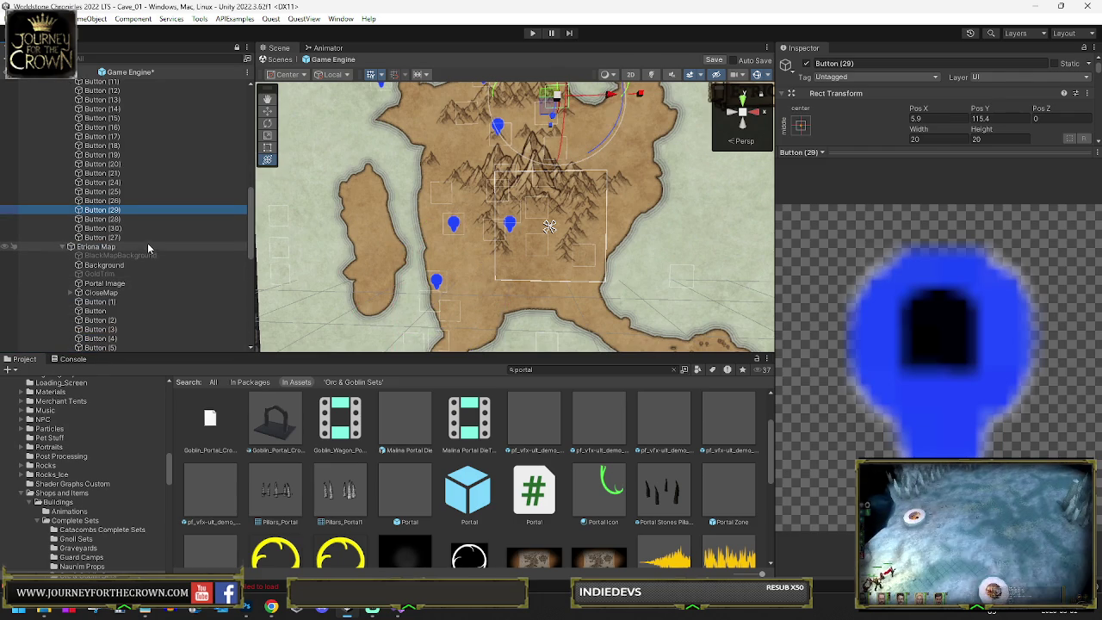
# Step: Duplicate Button (29) and undo it, then nudge Button (6) and undo the move
pyautogui.hotkey('ctrl', 'd')
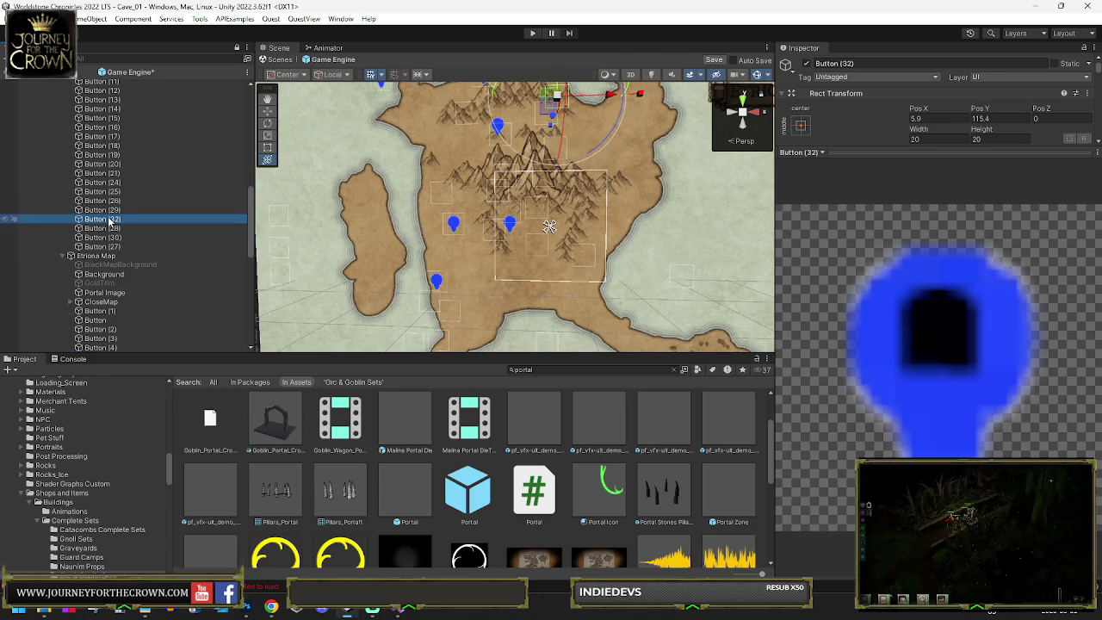
pyautogui.hotkey('ctrl', 'z')
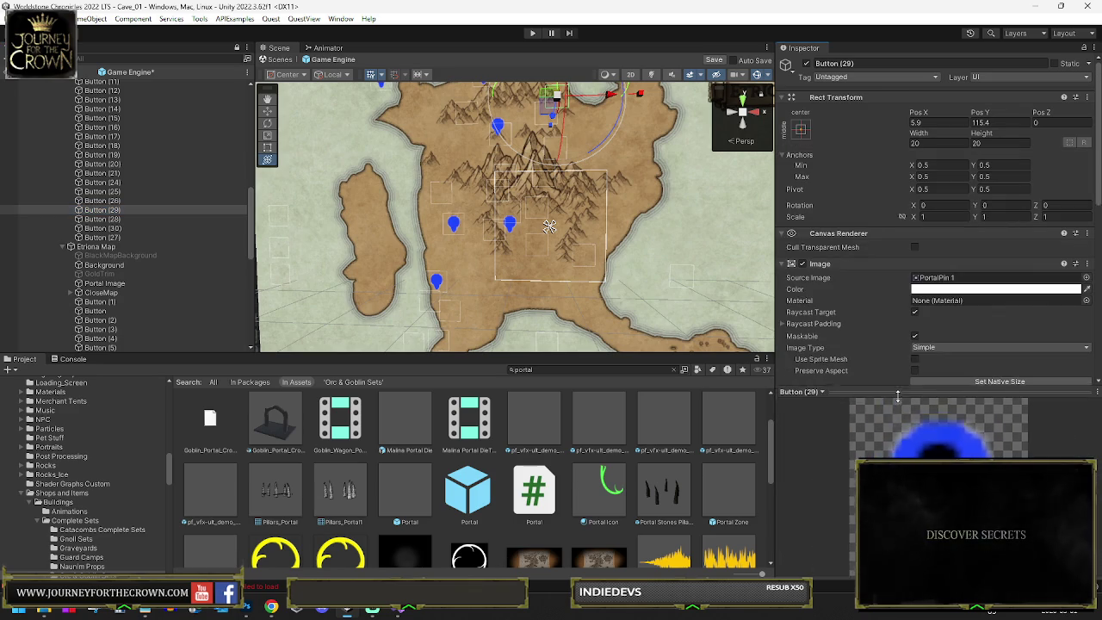
pyautogui.scroll(-5, 140, 247)
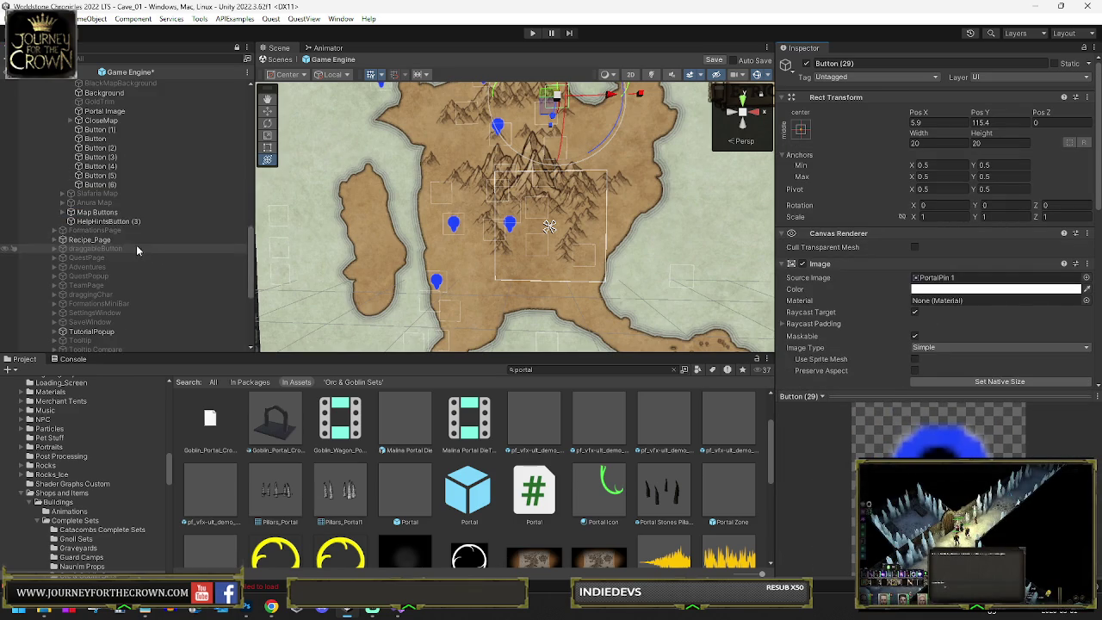
pyautogui.click(112, 185)
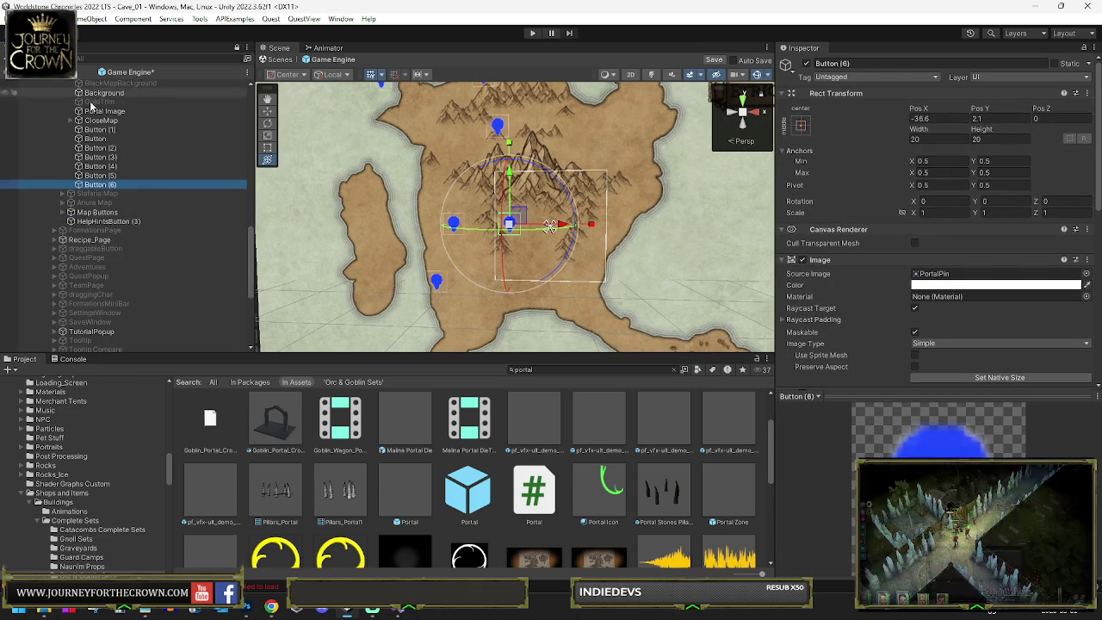
pyautogui.moveTo(515, 223); pyautogui.dragTo(529, 183)
pyautogui.hotkey('ctrl', 'z')
pyautogui.hotkey('ctrl', 'z')
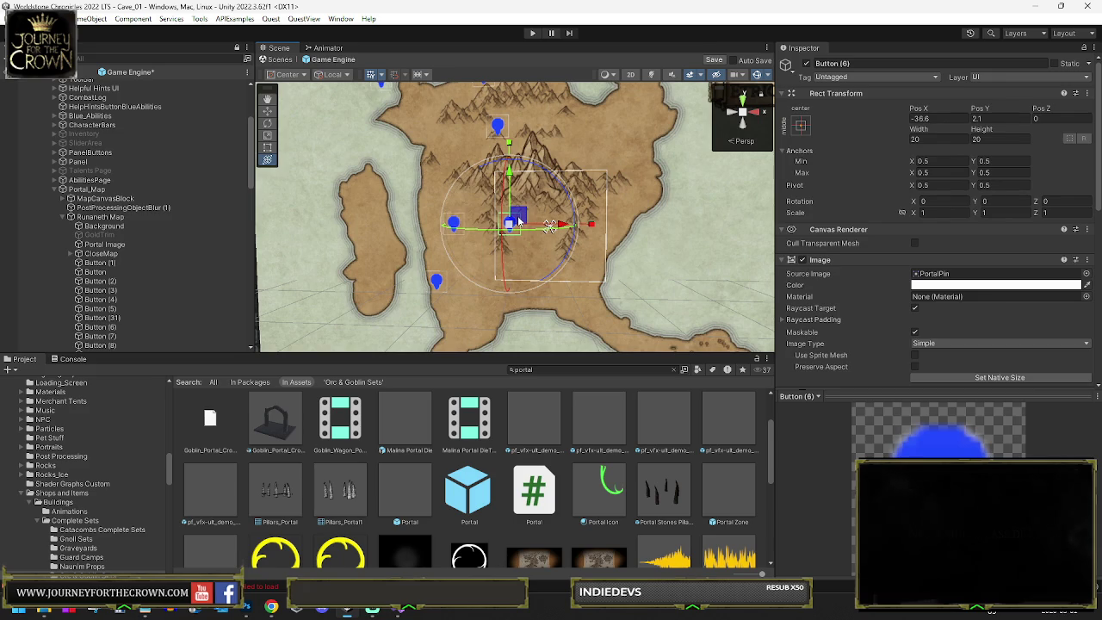
# Step: Select the Button (7) pin near the mountain peaks with the rotate tool and locate its sprite
pyautogui.click(519, 219)
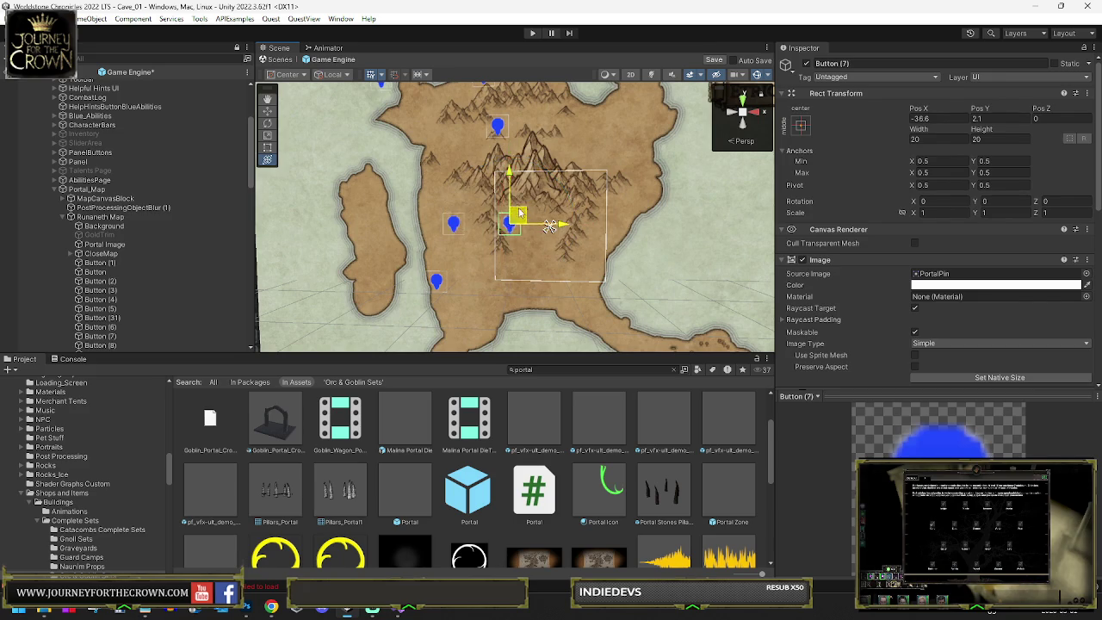
pyautogui.press('e')
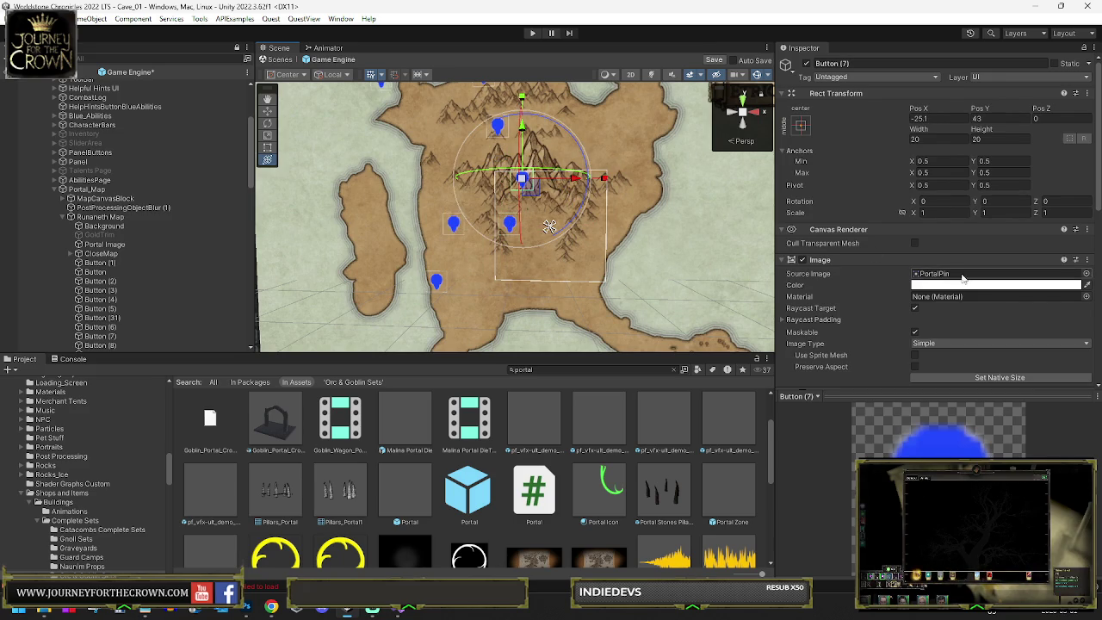
pyautogui.click(1080, 274)
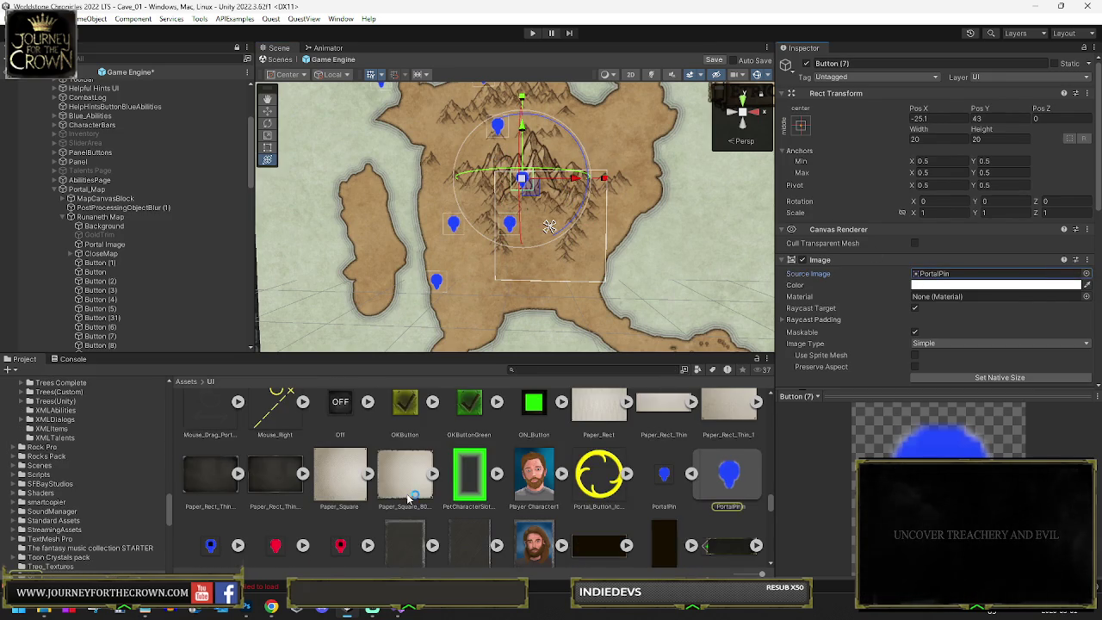
# Step: Assign PortalPin 1 as Button (7)'s Image Source Image
pyautogui.scroll(-1, 413, 497)
pyautogui.moveTo(942, 284); pyautogui.dragTo(943, 277)
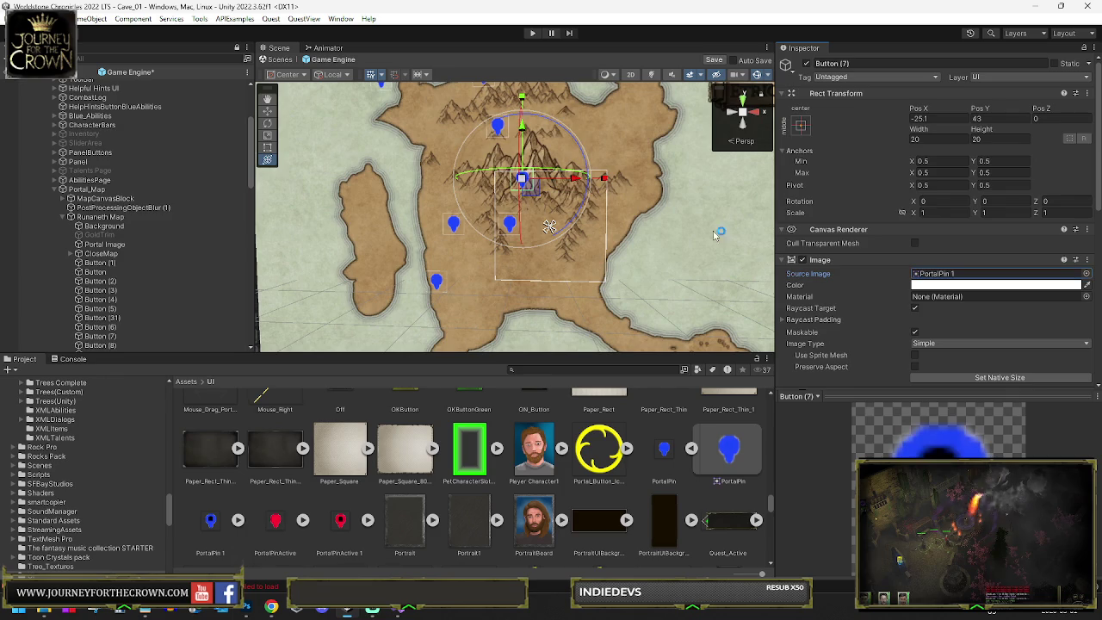
pyautogui.press('f')
# Step: Set the Portal Button script's Scene Index to -27
pyautogui.scroll(-8, 555, 193)
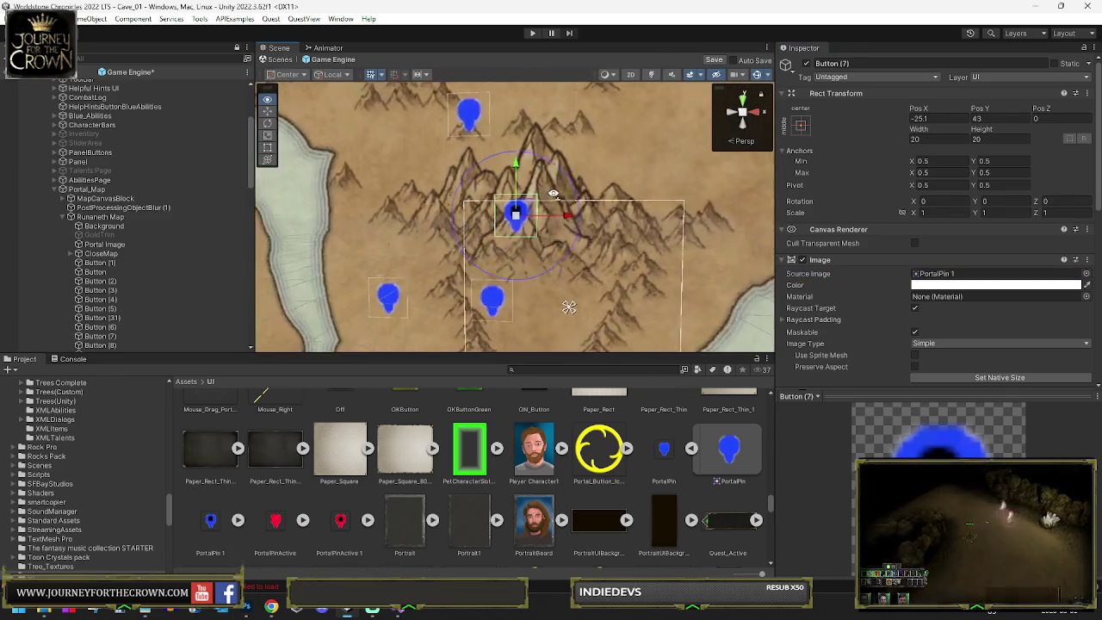
pyautogui.scroll(-10, 954, 316)
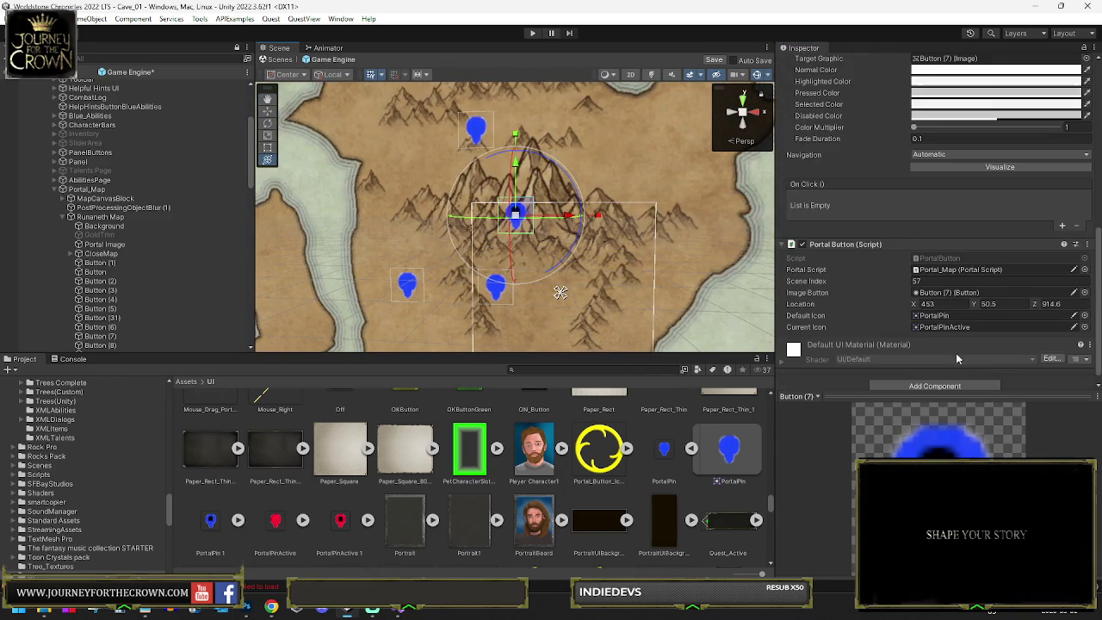
pyautogui.write('27')
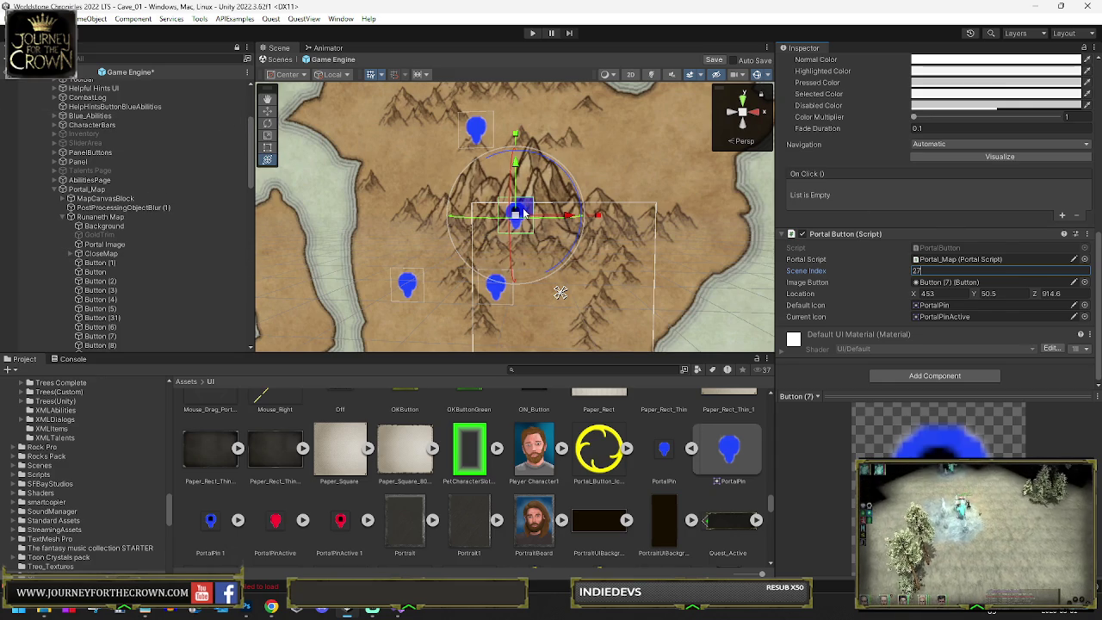
pyautogui.moveTo(526, 211)
pyautogui.mouseDown()
pyautogui.moveTo(573, 214)
pyautogui.moveTo(581, 227)
pyautogui.mouseUp()
pyautogui.click(914, 271)
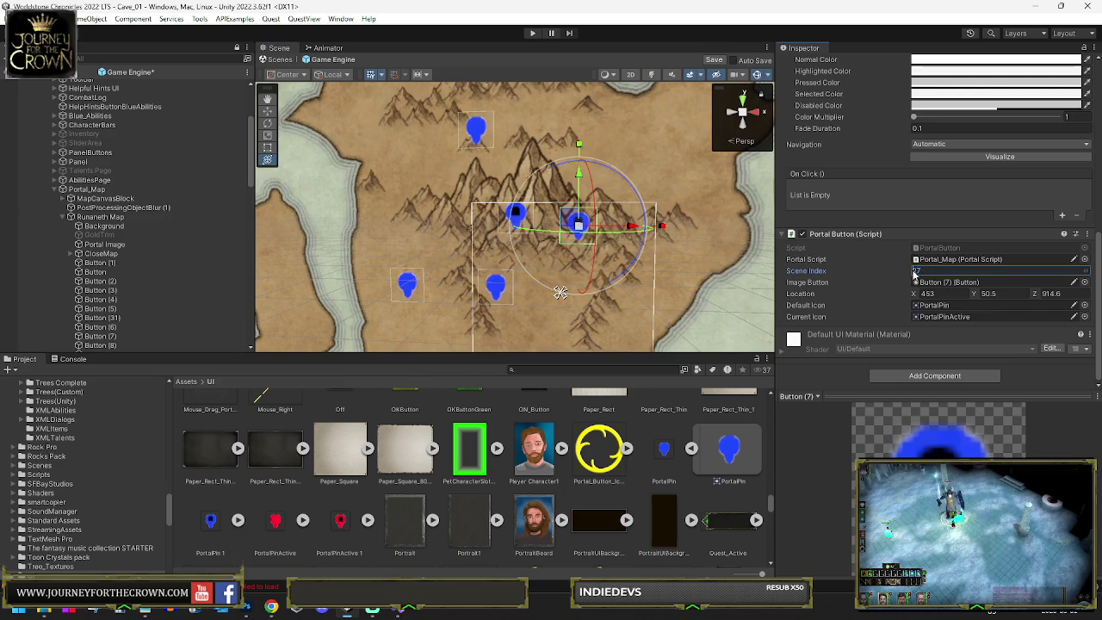
pyautogui.click(914, 271)
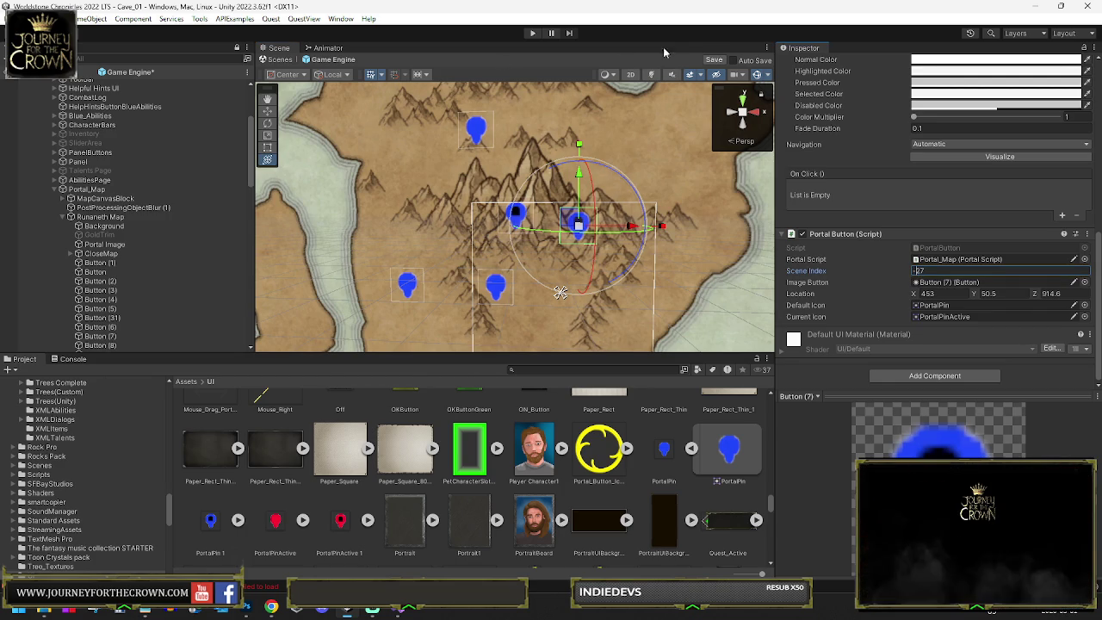
pyautogui.write('-')
pyautogui.press('Return')
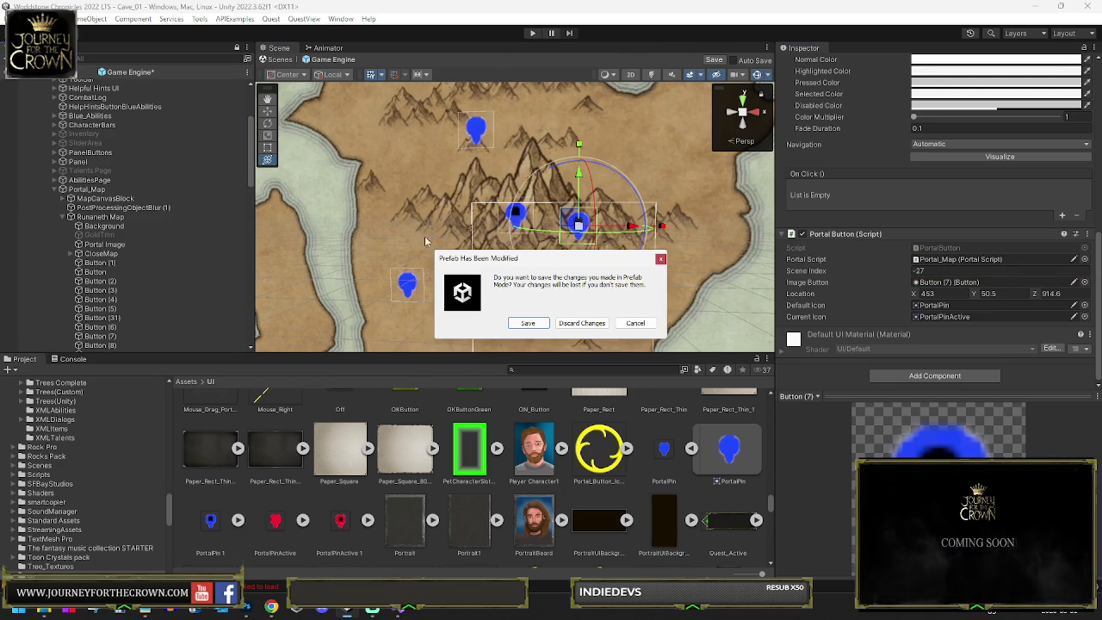
# Step: Confirm Save in the Prefab Has Been Modified prompt, then save Cave_01 with Ctrl+S
pyautogui.click(522, 324)
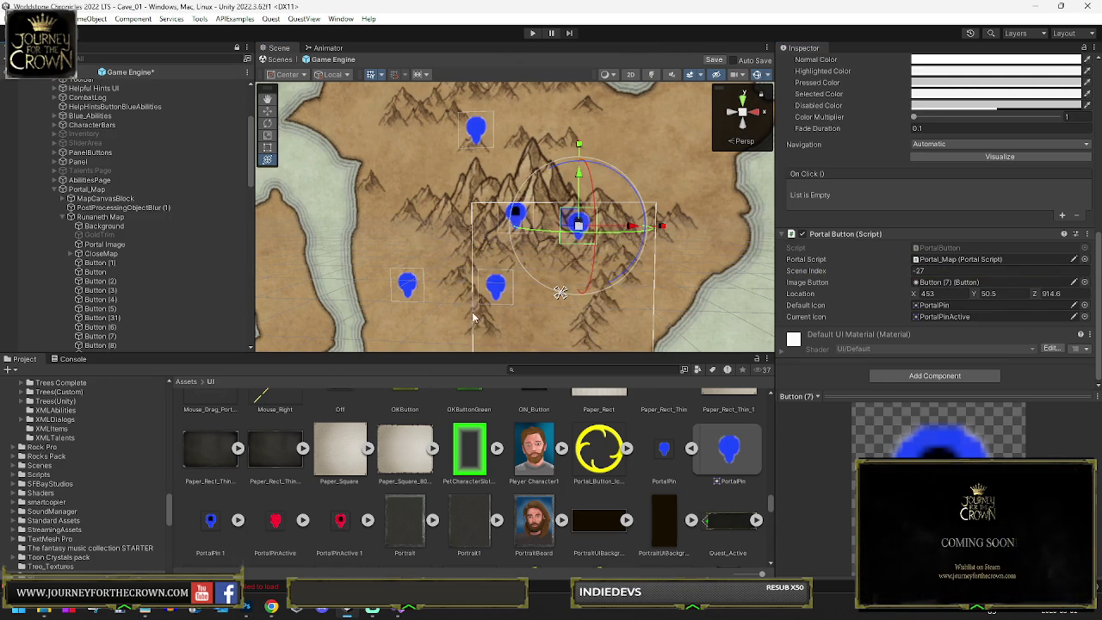
pyautogui.hotkey('ctrl', 's')
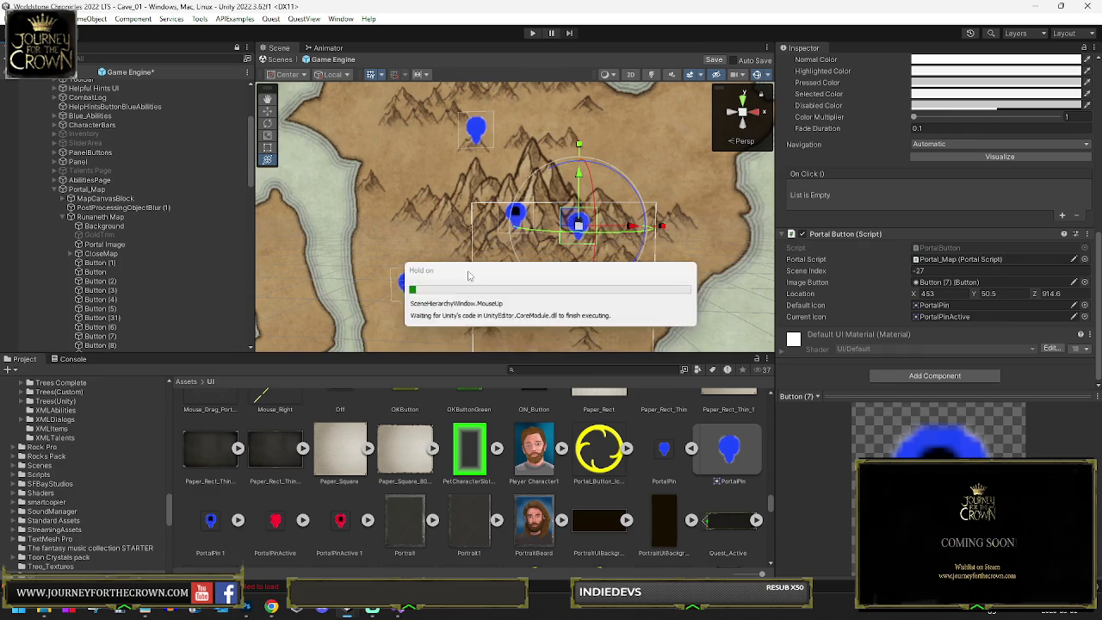
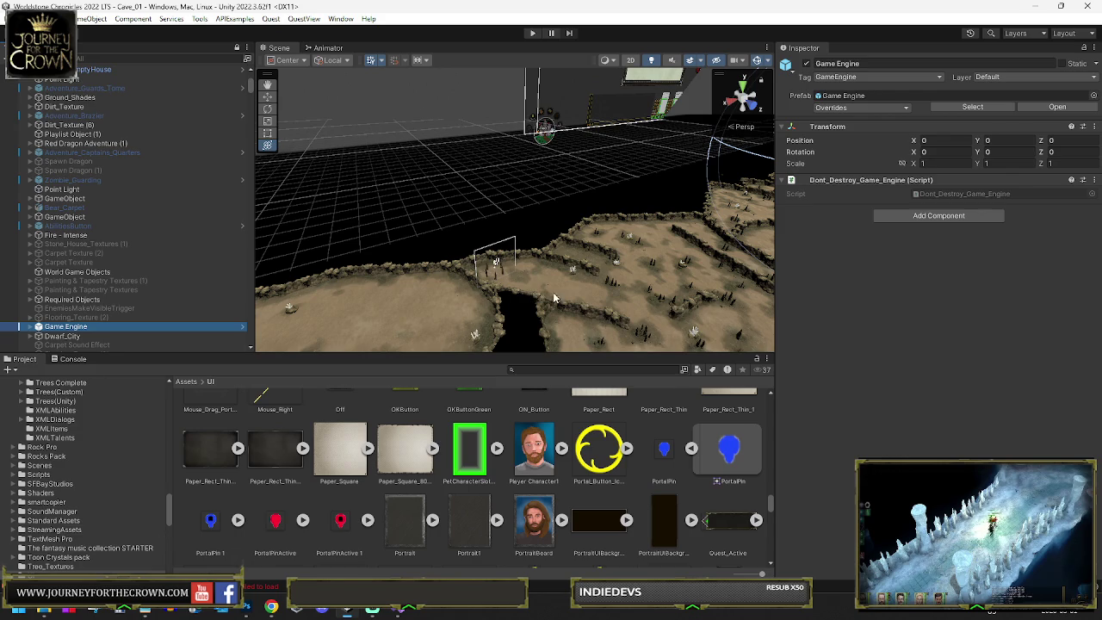
# Step: Enlarge the Scene view and select Portal Zone in the Hierarchy
pyautogui.scroll(-2, 164, 303)
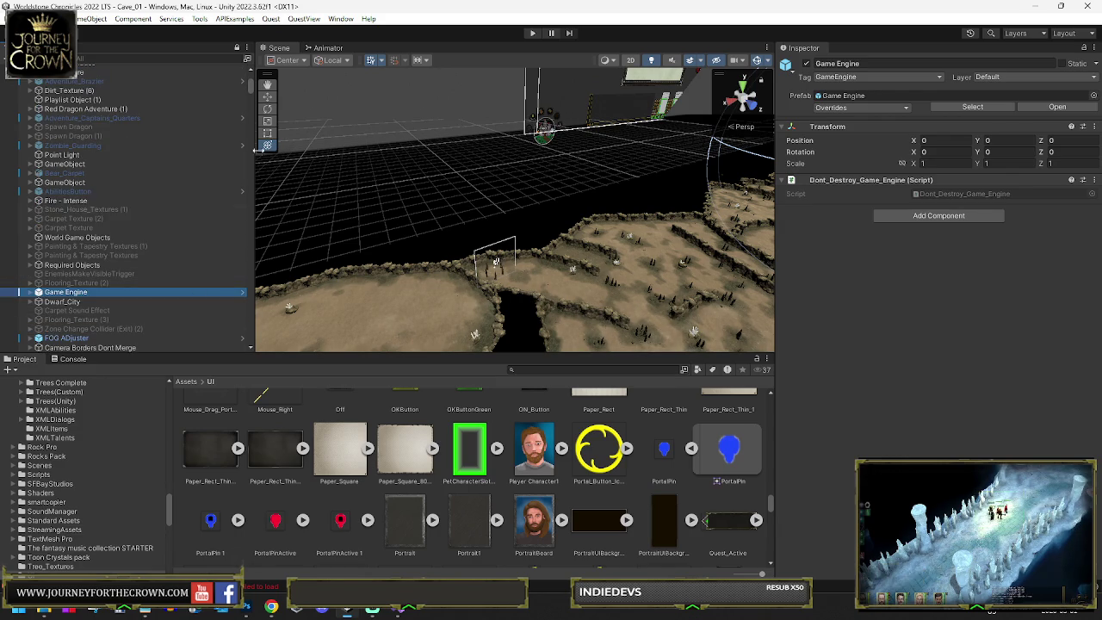
pyautogui.moveTo(254, 86); pyautogui.dragTo(245, 351)
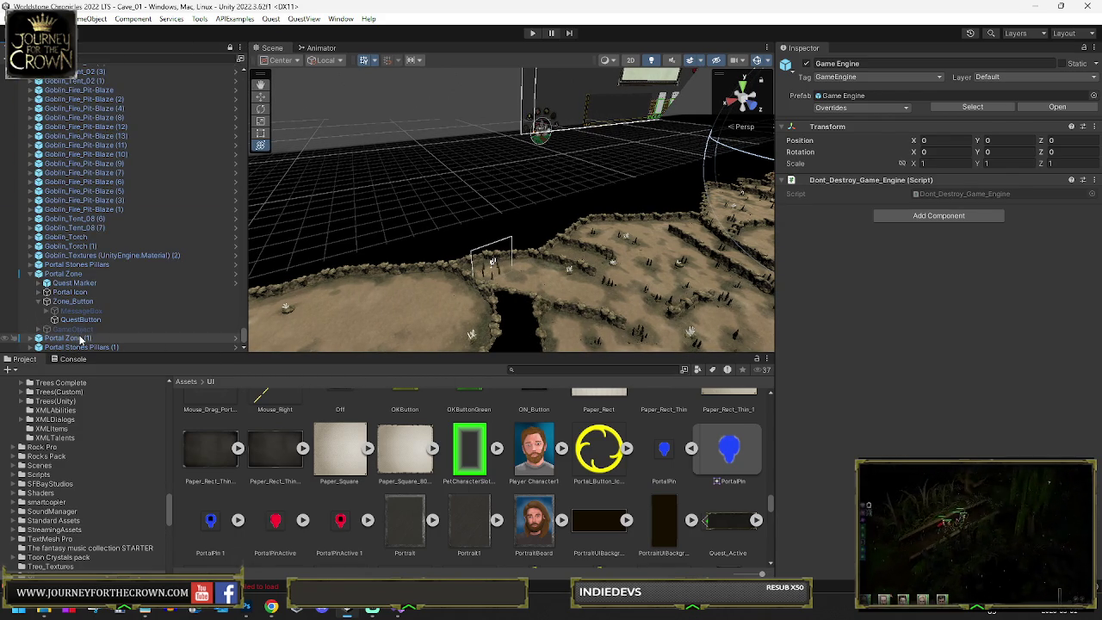
pyautogui.click(65, 275)
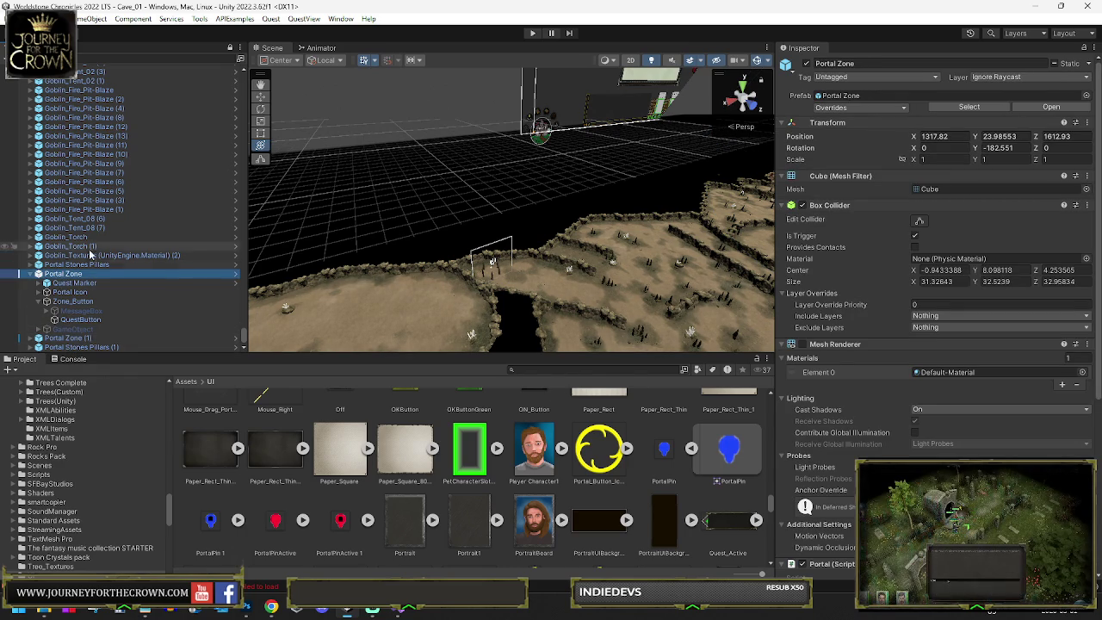
# Step: Add a Cube under Portal Zone and move it onto the cave floor
pyautogui.rightClick(58, 280)
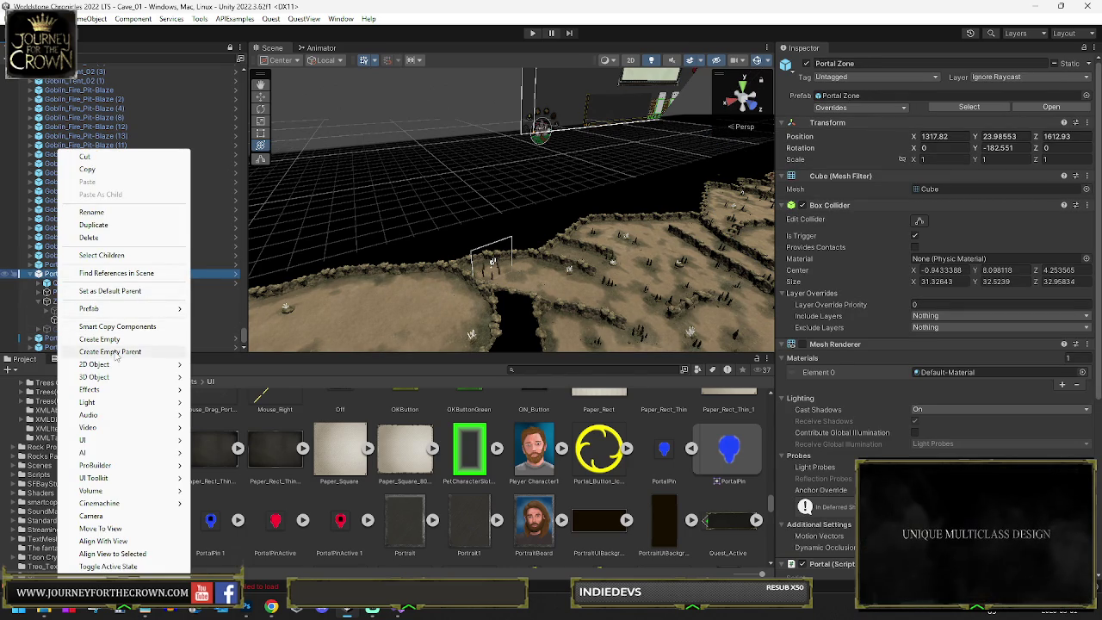
pyautogui.moveTo(104, 377)
pyautogui.click(229, 378)
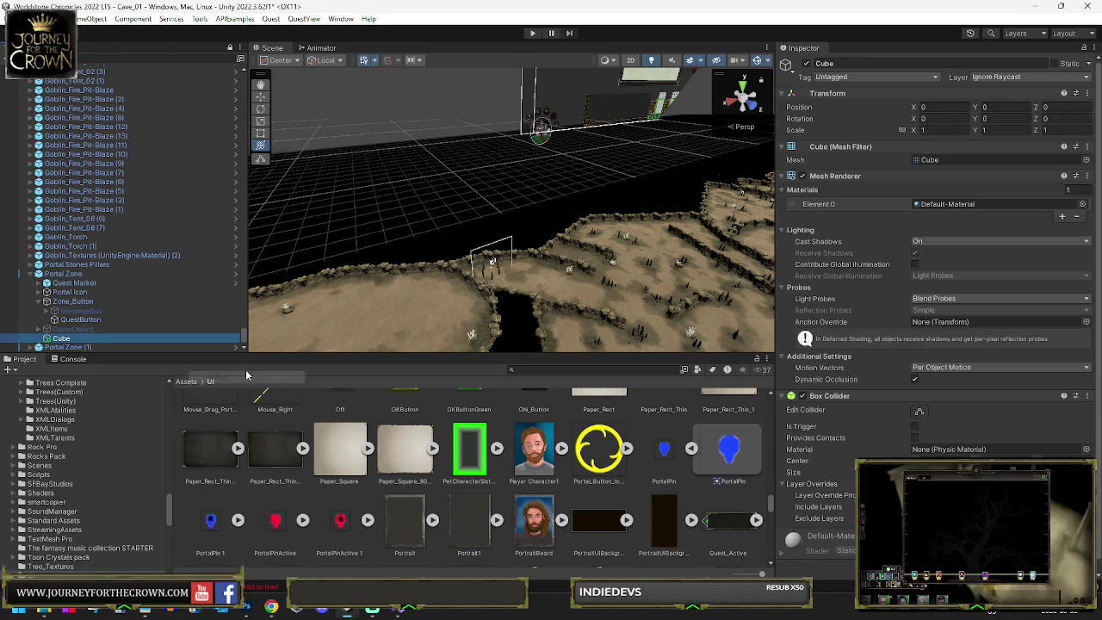
pyautogui.press('f')
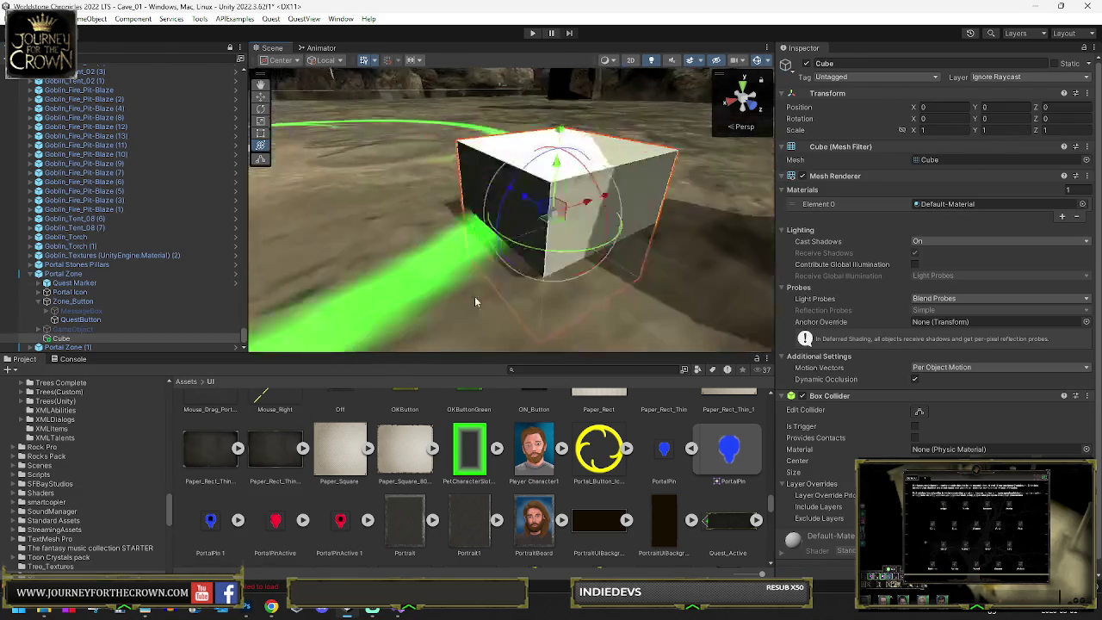
pyautogui.scroll(-5, 504, 284)
pyautogui.moveTo(513, 243); pyautogui.dragTo(491, 231)
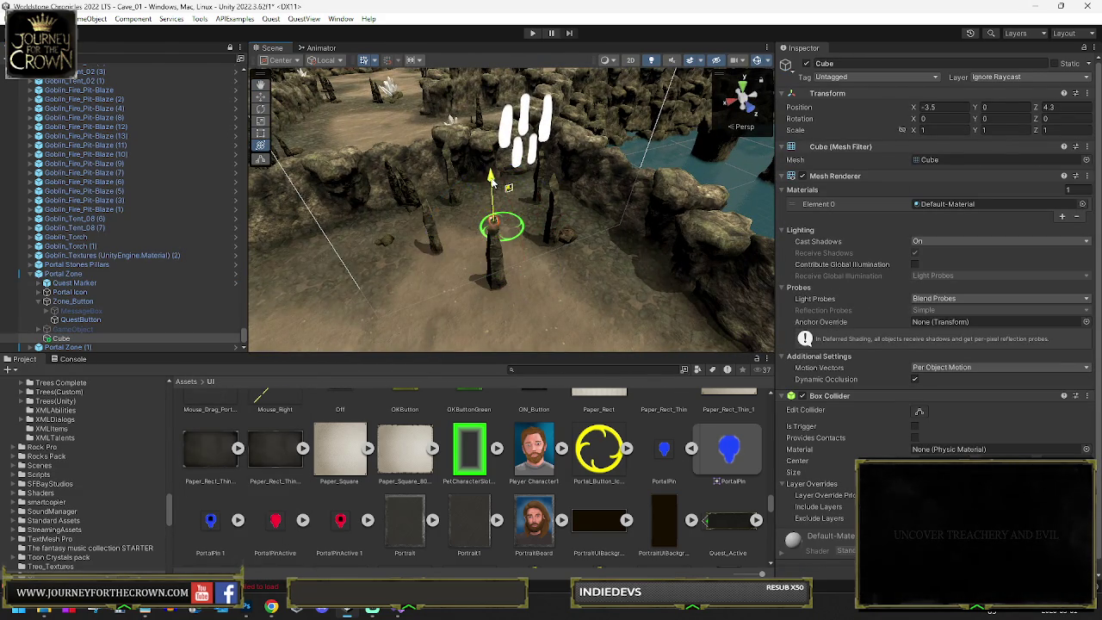
pyautogui.press('f')
pyautogui.moveTo(511, 181); pyautogui.dragTo(512, 180)
pyautogui.scroll(-5, 511, 198)
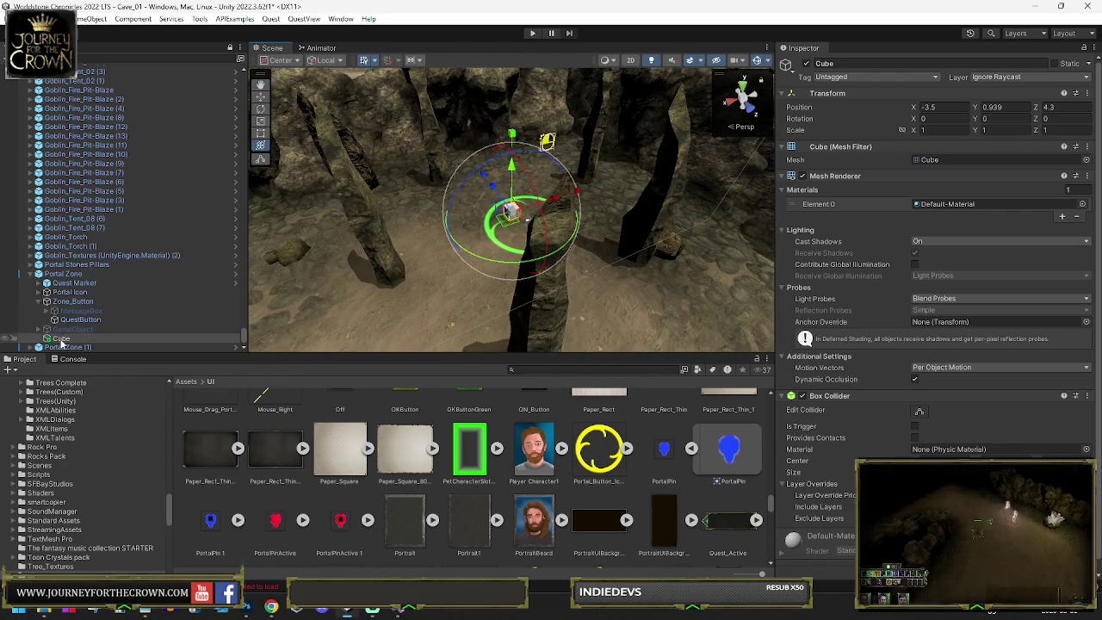
# Step: Unparent the Cube from Portal Zone and nudge it to about X 1514.7, Z 1300.5
pyautogui.moveTo(58, 274); pyautogui.dragTo(58, 270)
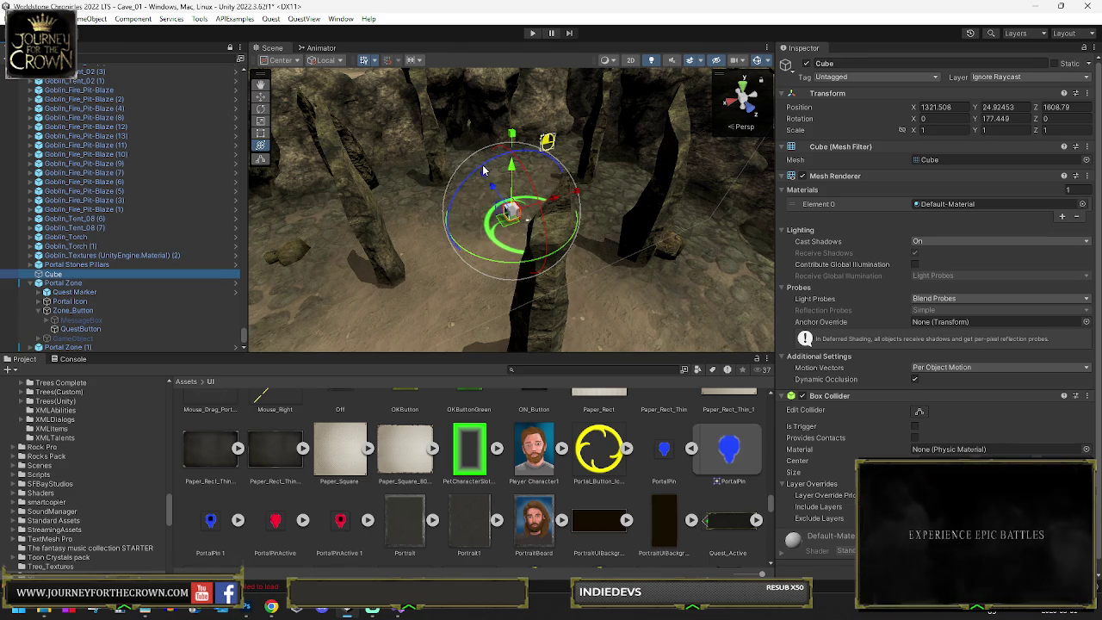
pyautogui.moveTo(496, 222); pyautogui.dragTo(504, 216)
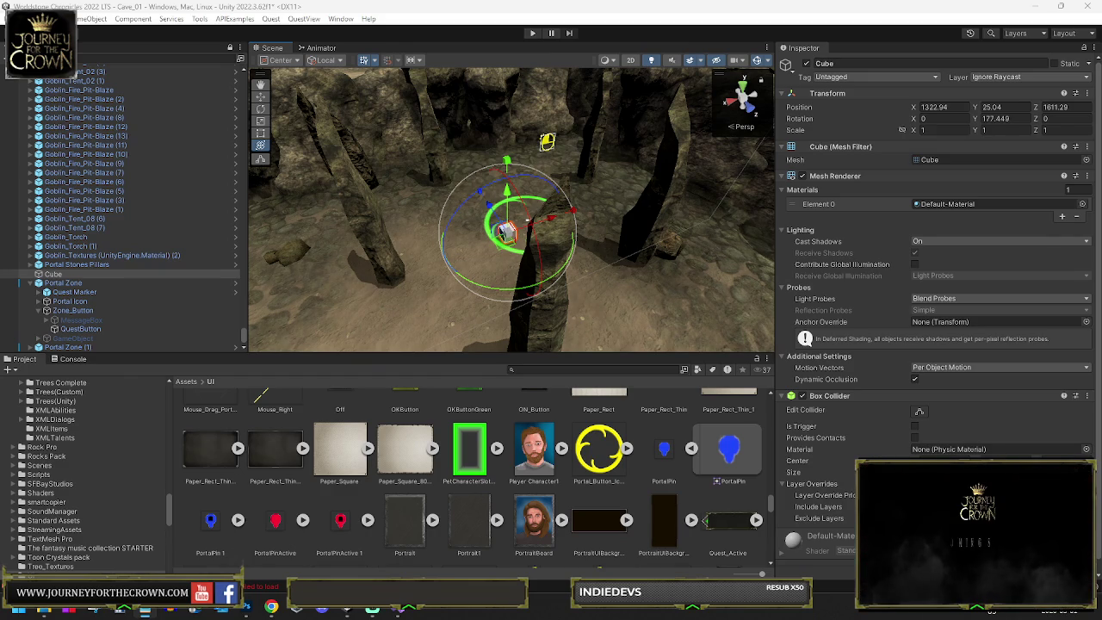
pyautogui.press('s')
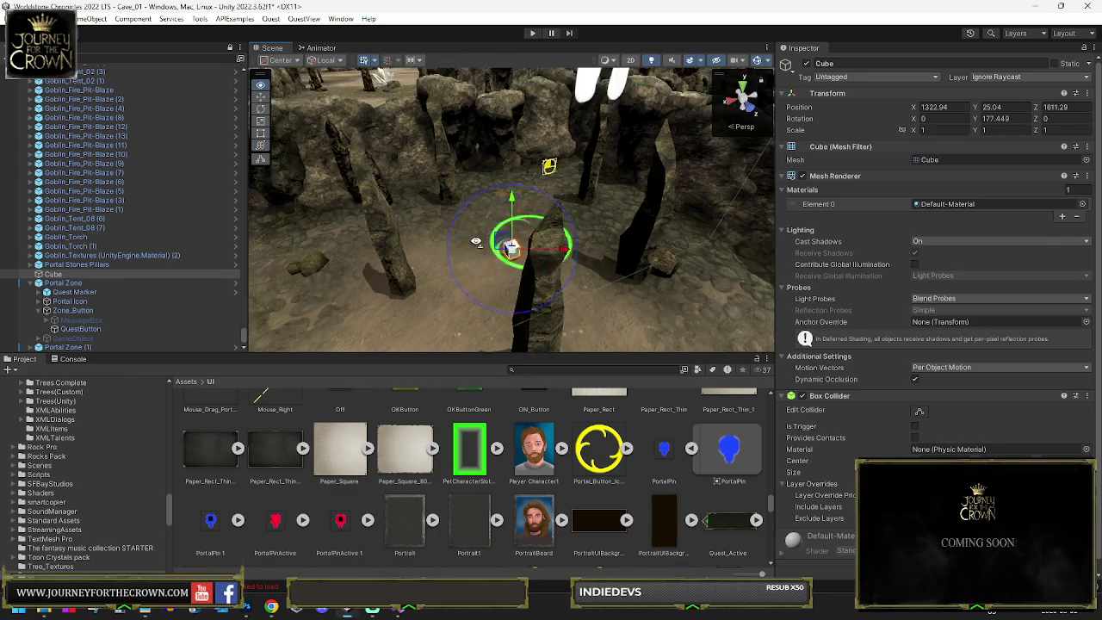
pyautogui.press('s')
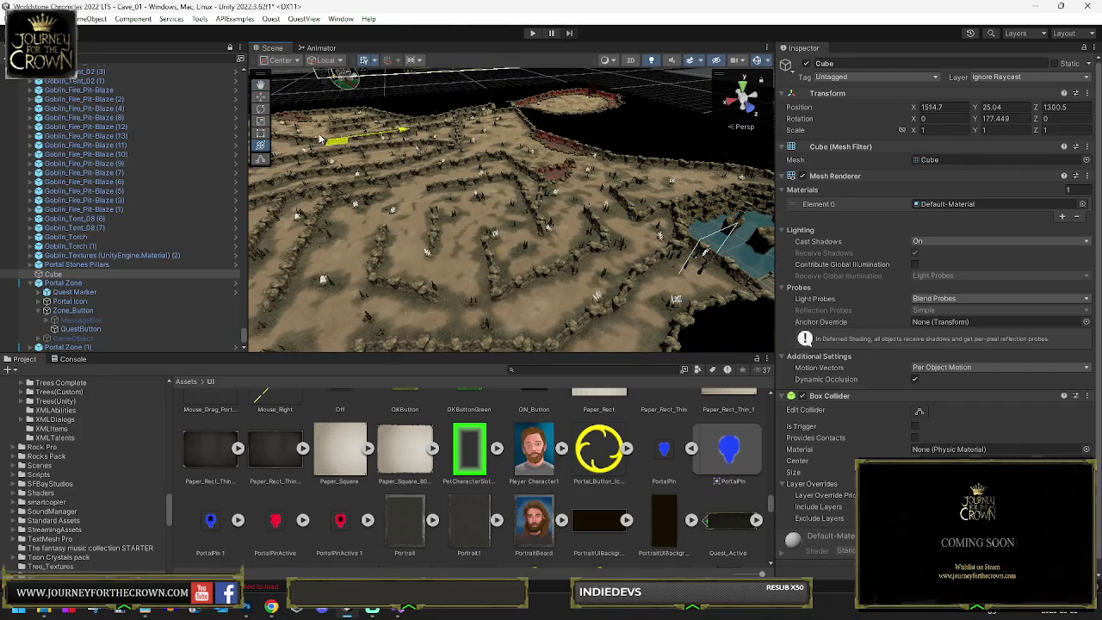
# Step: Drag the Cube to the far side of the map and set Position X 2502.76
pyautogui.press('f')
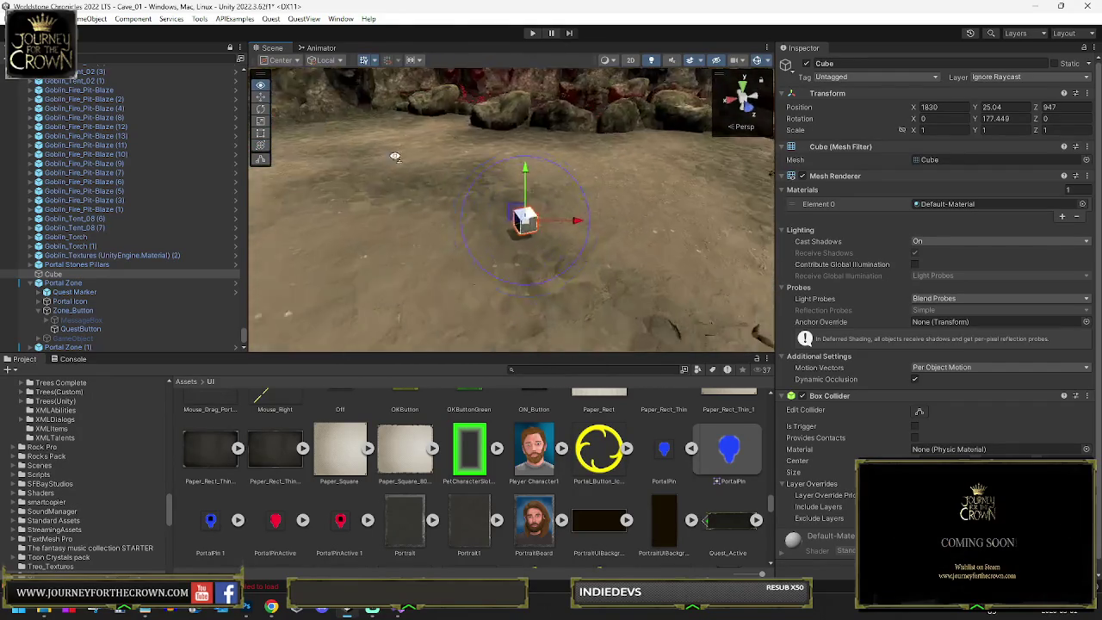
pyautogui.press('s')
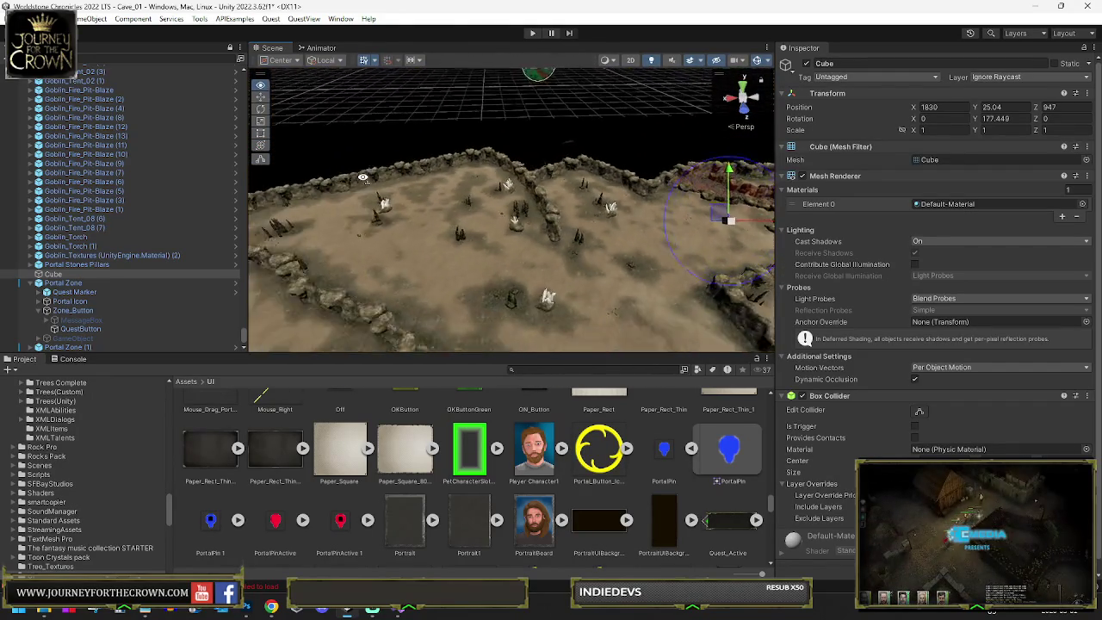
pyautogui.press('s')
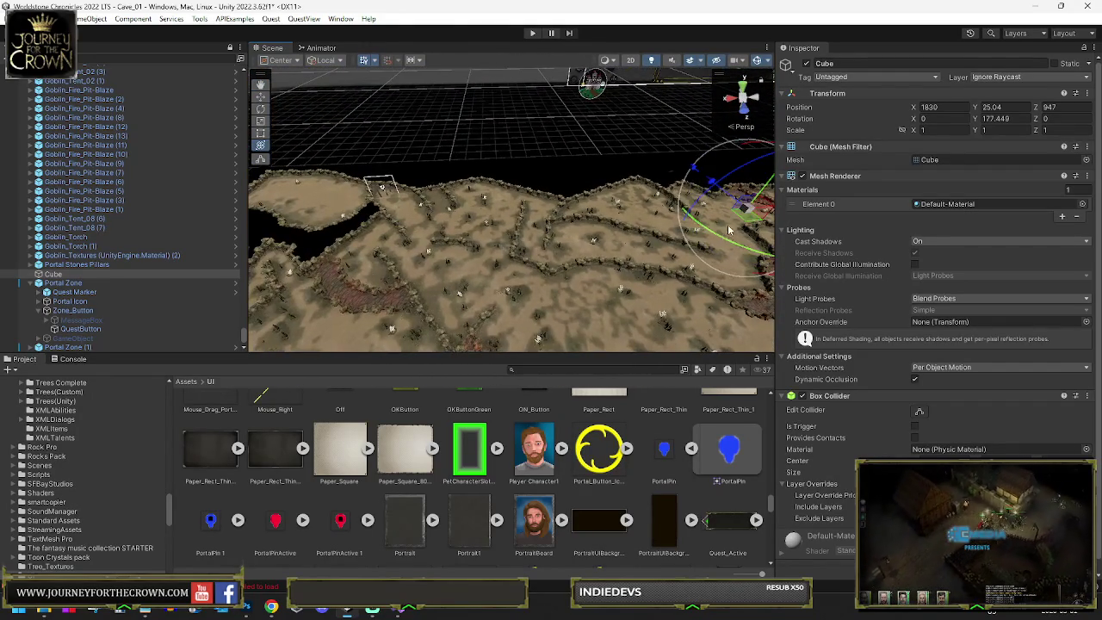
pyautogui.moveTo(691, 222); pyautogui.dragTo(369, 207)
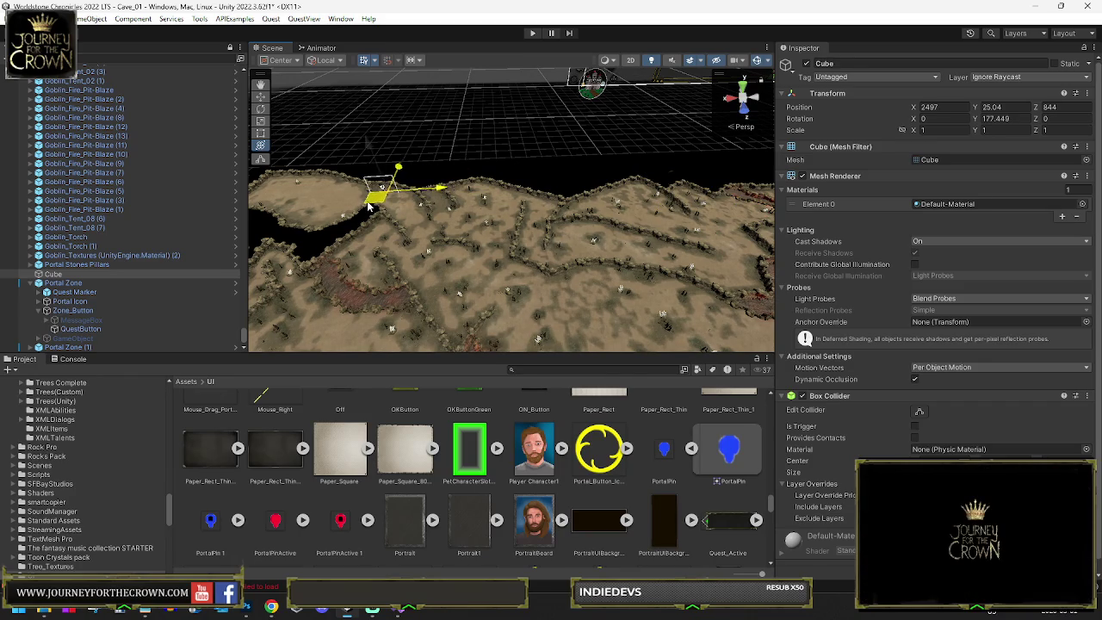
pyautogui.press('f')
pyautogui.press('s')
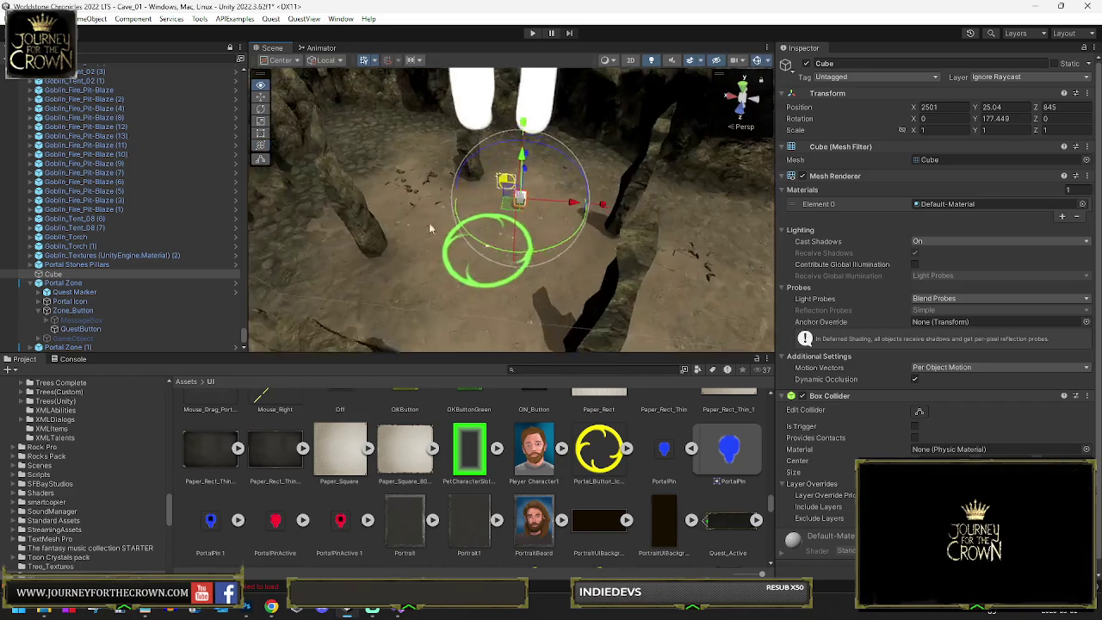
pyautogui.moveTo(516, 197)
pyautogui.mouseDown()
pyautogui.moveTo(508, 246)
pyautogui.moveTo(490, 251)
pyautogui.mouseUp()
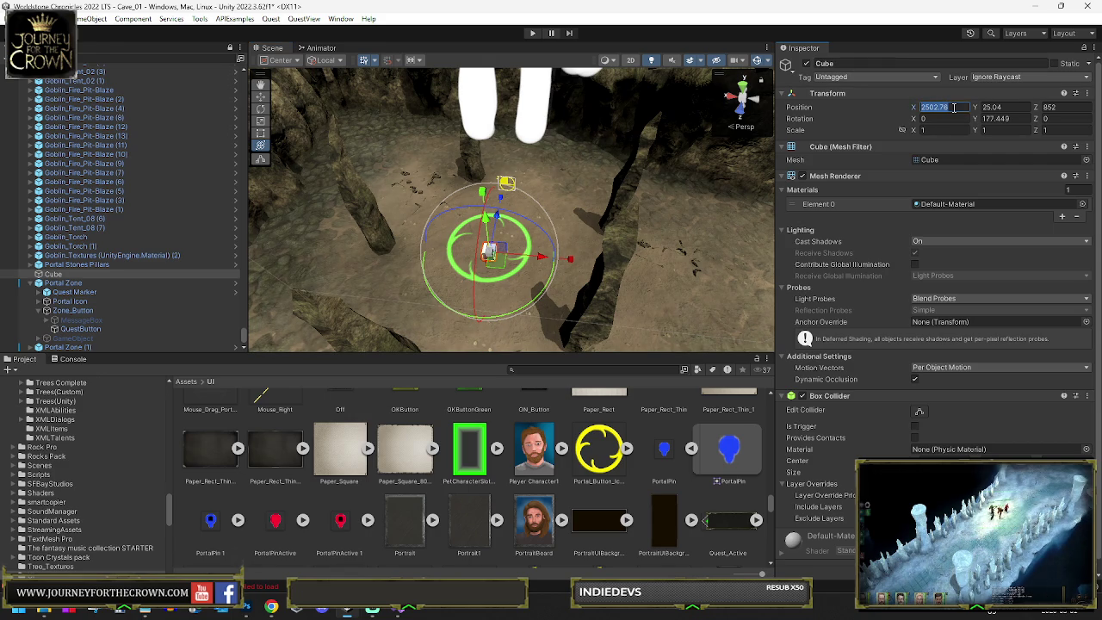
pyautogui.press('Return')
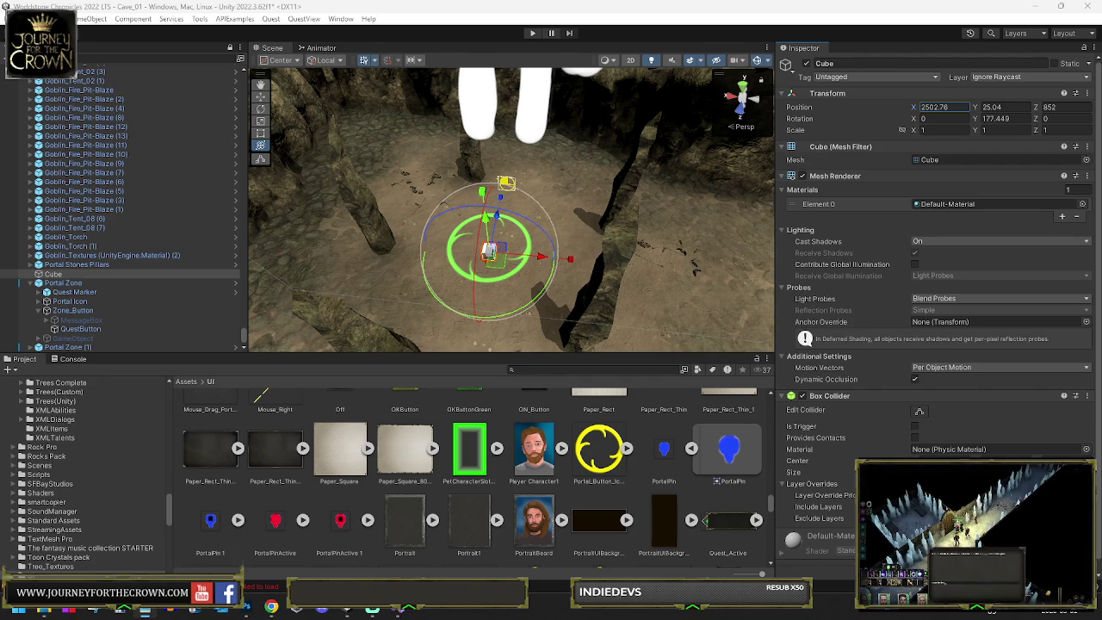
# Step: Survey the terrain around the relocated Cube, then select Portal Zone
pyautogui.moveTo(517, 297); pyautogui.dragTo(600, 293)
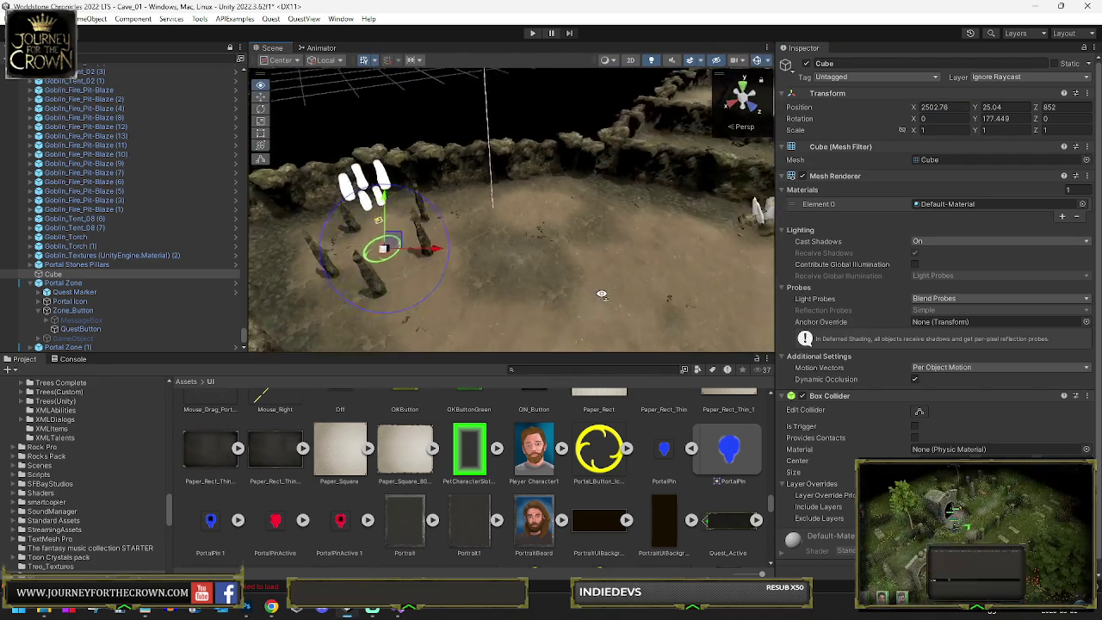
pyautogui.scroll(-10, 600, 294)
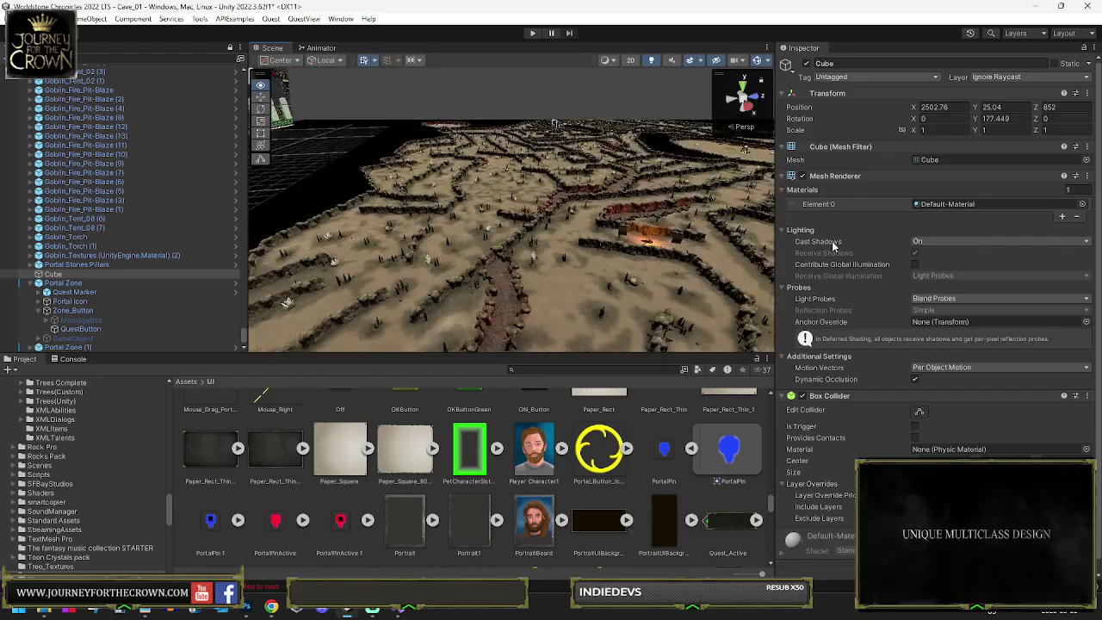
pyautogui.moveTo(770, 217)
pyautogui.mouseDown()
pyautogui.moveTo(272, 282)
pyautogui.moveTo(447, 299)
pyautogui.moveTo(687, 260)
pyautogui.moveTo(783, 276)
pyautogui.moveTo(796, 298)
pyautogui.moveTo(766, 276)
pyautogui.moveTo(527, 254)
pyautogui.mouseUp()
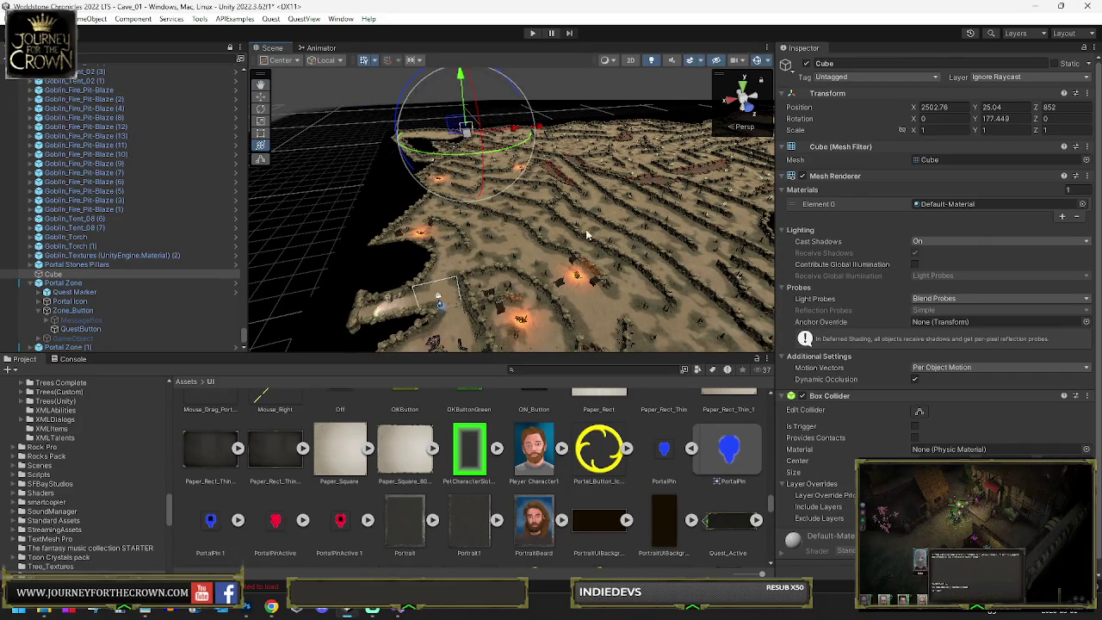
pyautogui.click(64, 282)
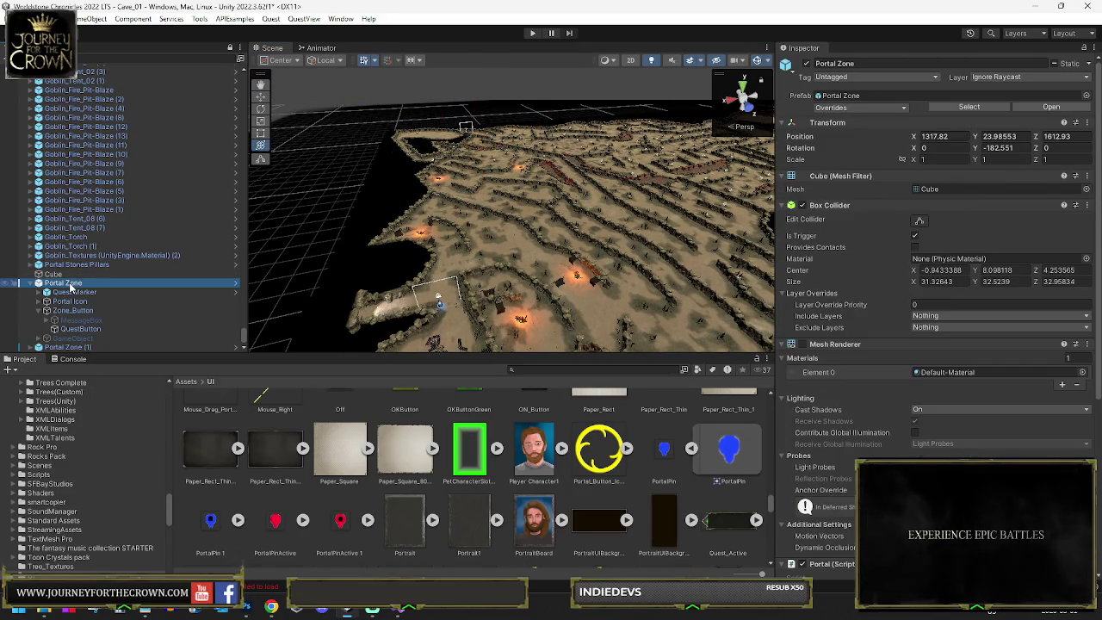
# Step: Select Portal Zone (1) and then Portal Stones Pillars (1) in the Hierarchy
pyautogui.scroll(-1, 69, 302)
pyautogui.click(67, 336)
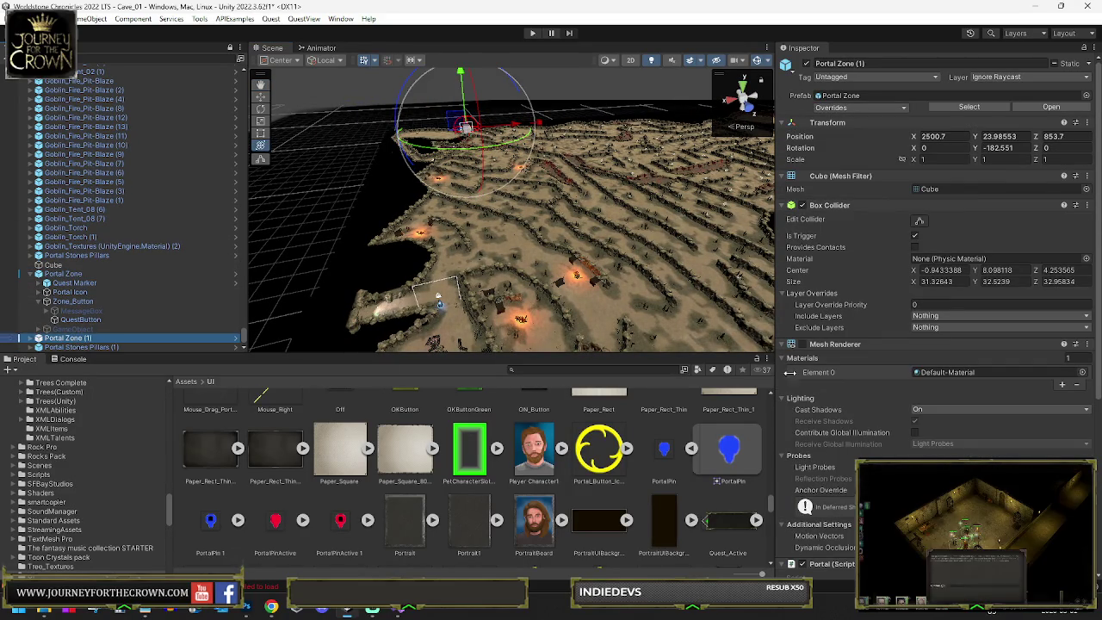
pyautogui.scroll(-6, 876, 417)
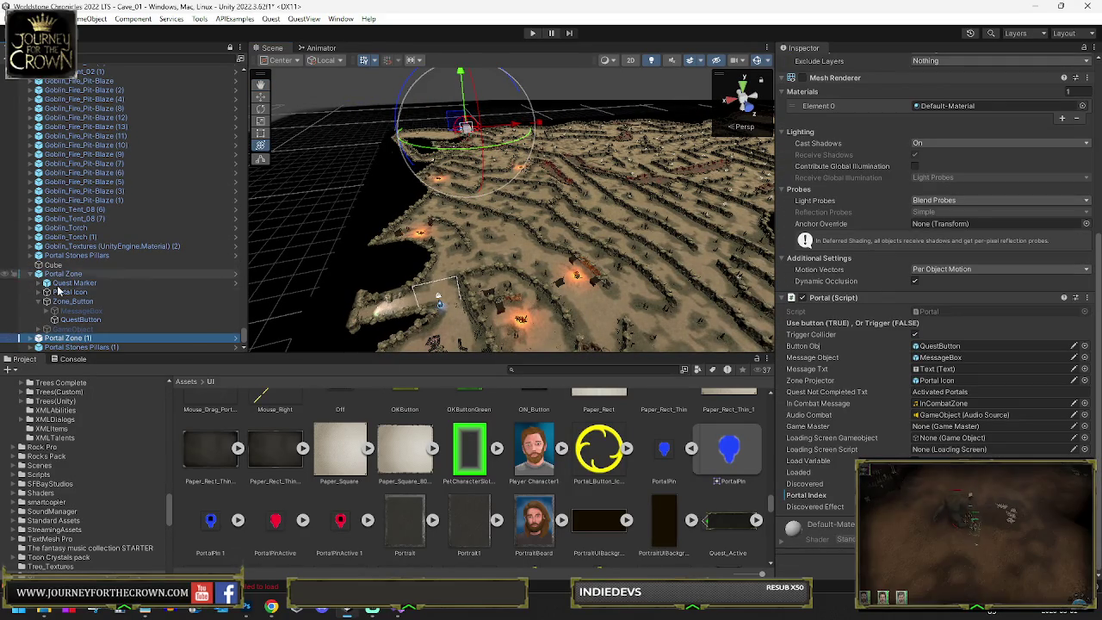
pyautogui.click(82, 347)
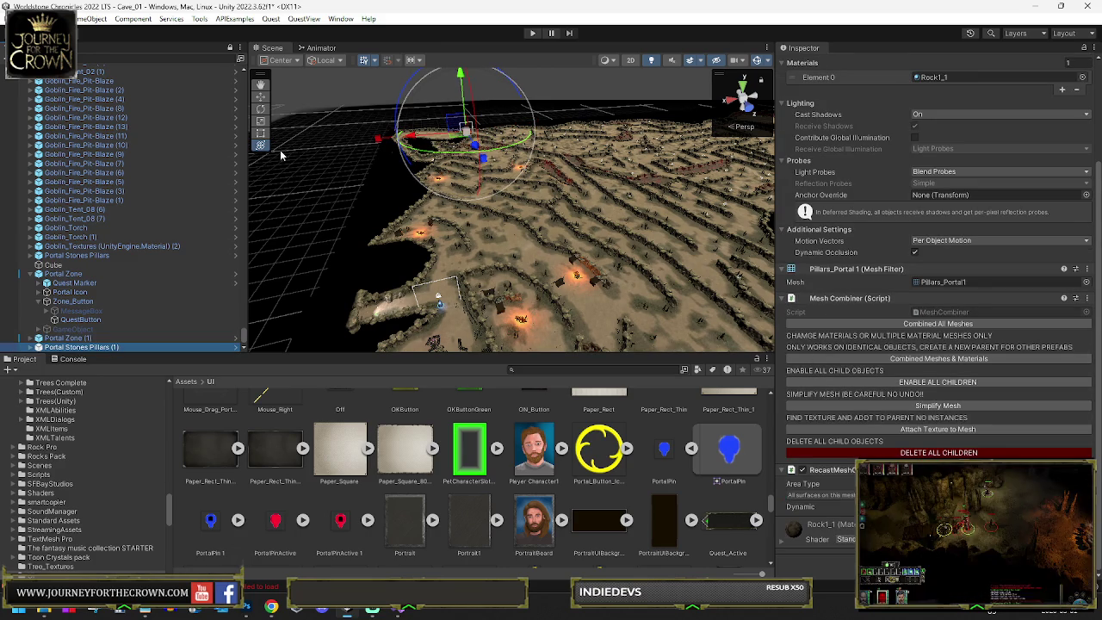
# Step: Search the Hierarchy for Game Engine and open its prefab for editing
pyautogui.write('Game Engine')
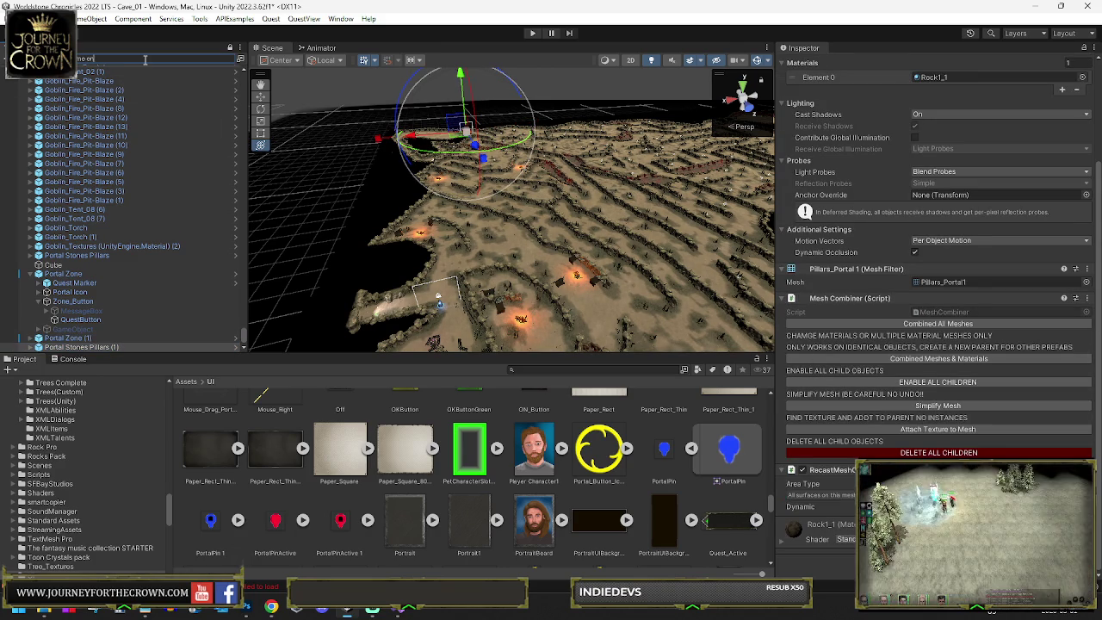
pyautogui.click(57, 88)
pyautogui.click(1059, 108)
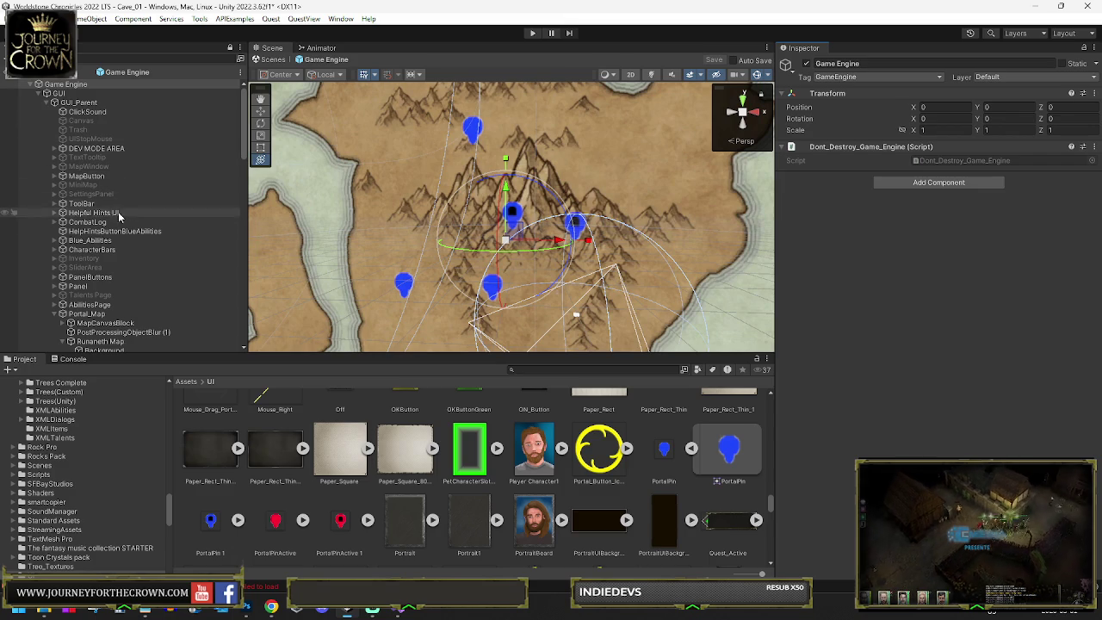
# Step: Try moving the Button (27) map pin, then undo to restore its position
pyautogui.click(86, 314)
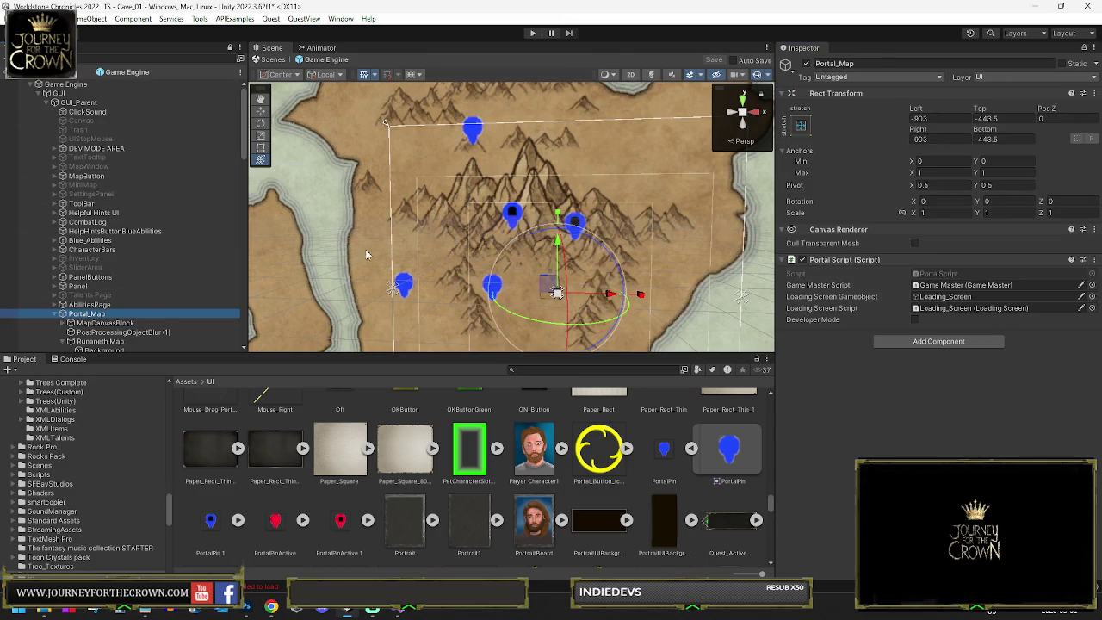
pyautogui.scroll(-10, 110, 209)
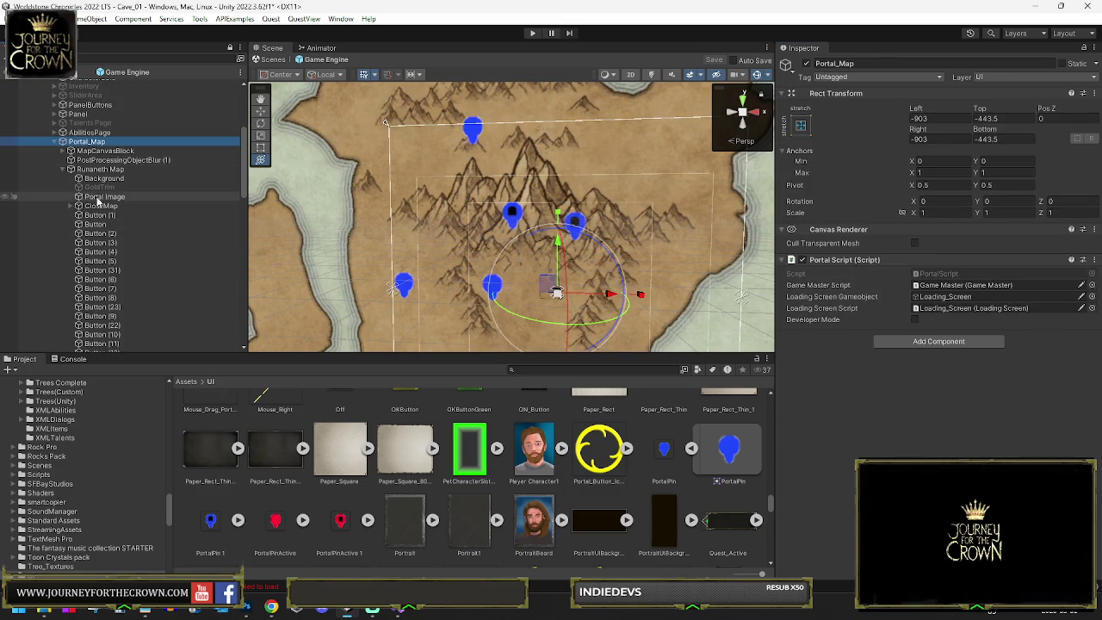
pyautogui.click(97, 327)
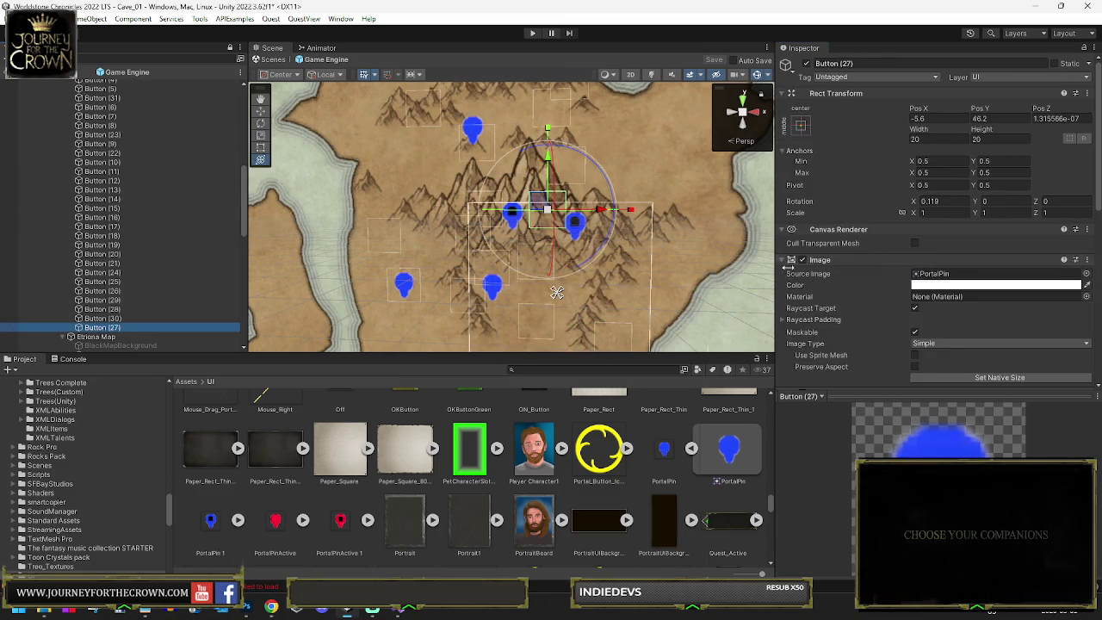
pyautogui.scroll(-2, 929, 255)
pyautogui.scroll(-3, 929, 255)
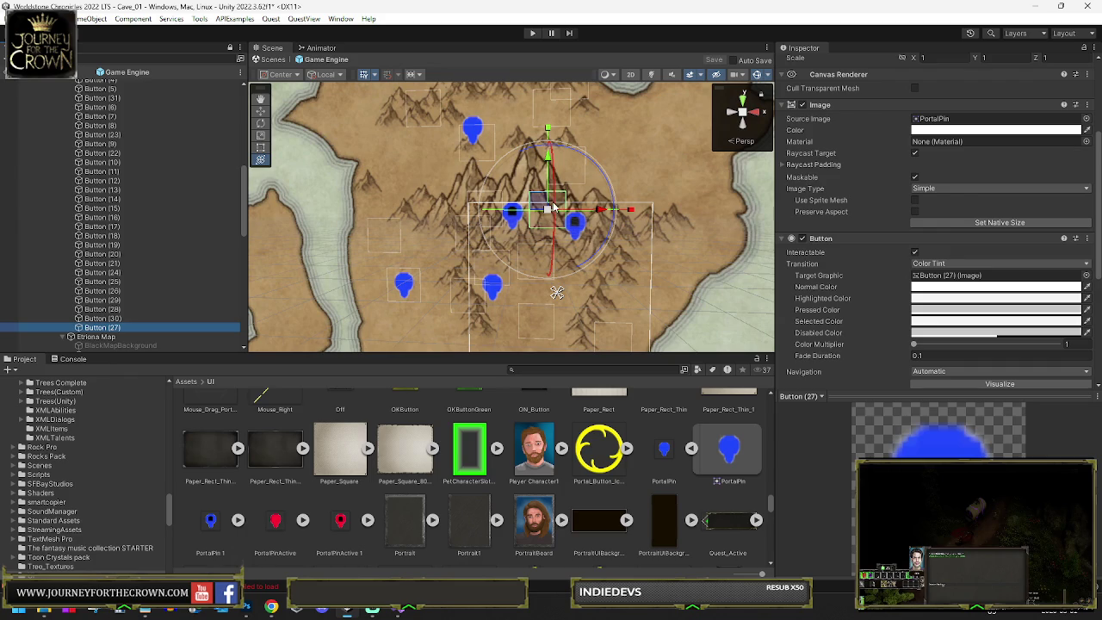
pyautogui.moveTo(551, 207)
pyautogui.mouseDown()
pyautogui.moveTo(570, 199)
pyautogui.moveTo(540, 191)
pyautogui.mouseUp()
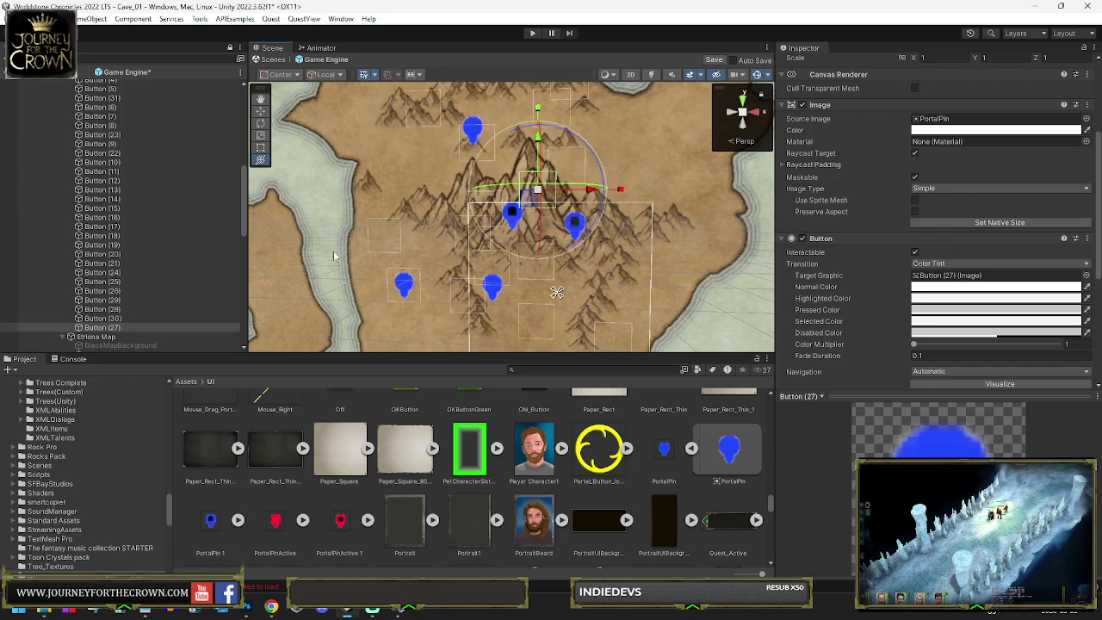
pyautogui.hotkey('ctrl', 'z')
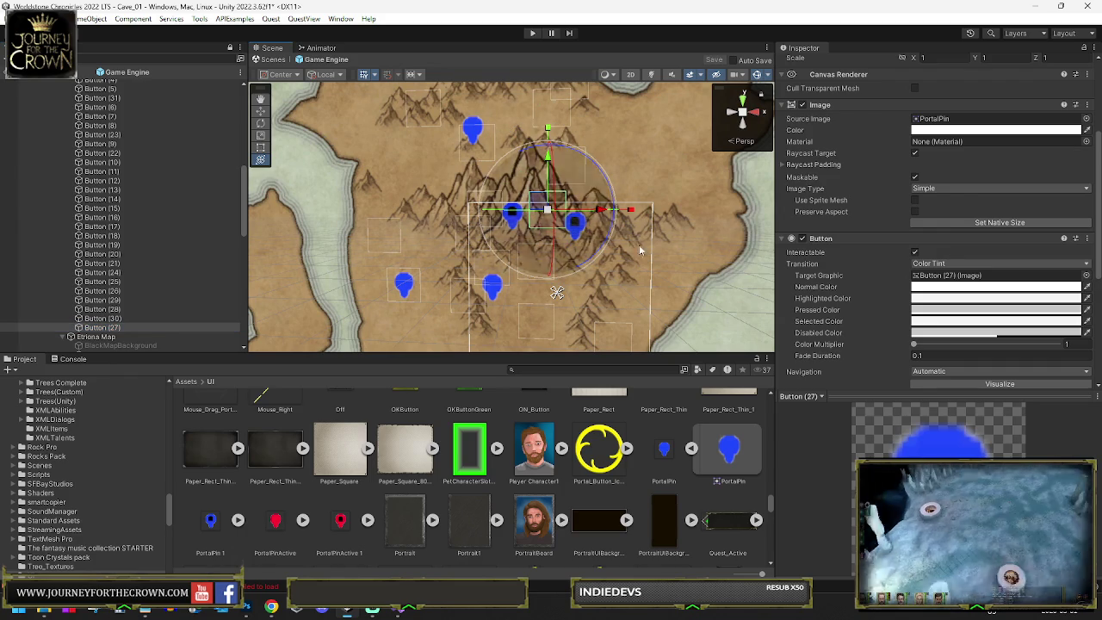
pyautogui.scroll(3, 904, 161)
pyautogui.scroll(5, 129, 215)
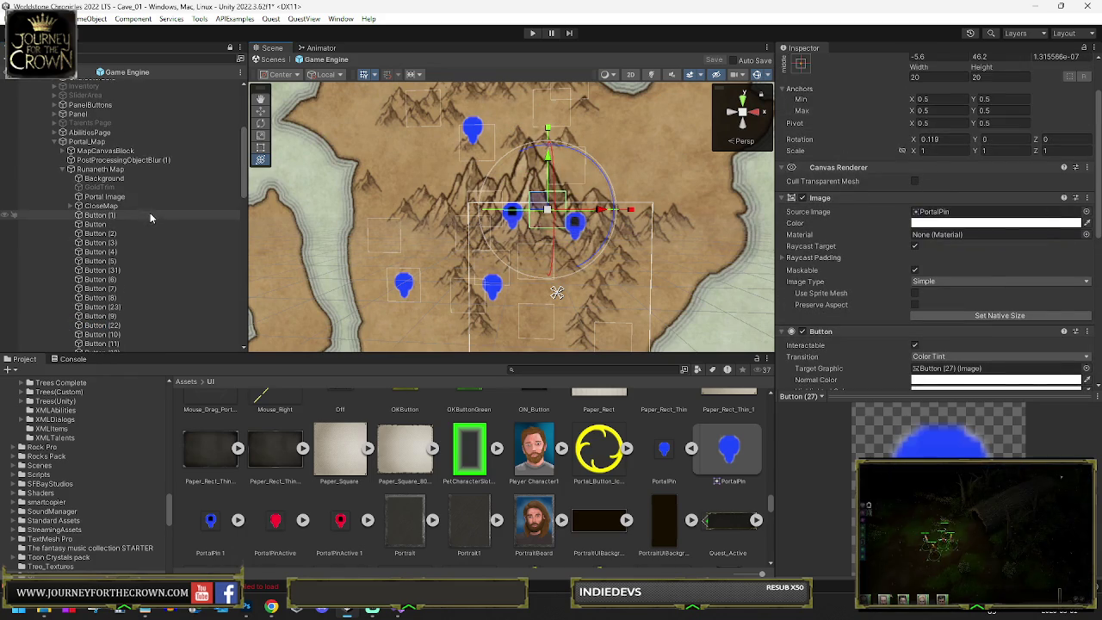
# Step: Deactivate the Runaneth Map with Alt+Shift+A
pyautogui.click(95, 169)
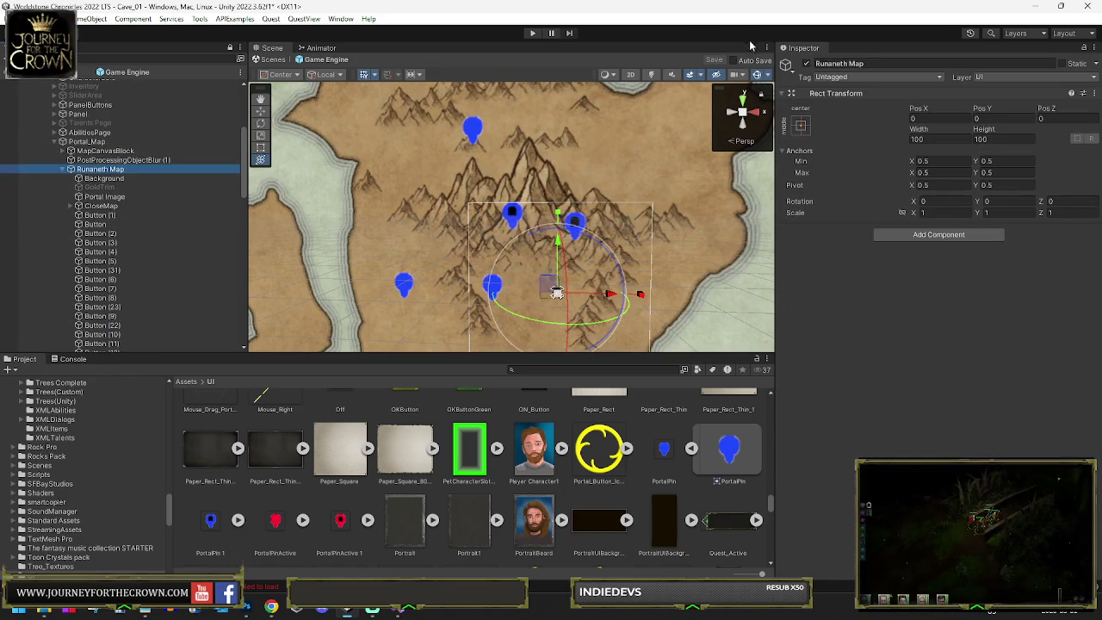
pyautogui.hotkey('alt', 'shift', 'a')
pyautogui.scroll(-10, 77, 198)
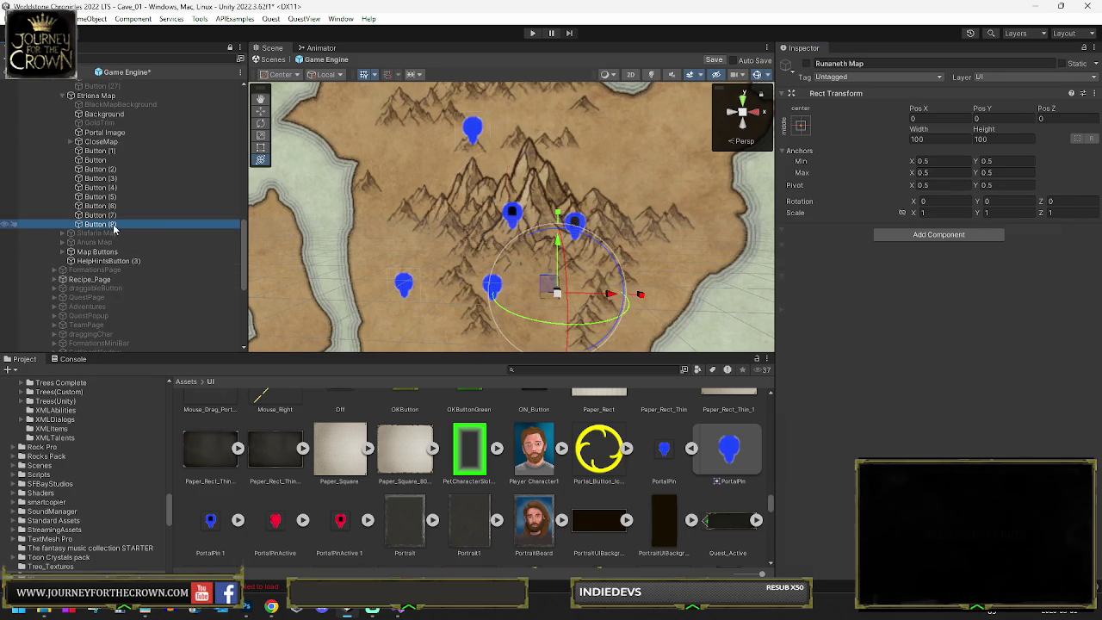
# Step: Select the Button (8) map pin and edit its portal Location X field
pyautogui.click(101, 224)
pyautogui.scroll(-5, 930, 341)
pyautogui.scroll(-5, 931, 336)
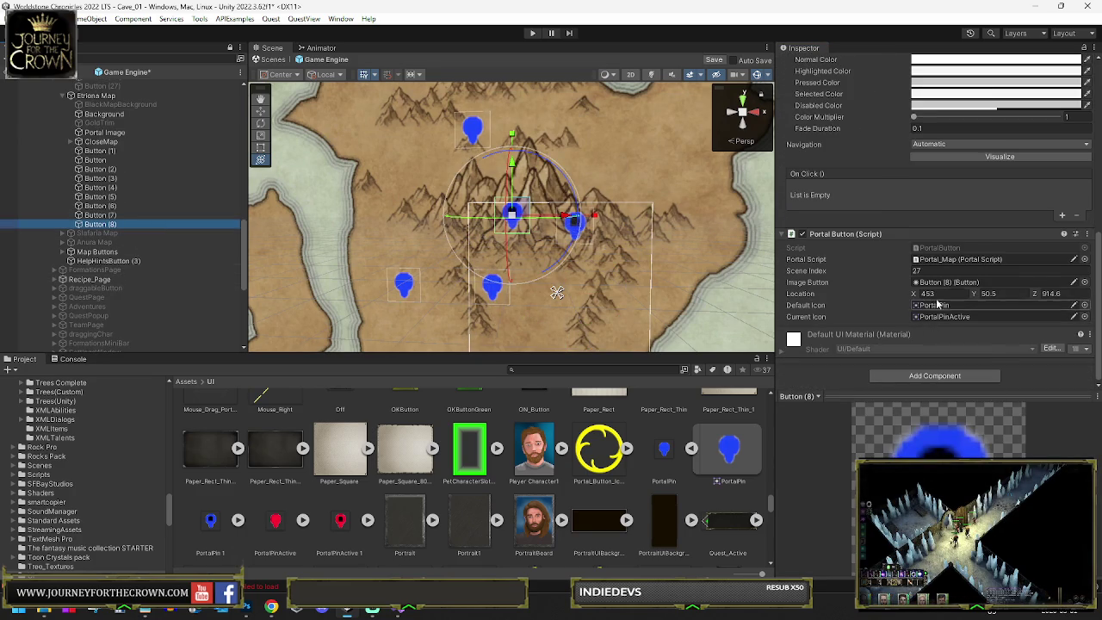
pyautogui.click(940, 293)
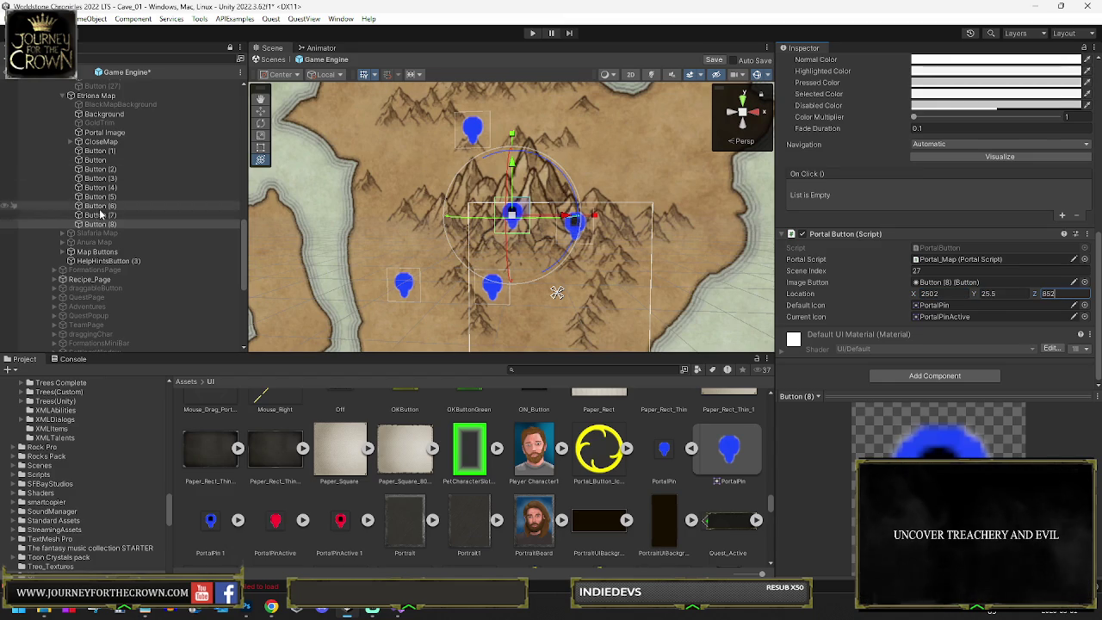
# Step: Set Button (7)'s portal Location to X 1322, Y 25.5, then frame Etriona Map
pyautogui.click(99, 214)
pyautogui.click(947, 296)
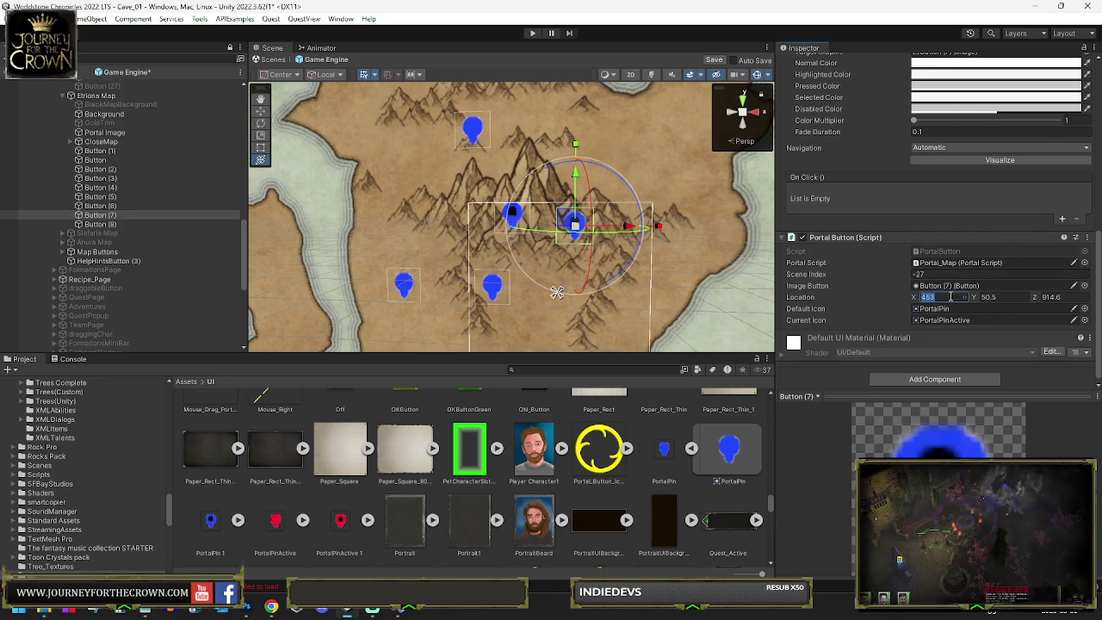
pyautogui.write('1322')
pyautogui.press('Tab')
pyautogui.write('25')
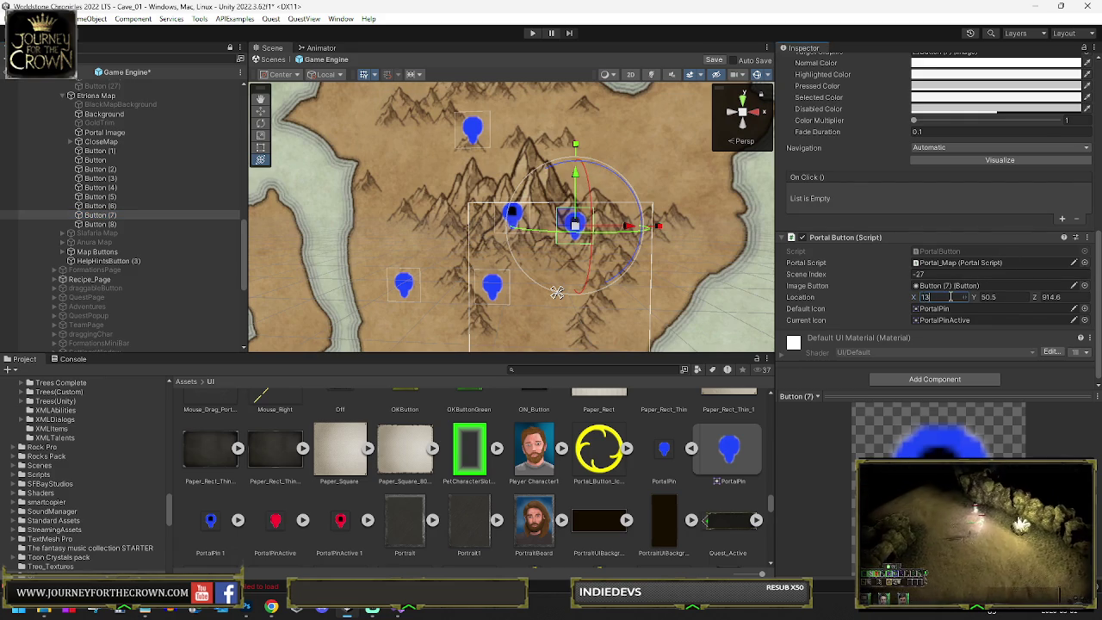
pyautogui.write('.')
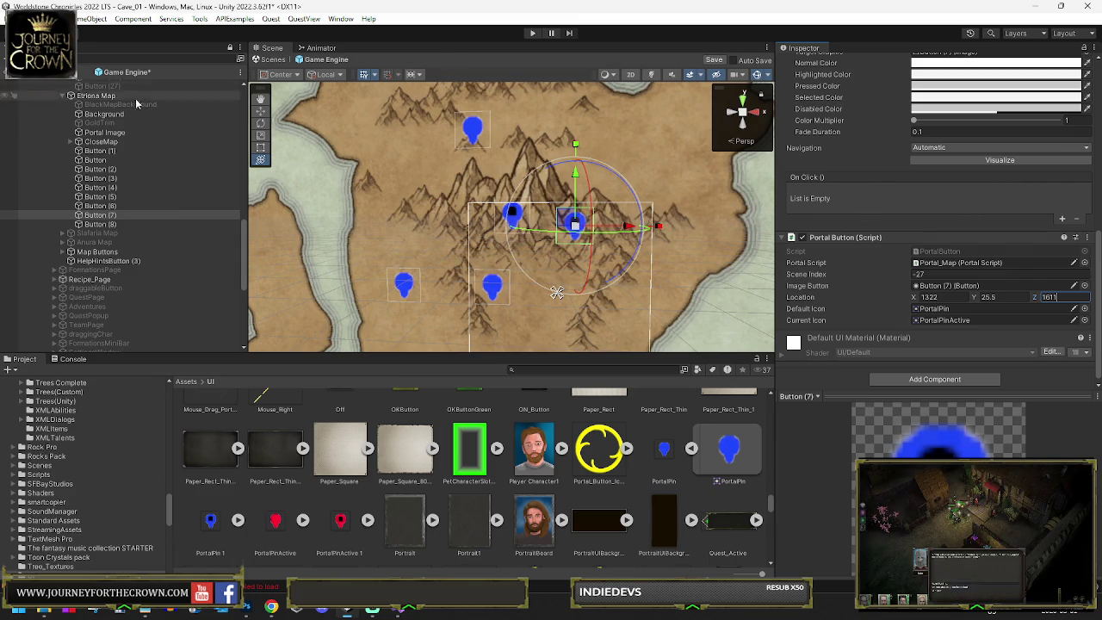
pyautogui.doubleClick(107, 97)
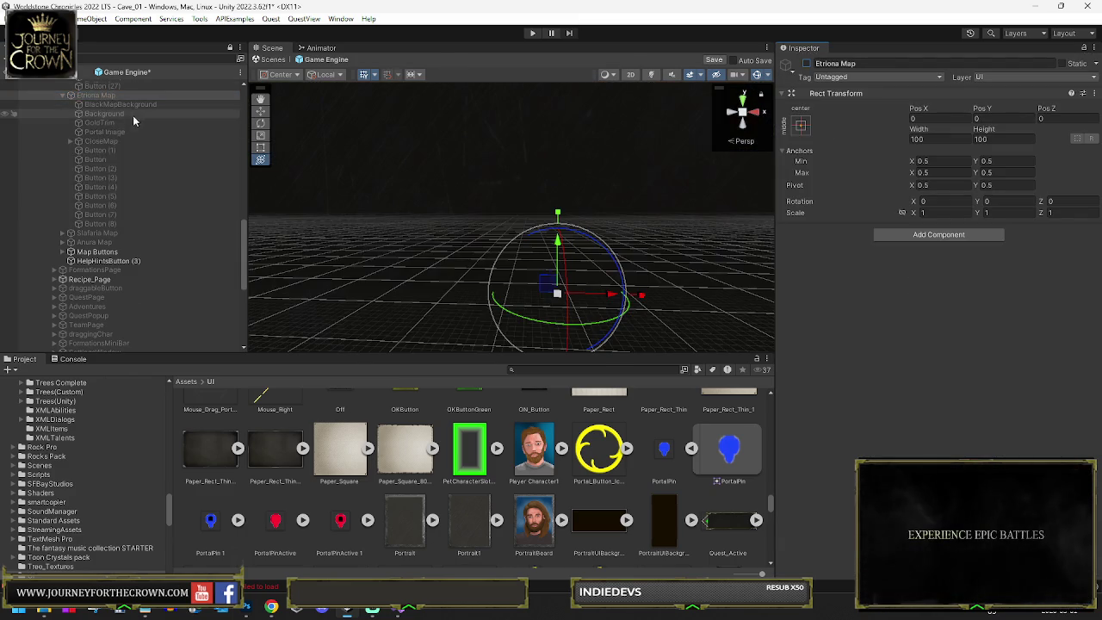
# Step: Re-enable the Runaneth Map with its active checkbox
pyautogui.scroll(5, 121, 112)
pyautogui.scroll(5, 112, 130)
pyautogui.click(99, 203)
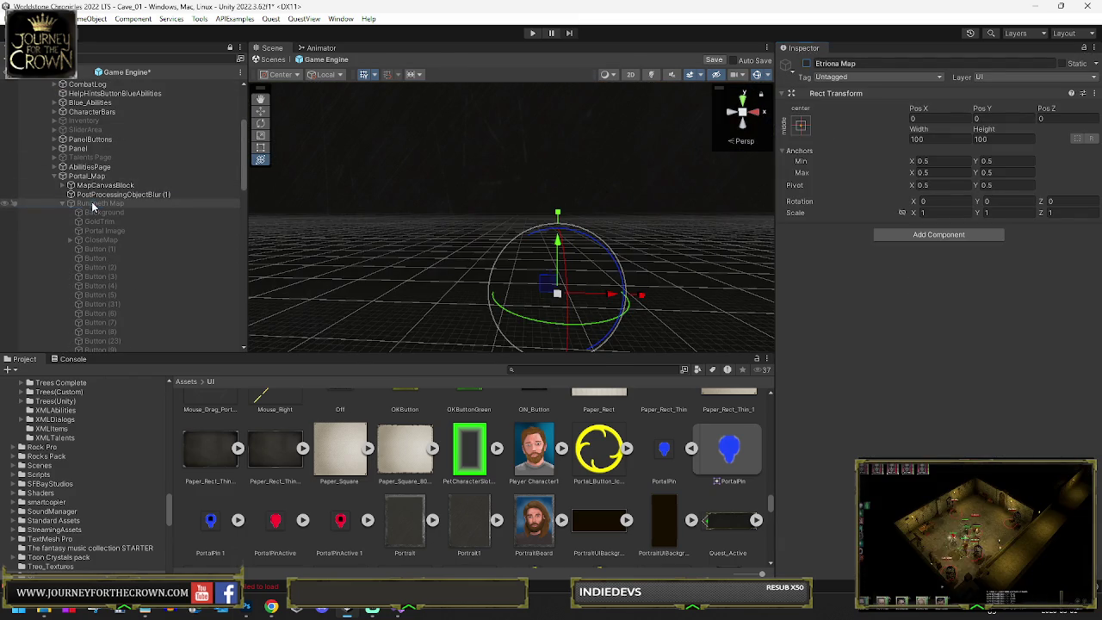
pyautogui.click(807, 65)
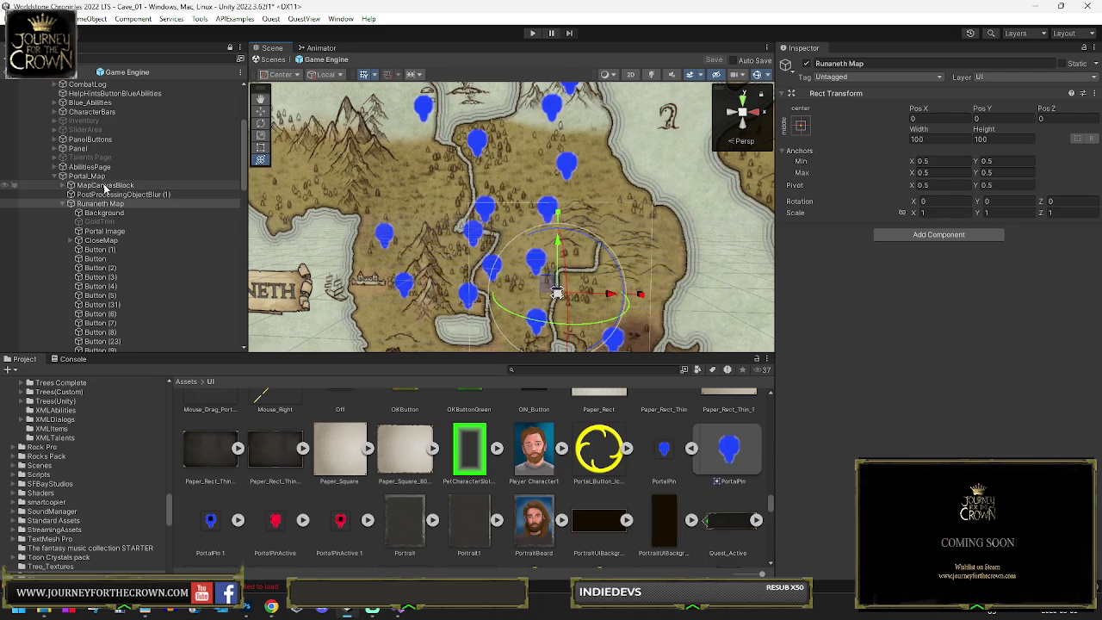
# Step: Deactivate the whole Portal_Map and save the Game Engine prefab
pyautogui.click(87, 176)
pyautogui.click(807, 64)
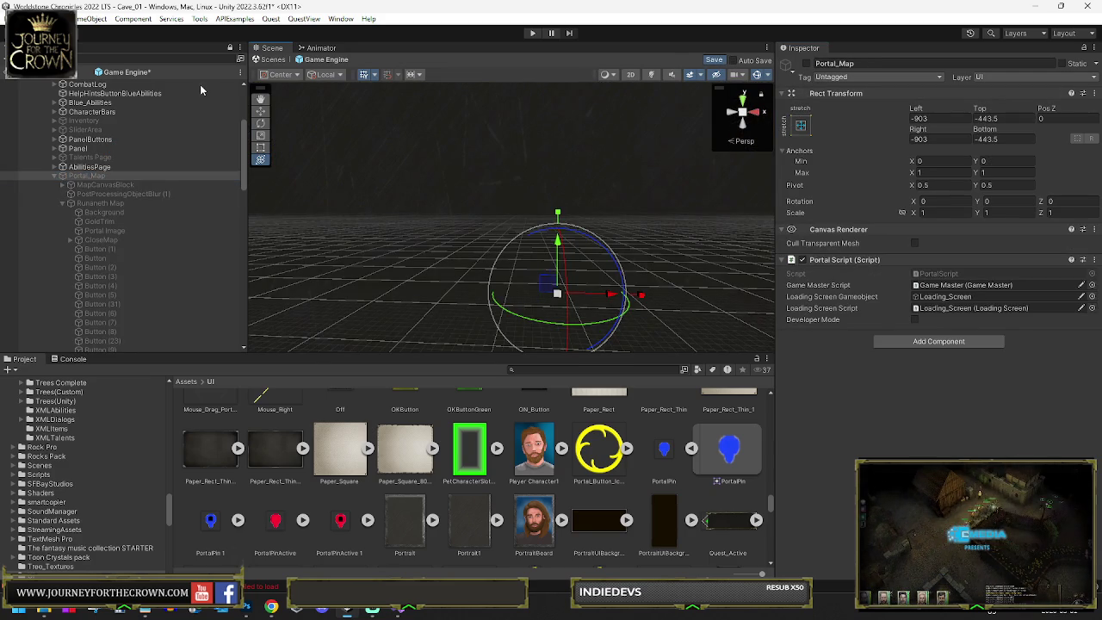
pyautogui.hotkey('ctrl', 's')
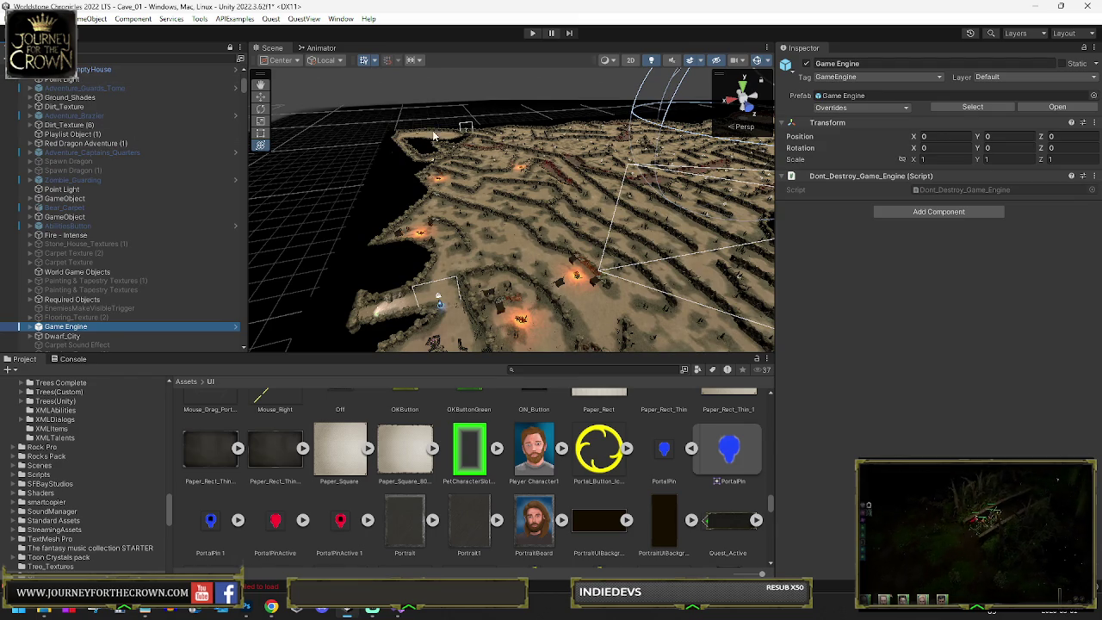
# Step: Save the Cave_01 scene and select the A* pathfinding object
pyautogui.moveTo(746, 109)
pyautogui.mouseDown()
pyautogui.moveTo(733, 146)
pyautogui.moveTo(634, 160)
pyautogui.mouseUp()
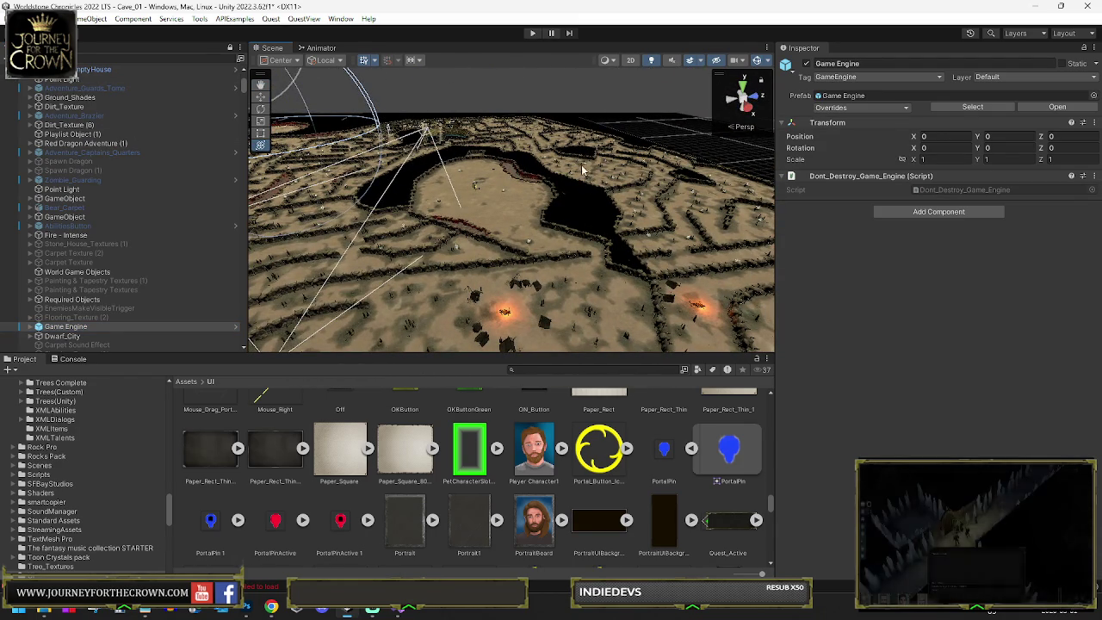
pyautogui.hotkey('ctrl', 's')
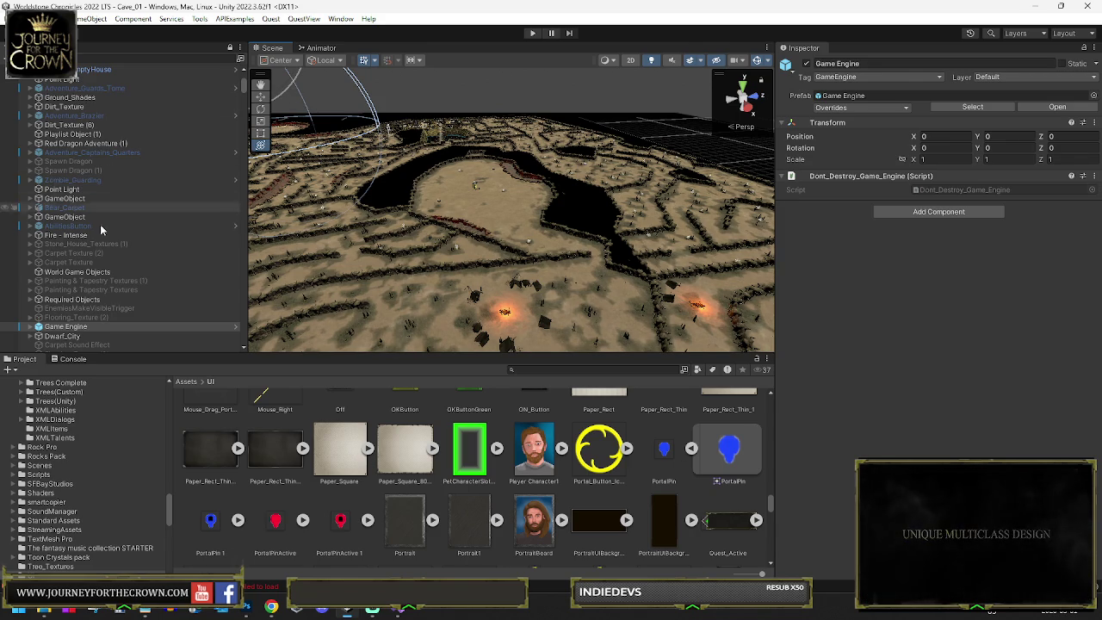
pyautogui.scroll(-5, 173, 206)
pyautogui.click(60, 246)
# Step: Scan the graph and generate the A* pathfinding cache, then enter Play mode
pyautogui.scroll(-5, 873, 260)
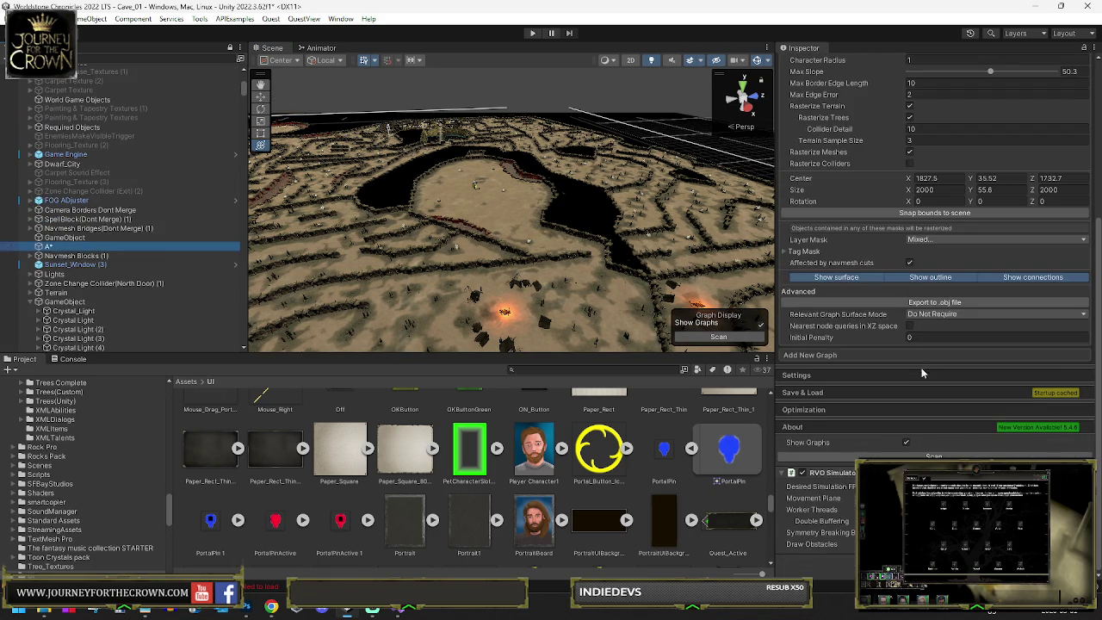
pyautogui.click(801, 393)
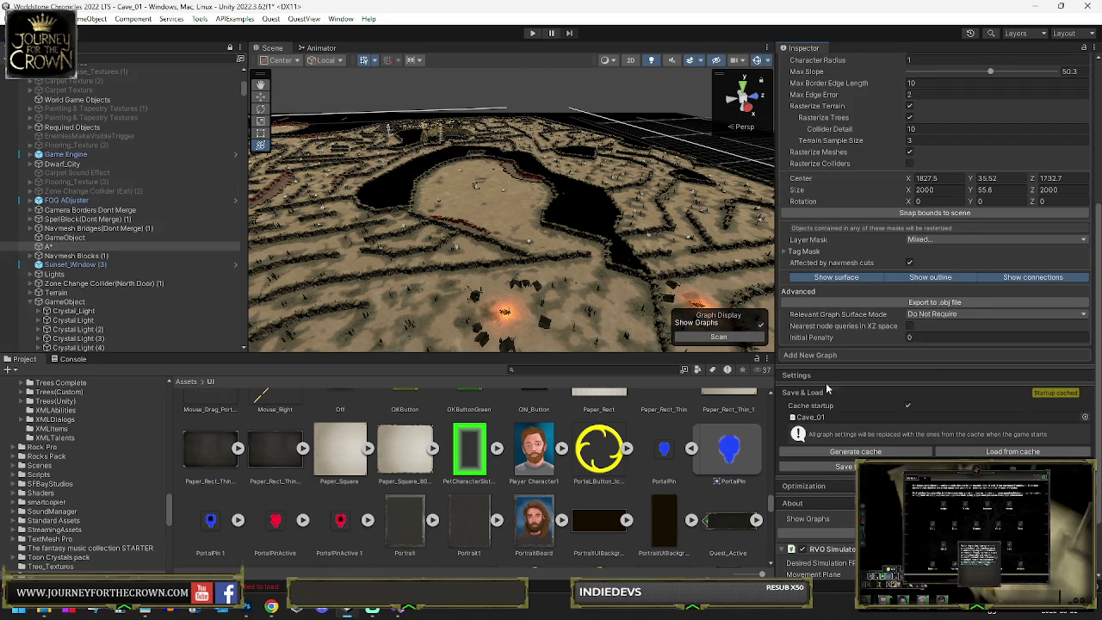
pyautogui.click(865, 451)
pyautogui.click(583, 327)
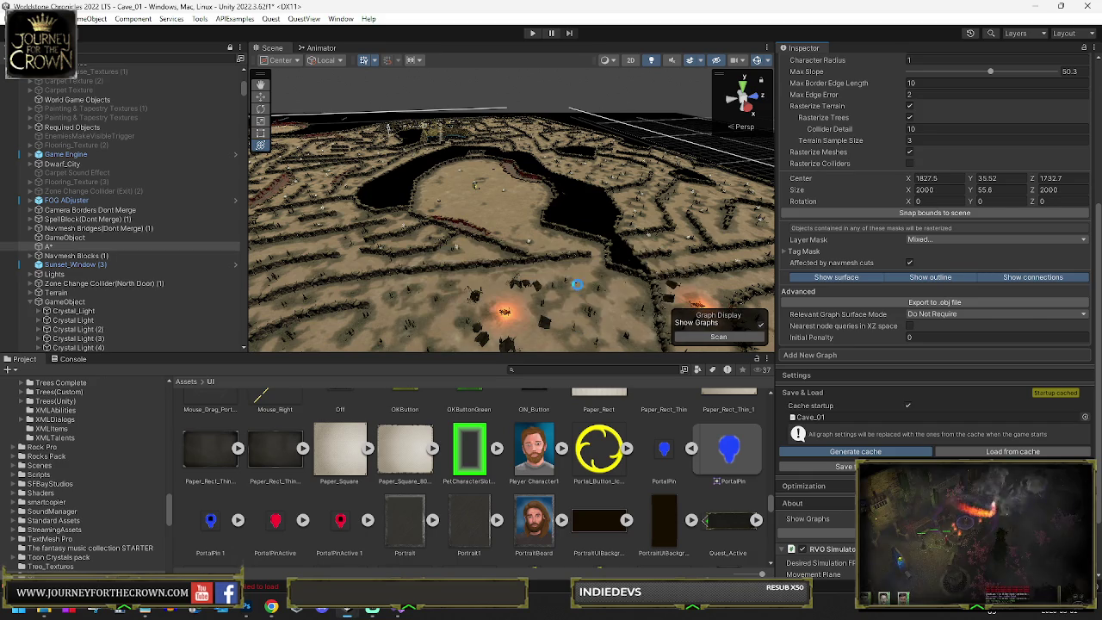
pyautogui.moveTo(584, 215)
pyautogui.mouseDown()
pyautogui.moveTo(489, 241)
pyautogui.moveTo(312, 253)
pyautogui.moveTo(232, 243)
pyautogui.moveTo(401, 241)
pyautogui.moveTo(455, 248)
pyautogui.moveTo(468, 269)
pyautogui.moveTo(528, 264)
pyautogui.mouseUp()
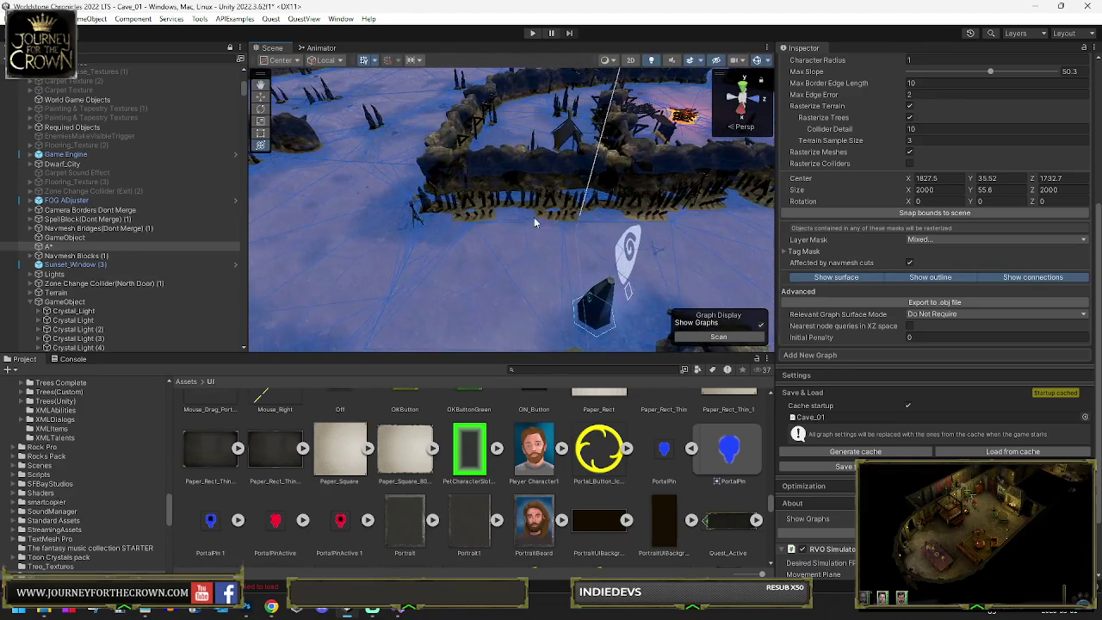
pyautogui.click(529, 33)
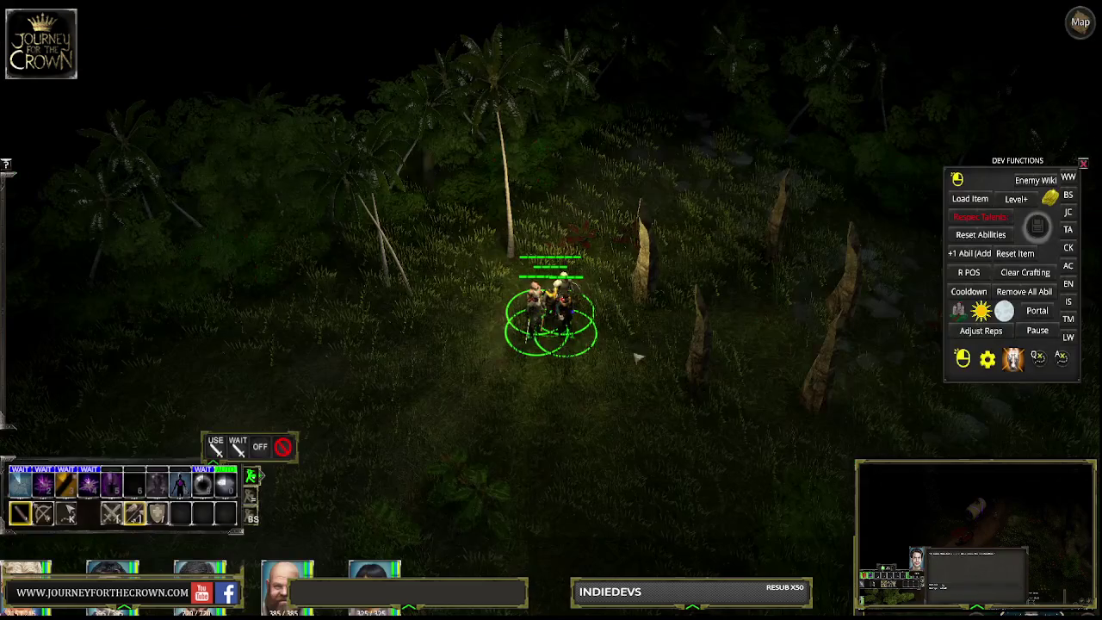
# Step: Select the party, open the world map's Etriona tab, and travel to the red cave portal pin
pyautogui.moveTo(442, 215); pyautogui.dragTo(644, 408)
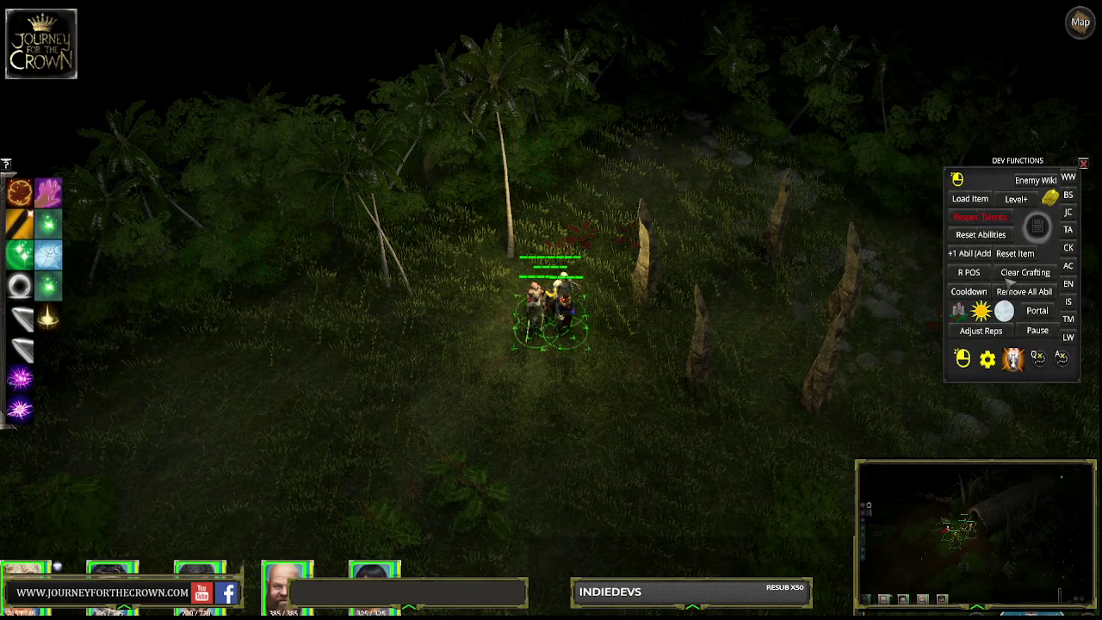
pyautogui.press('m')
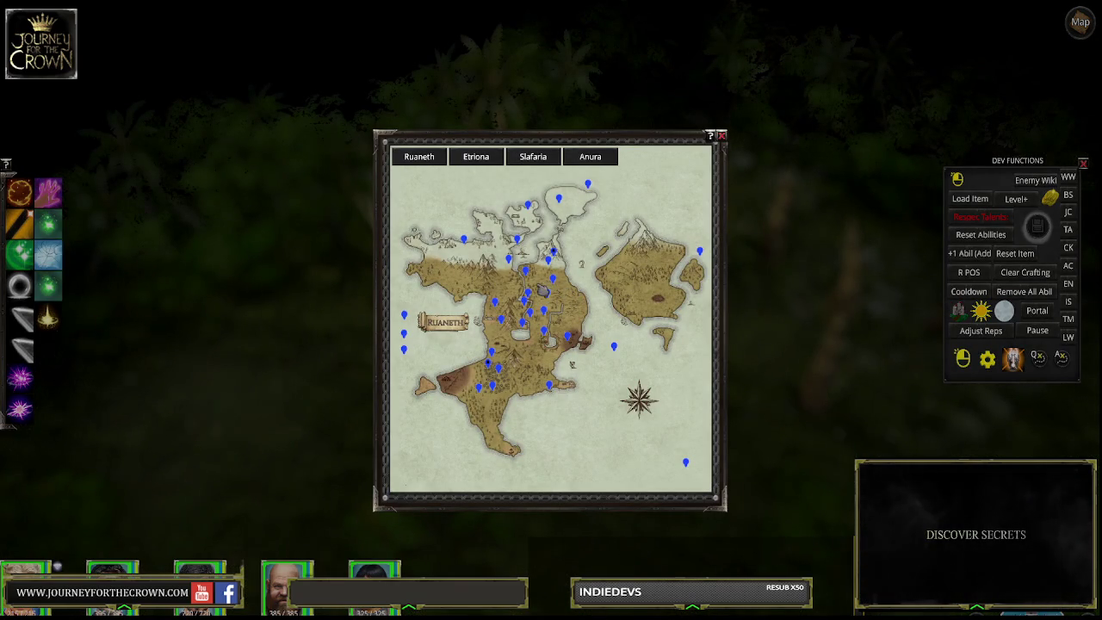
pyautogui.click(488, 160)
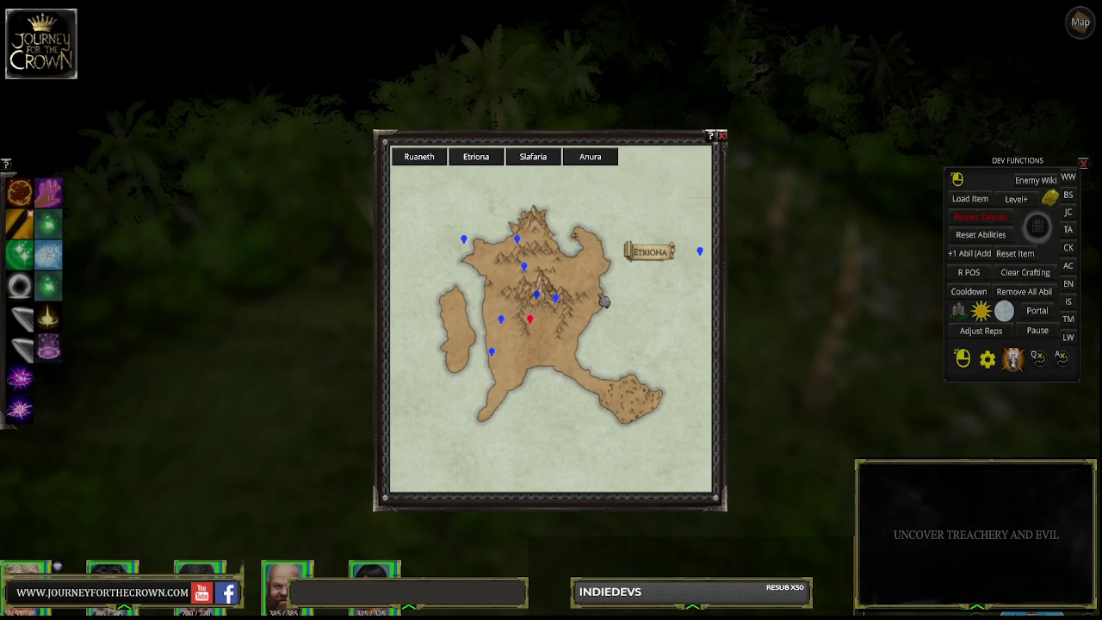
pyautogui.click(603, 300)
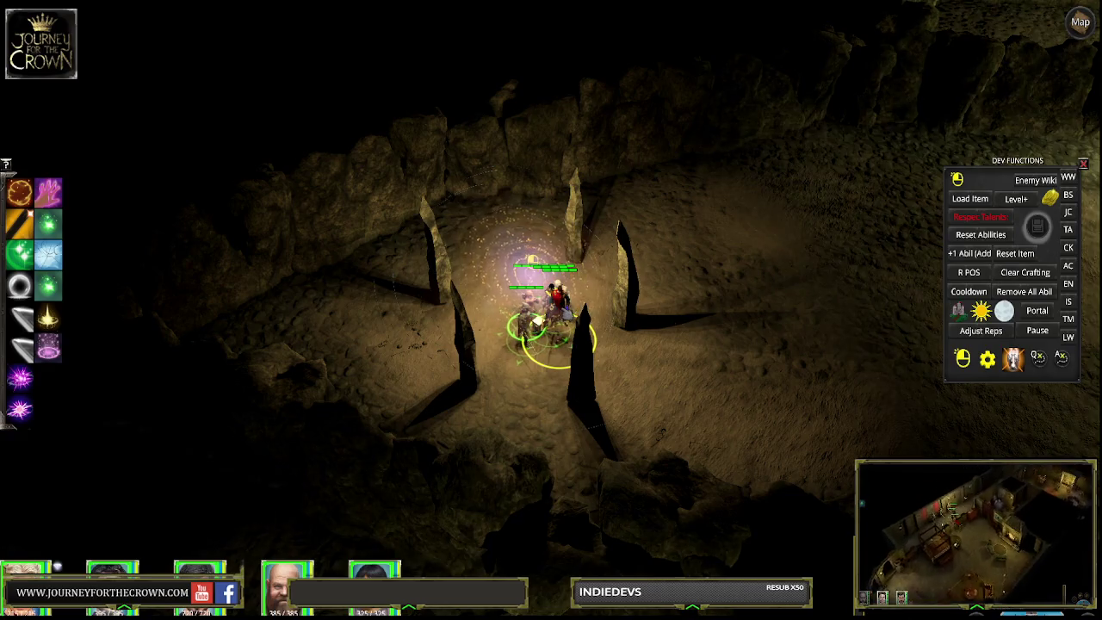
# Step: Select the party, check the portal pins on the world map, then close it
pyautogui.moveTo(474, 258); pyautogui.dragTo(637, 379)
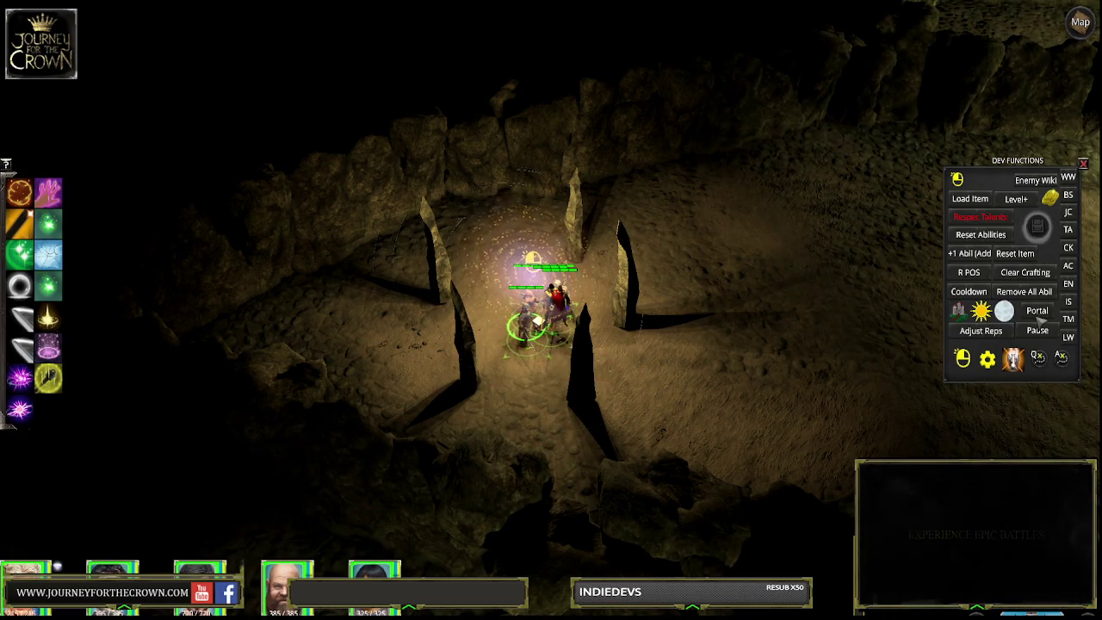
pyautogui.click(1040, 315)
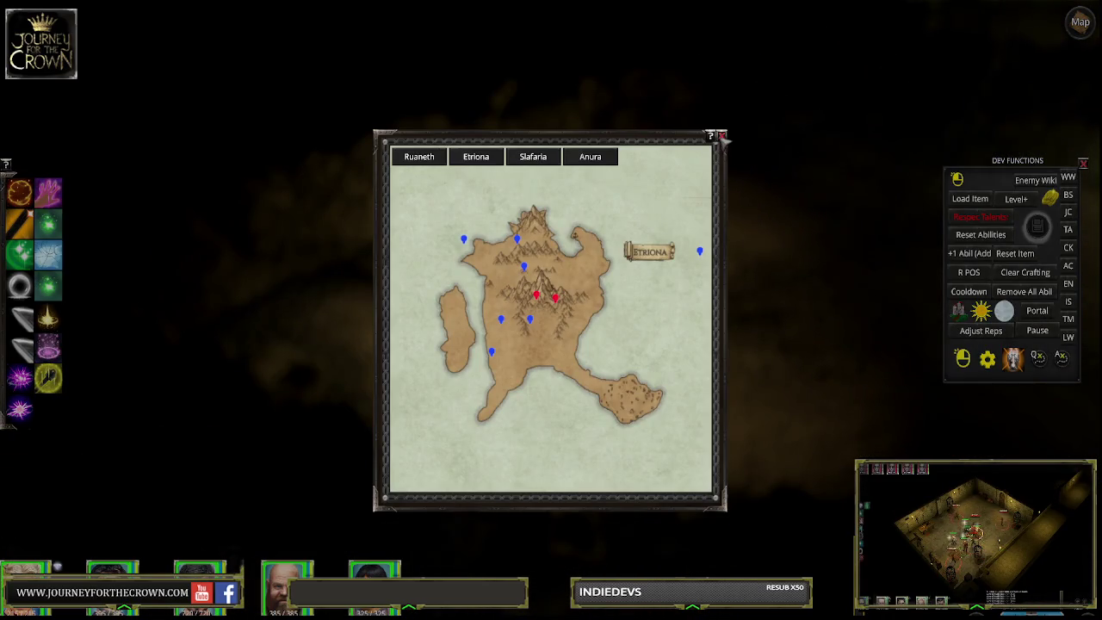
pyautogui.click(722, 137)
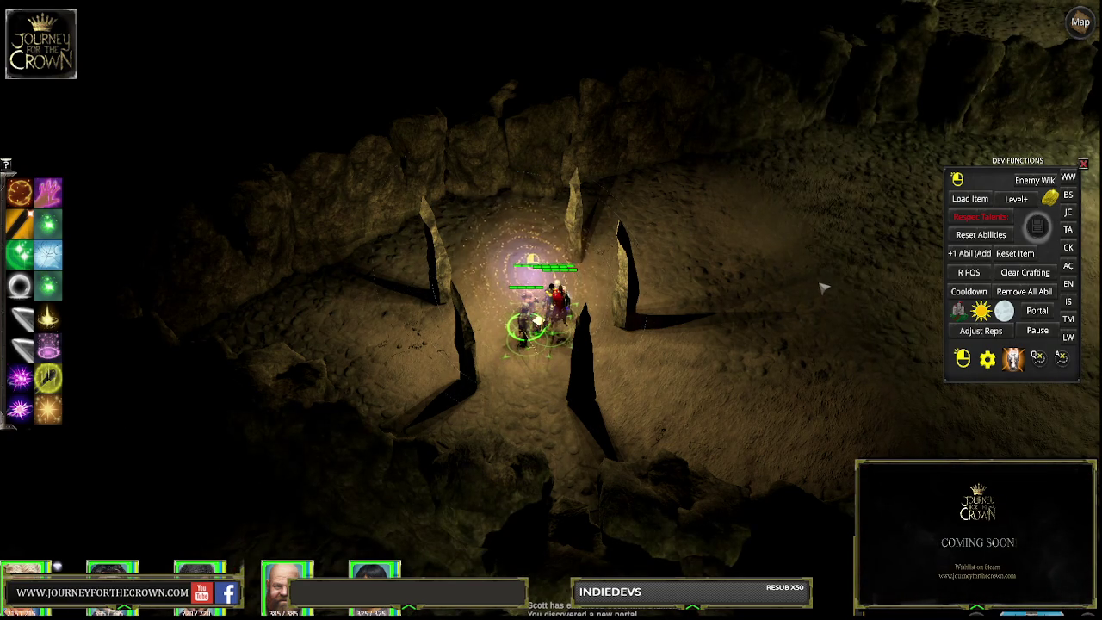
pyautogui.moveTo(274, 530)
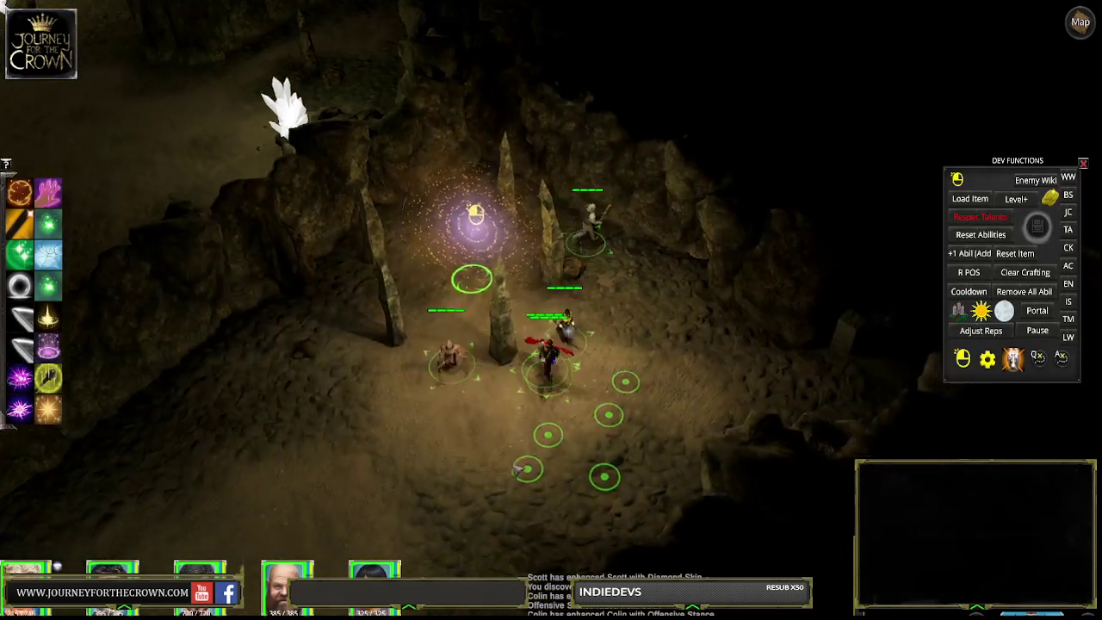
# Step: Move the party southwest from the portal, briefly pausing and unpausing the game
pyautogui.click(482, 435)
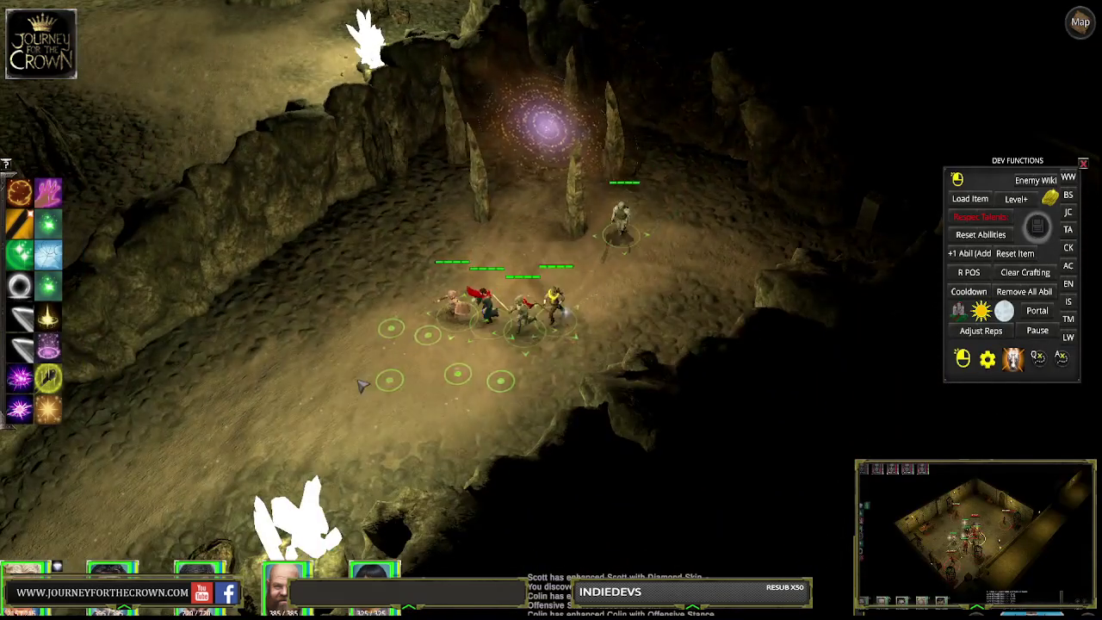
pyautogui.click(362, 385)
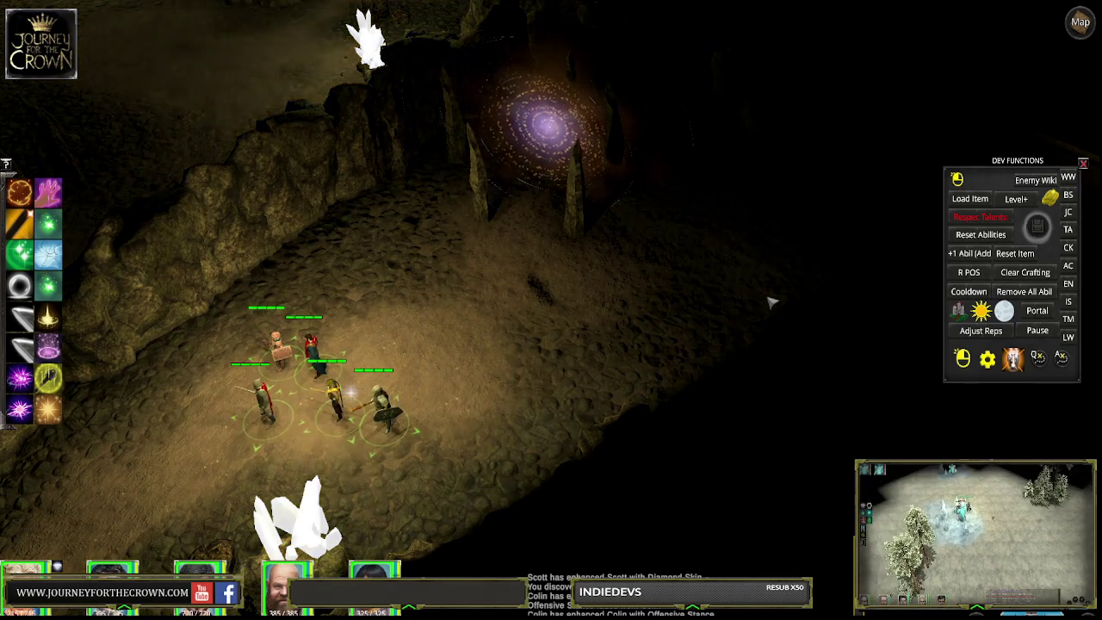
pyautogui.press('Up')
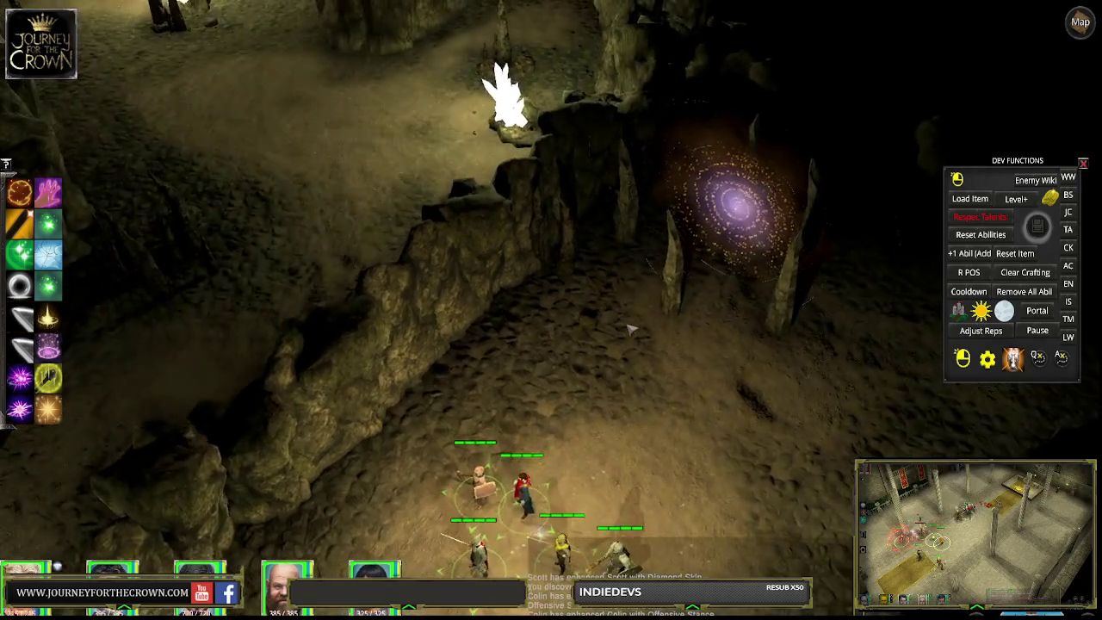
pyautogui.press('Down')
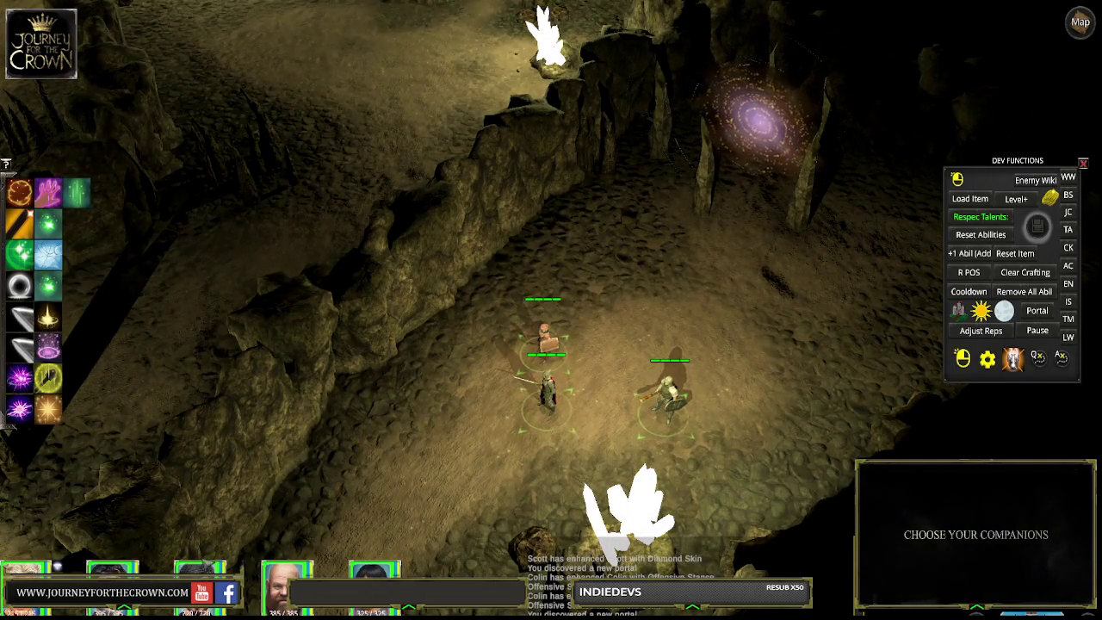
pyautogui.hotkey('ctrl', 'a')
pyautogui.press('space')
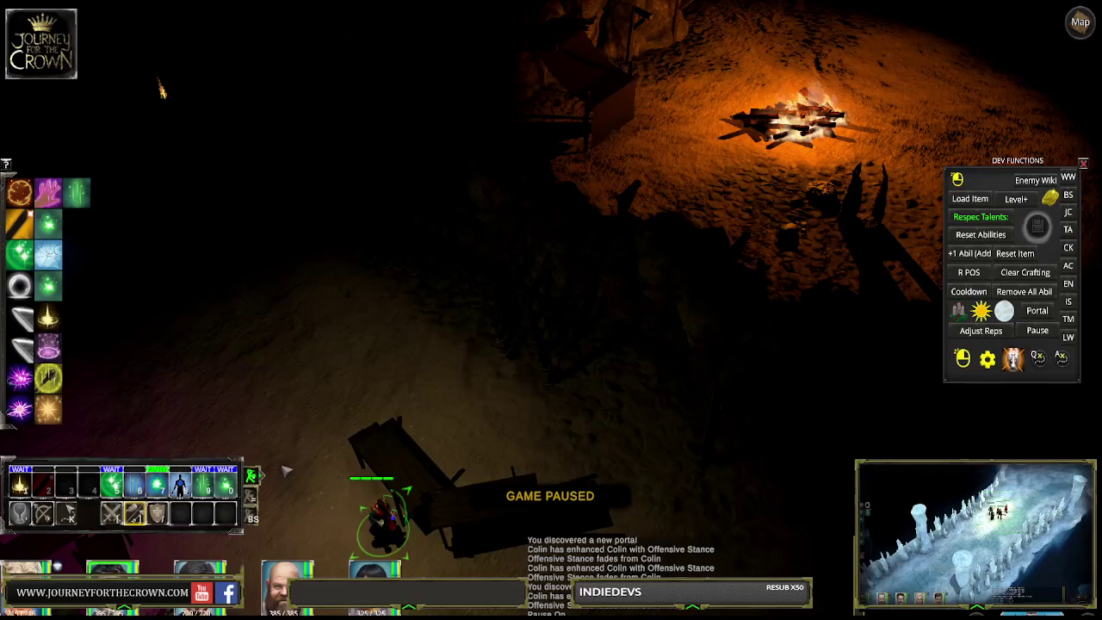
pyautogui.press('space')
# Step: Box-select the party, walk it beside the save obelisk, and open its save options
pyautogui.moveTo(421, 198); pyautogui.dragTo(637, 305)
pyautogui.rightClick(284, 165)
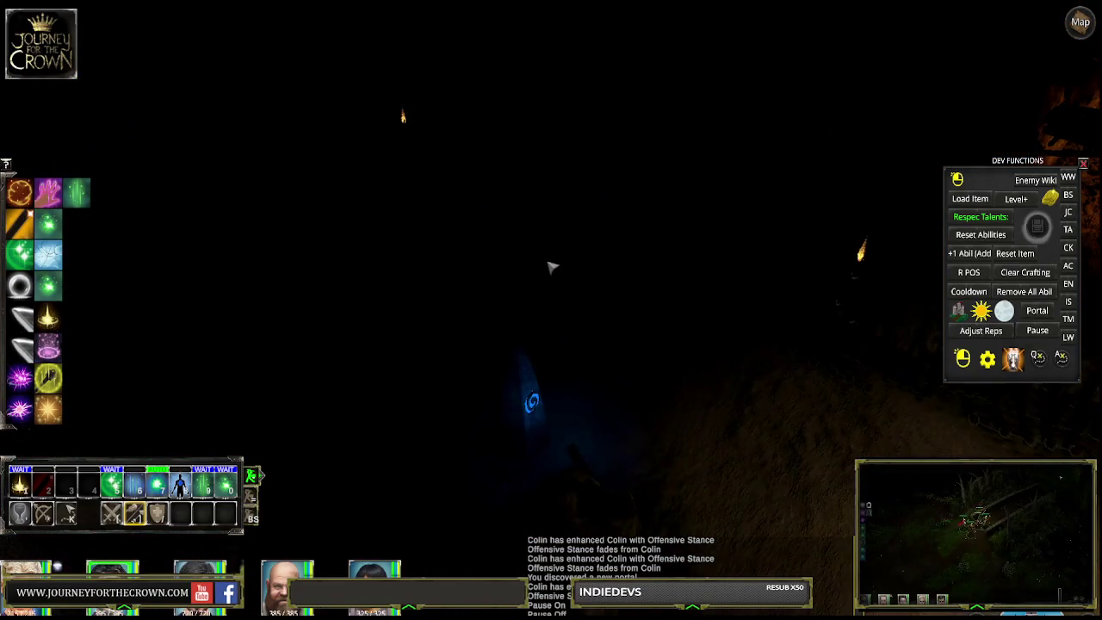
pyautogui.rightClick(560, 287)
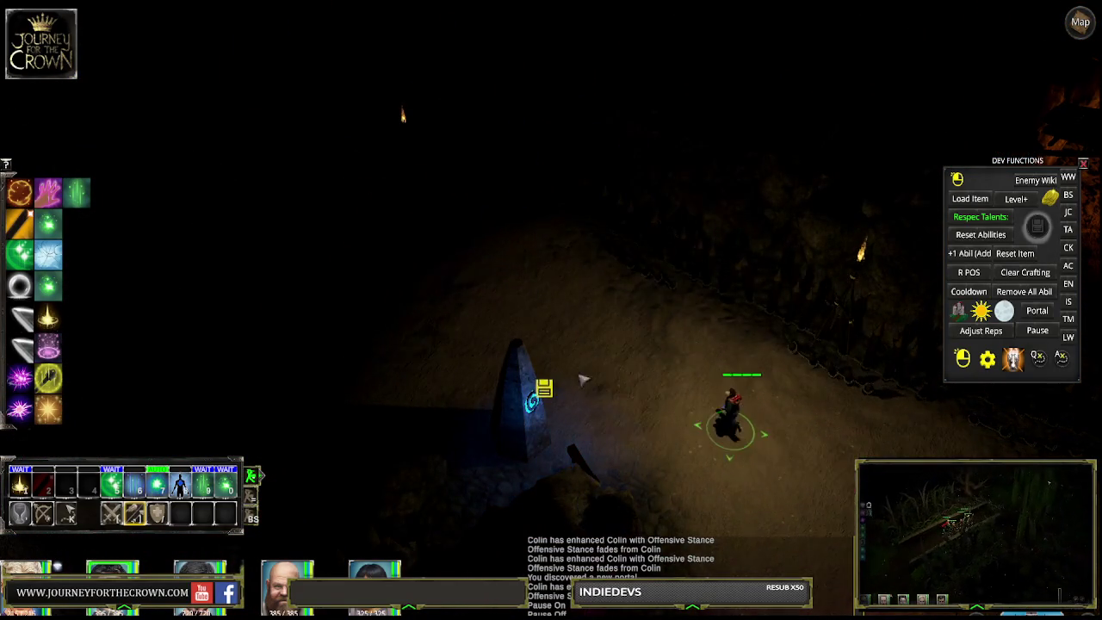
pyautogui.rightClick(507, 298)
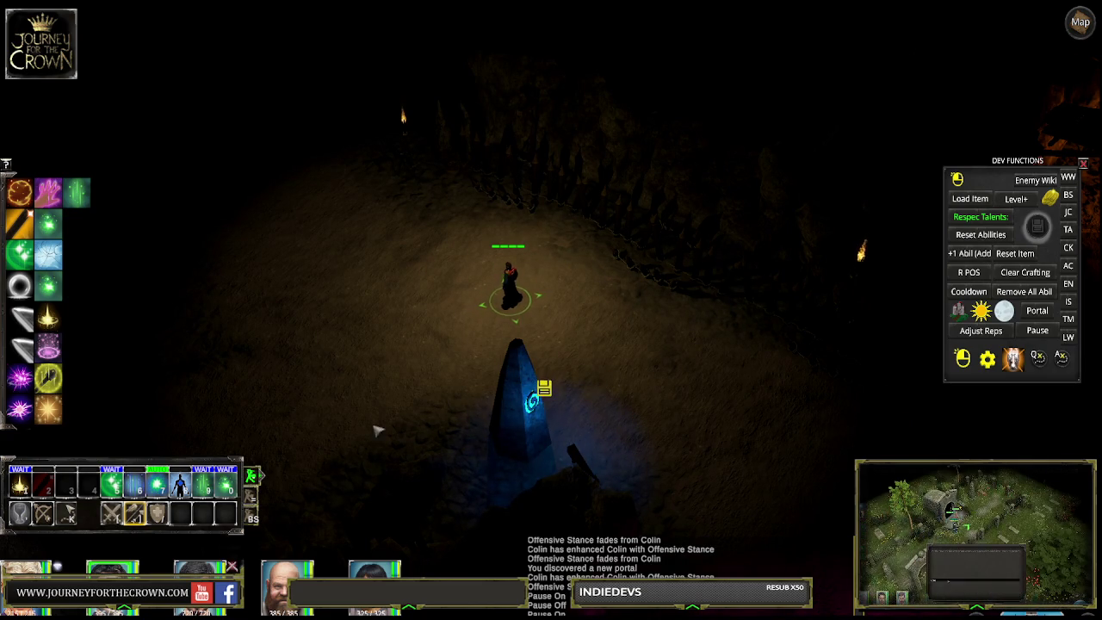
pyautogui.rightClick(437, 305)
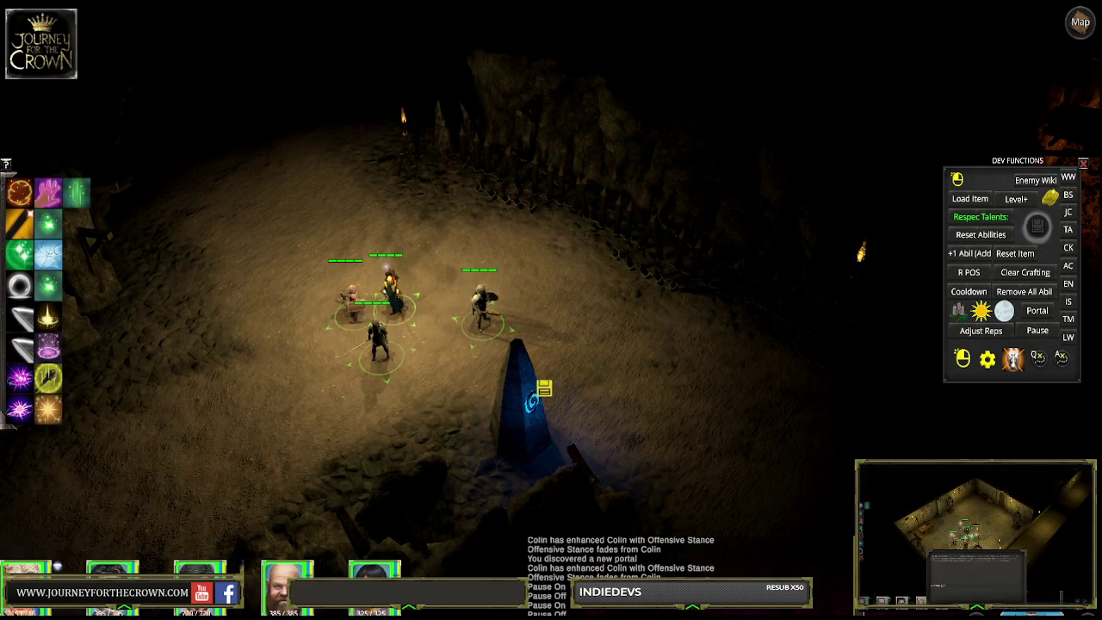
pyautogui.moveTo(285, 218); pyautogui.dragTo(544, 388)
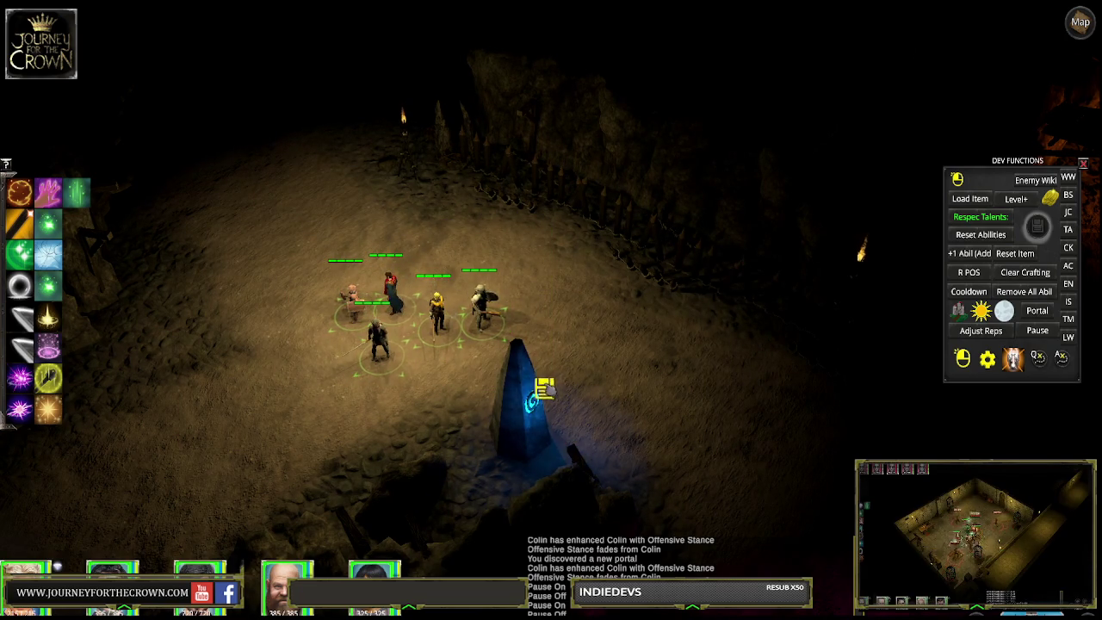
pyautogui.click(543, 387)
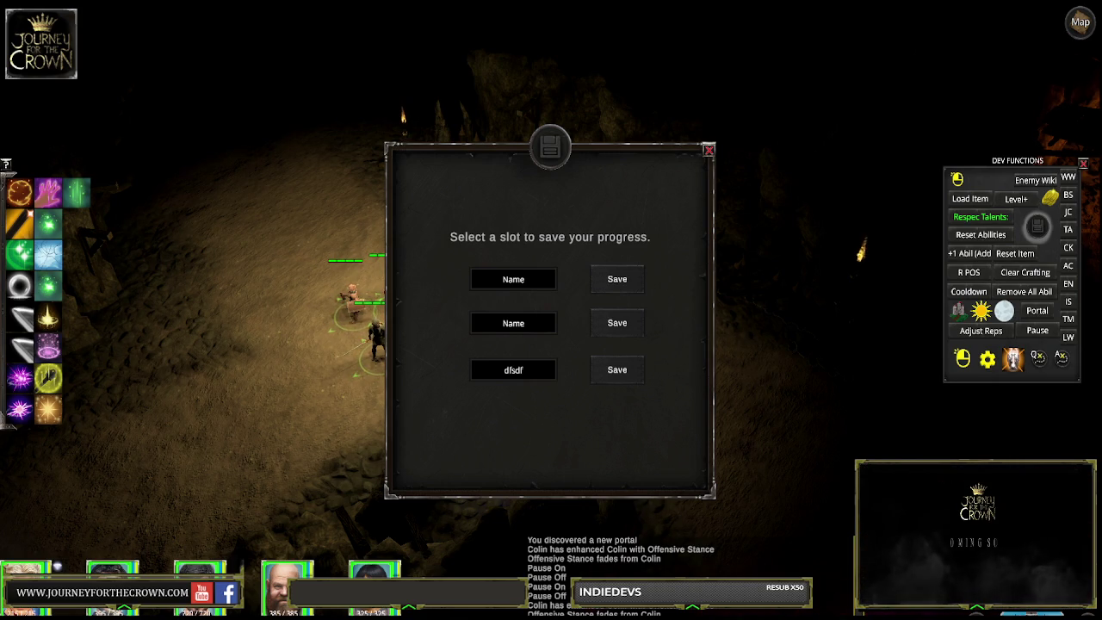
# Step: Save progress into a slot, confirm Yes, and close the save-slot window
pyautogui.click(607, 379)
pyautogui.click(514, 382)
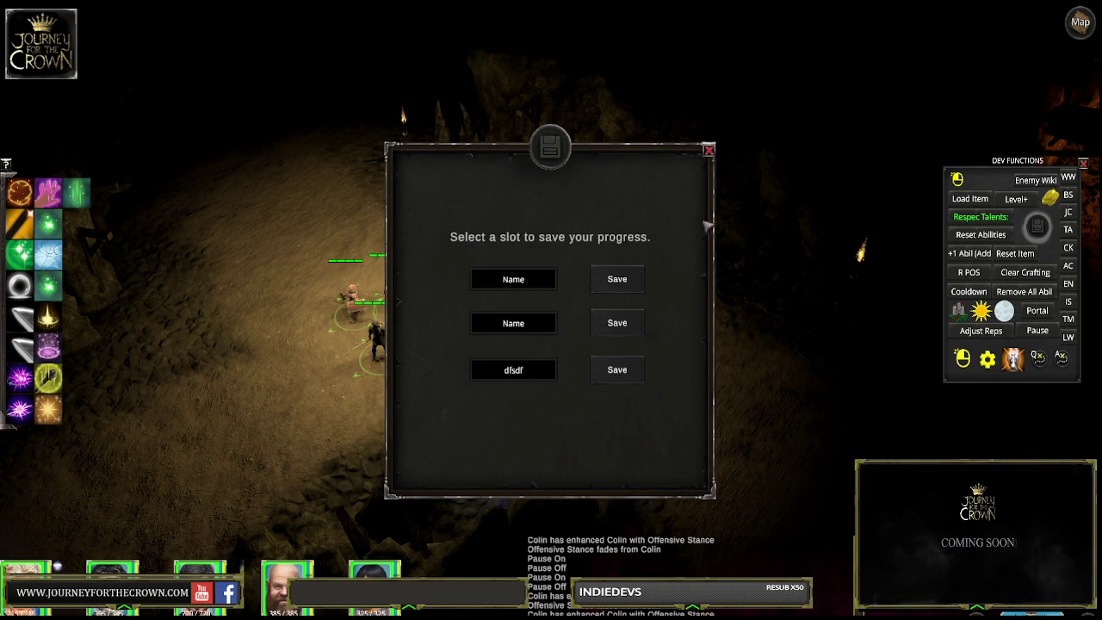
pyautogui.click(708, 152)
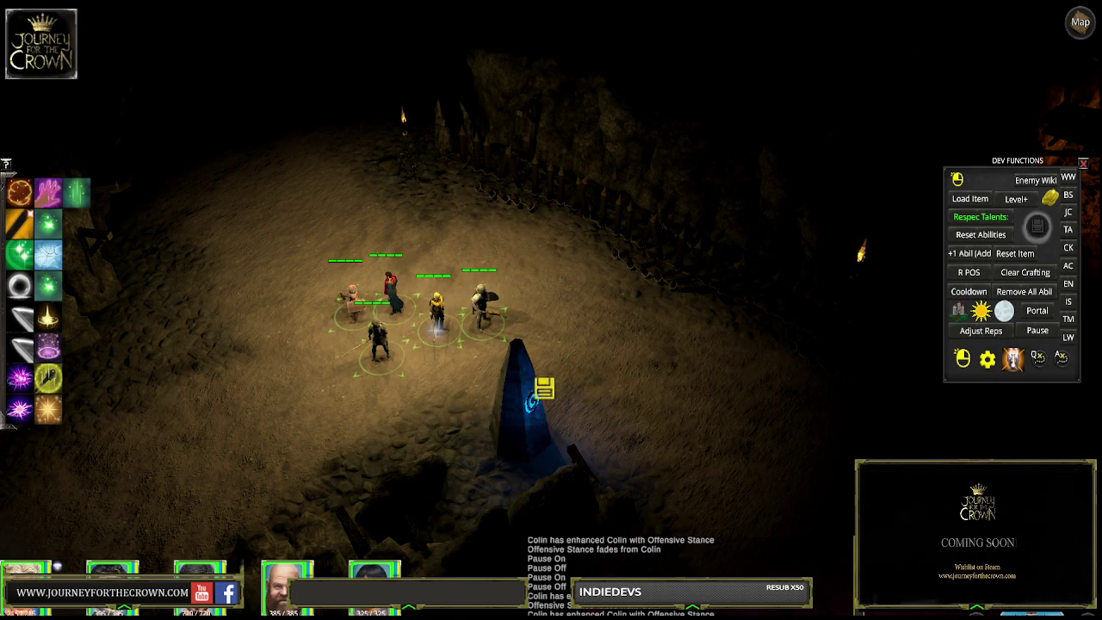
# Step: Lead the party toward the goblin campfire and open the cave map with M
pyautogui.click(291, 210)
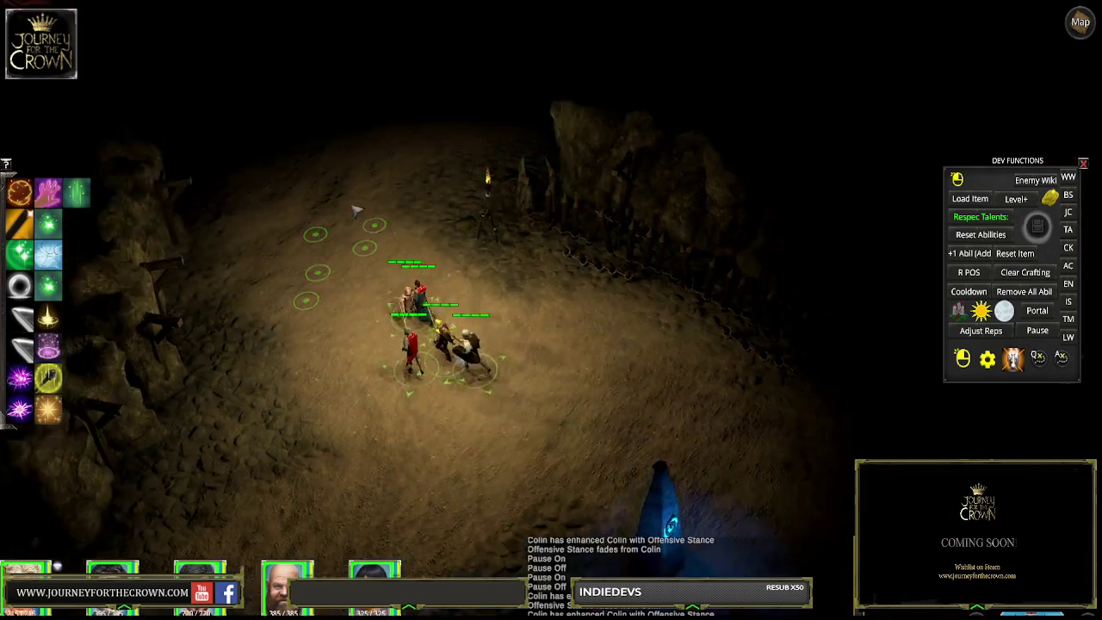
pyautogui.press('Up')
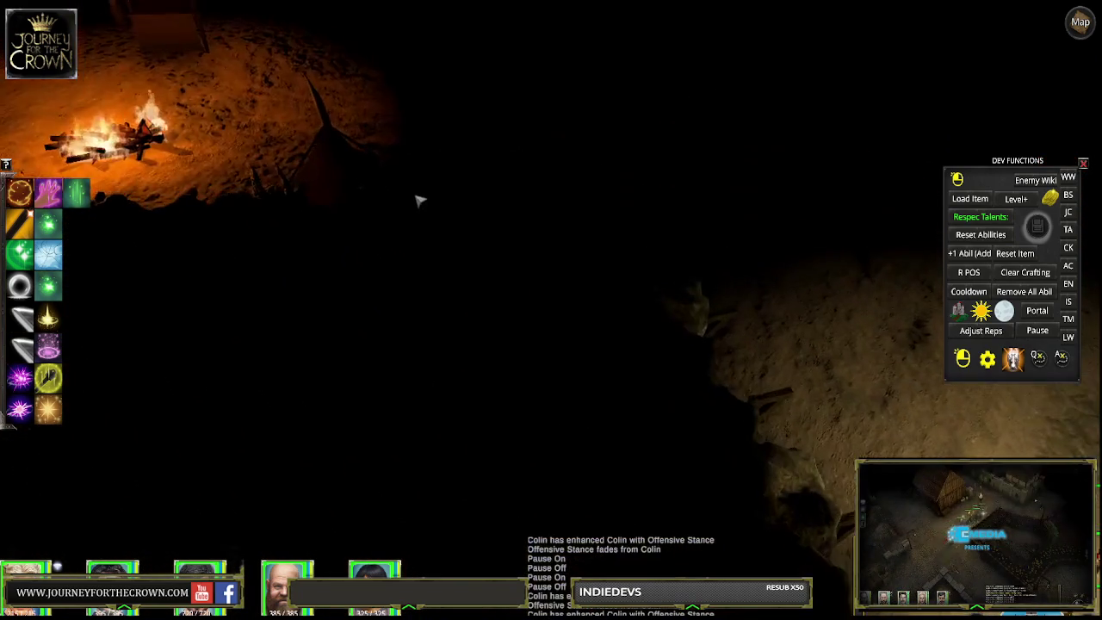
pyautogui.press('Right')
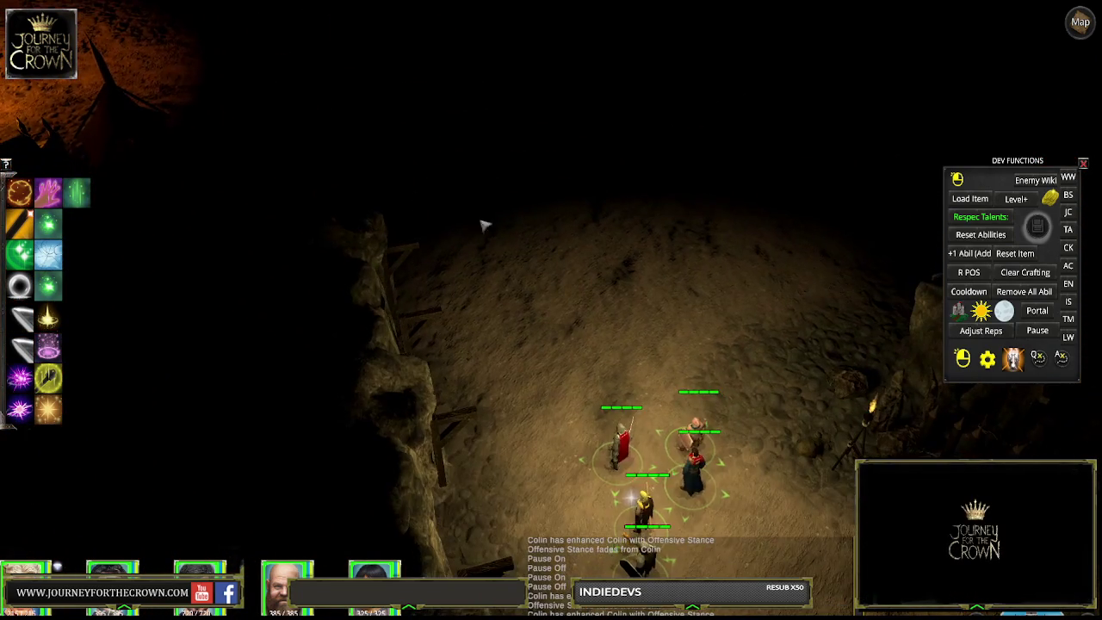
pyautogui.click(482, 215)
pyautogui.press('Left')
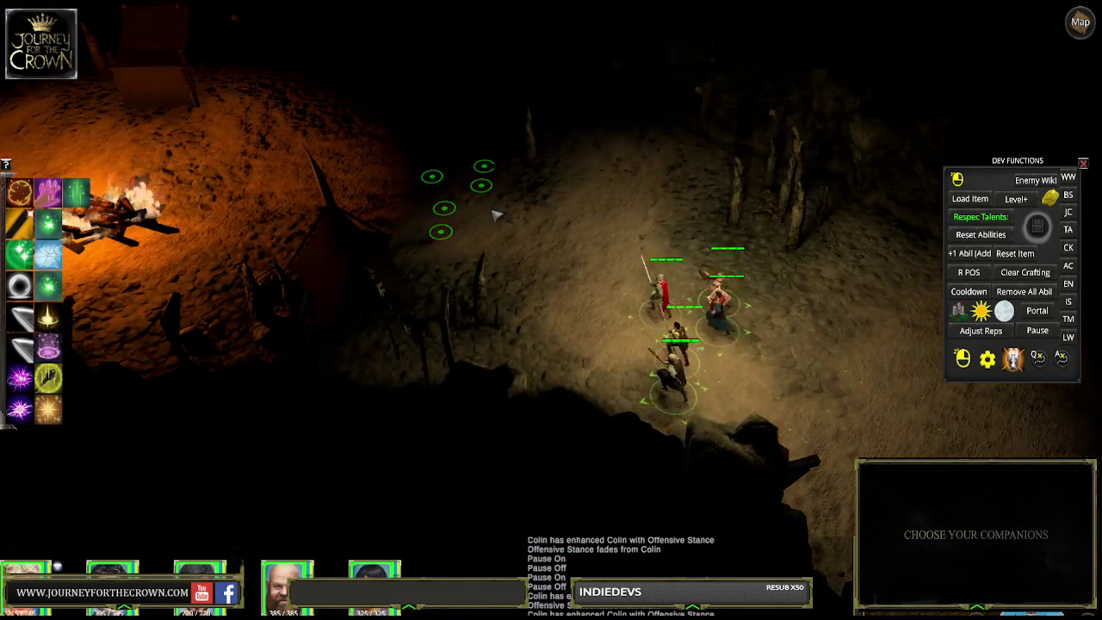
pyautogui.press('m')
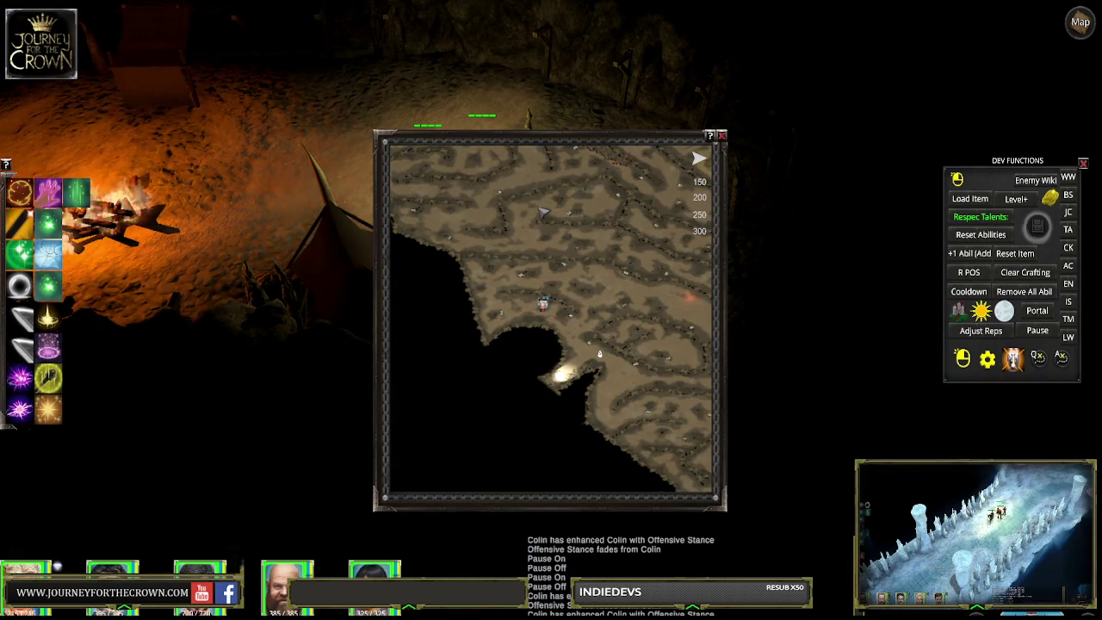
# Step: Close the map, untick Turn Fog Off, clear the Hierarchy search, and tilt the Scene view over the camp
pyautogui.press('m')
pyautogui.click(173, 129)
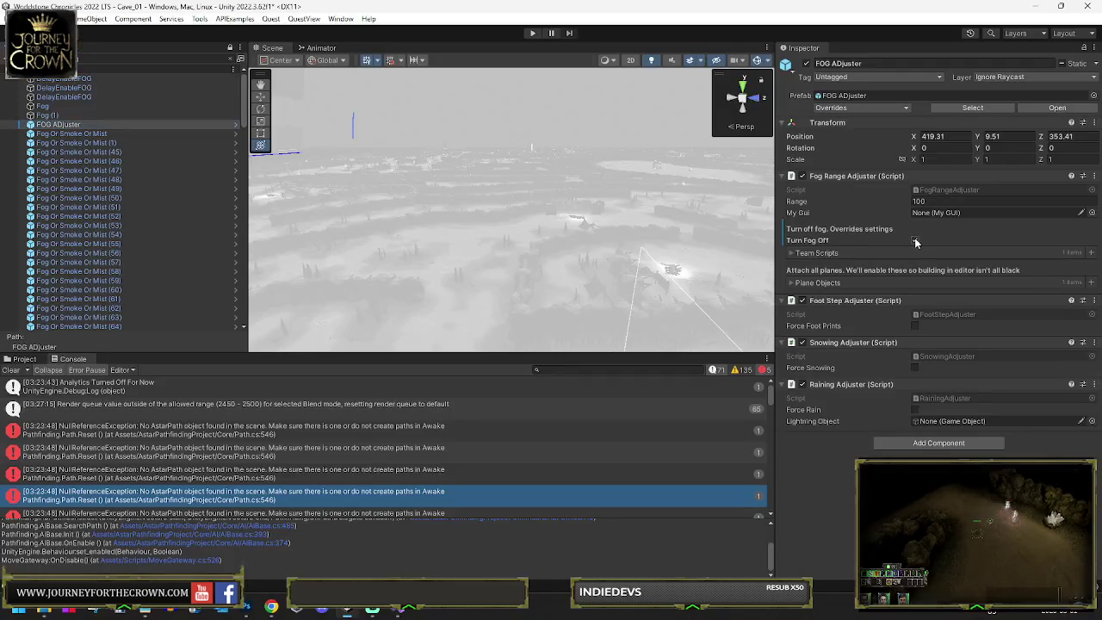
pyautogui.click(915, 241)
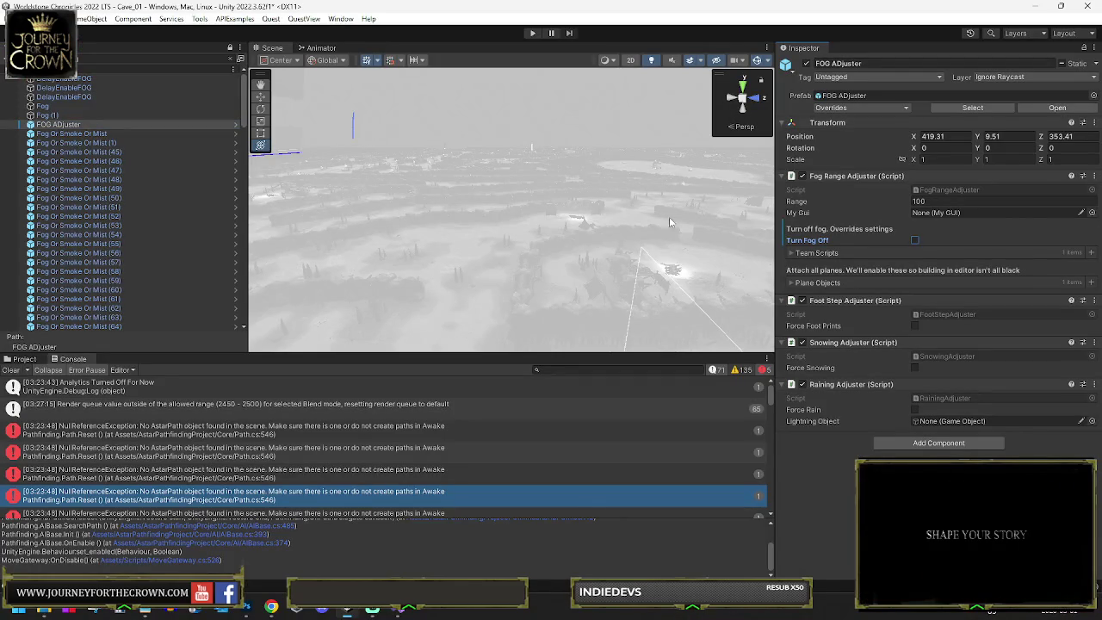
pyautogui.click(230, 60)
pyautogui.moveTo(528, 215); pyautogui.dragTo(305, 138)
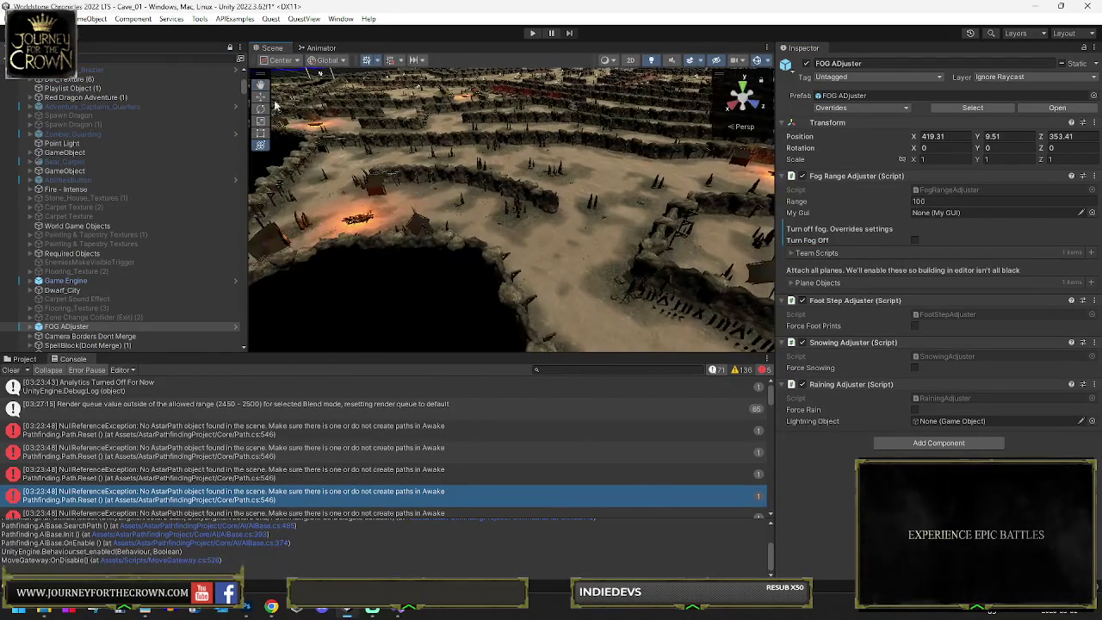
# Step: Select Goblin_Torch's Point light and set its Range to 30
pyautogui.press('f')
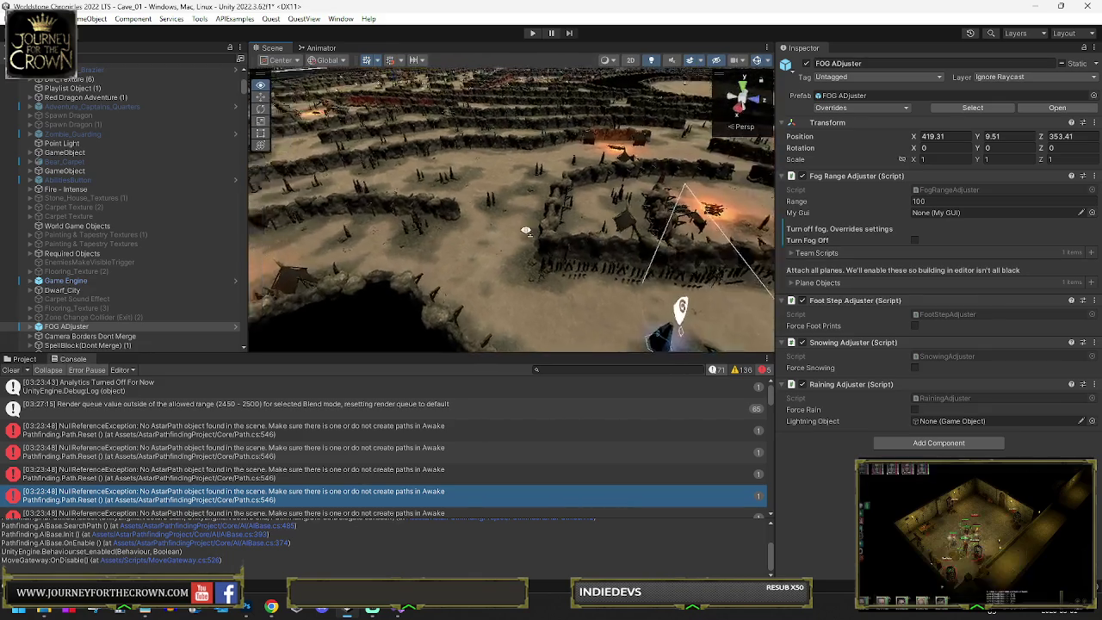
pyautogui.moveTo(534, 258)
pyautogui.mouseDown()
pyautogui.moveTo(774, 247)
pyautogui.moveTo(344, 250)
pyautogui.moveTo(525, 249)
pyautogui.mouseUp()
pyautogui.scroll(10, 524, 249)
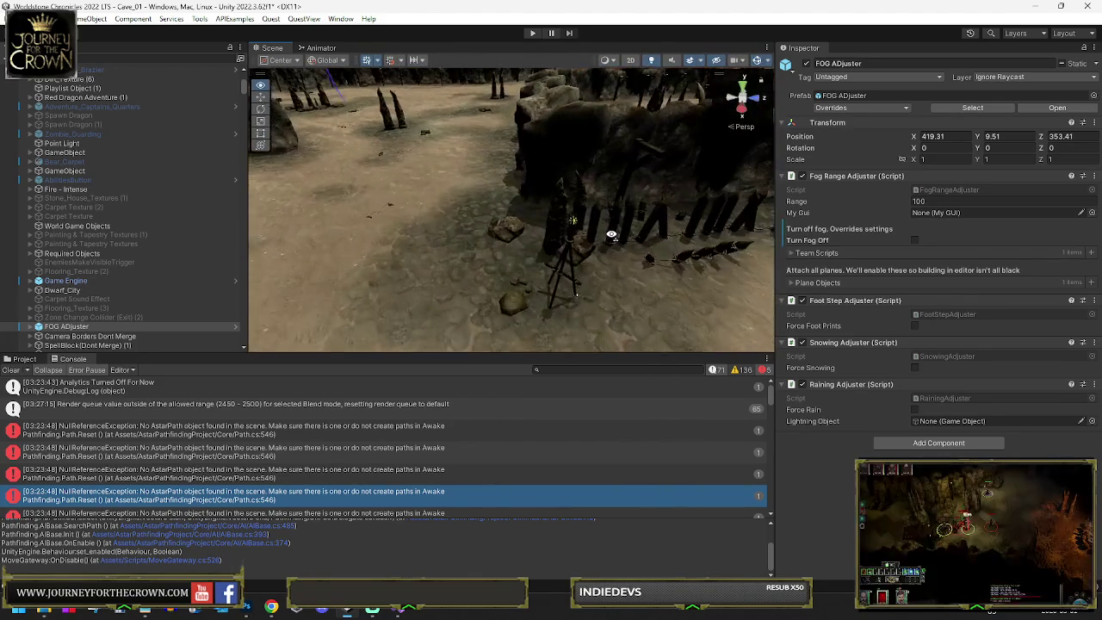
pyautogui.click(575, 228)
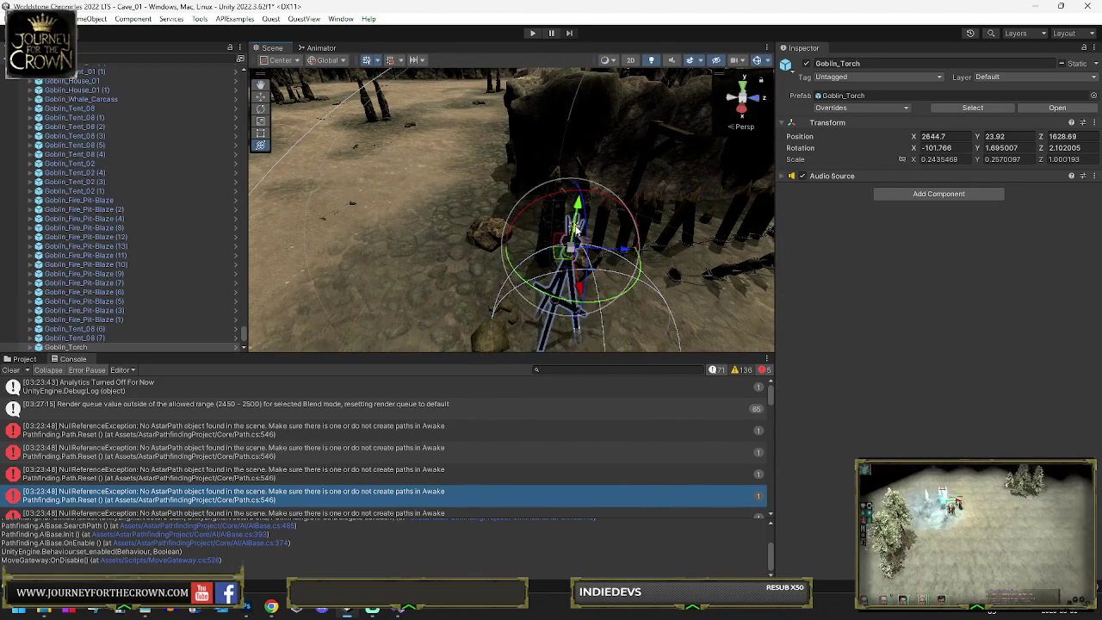
pyautogui.scroll(-5, 112, 258)
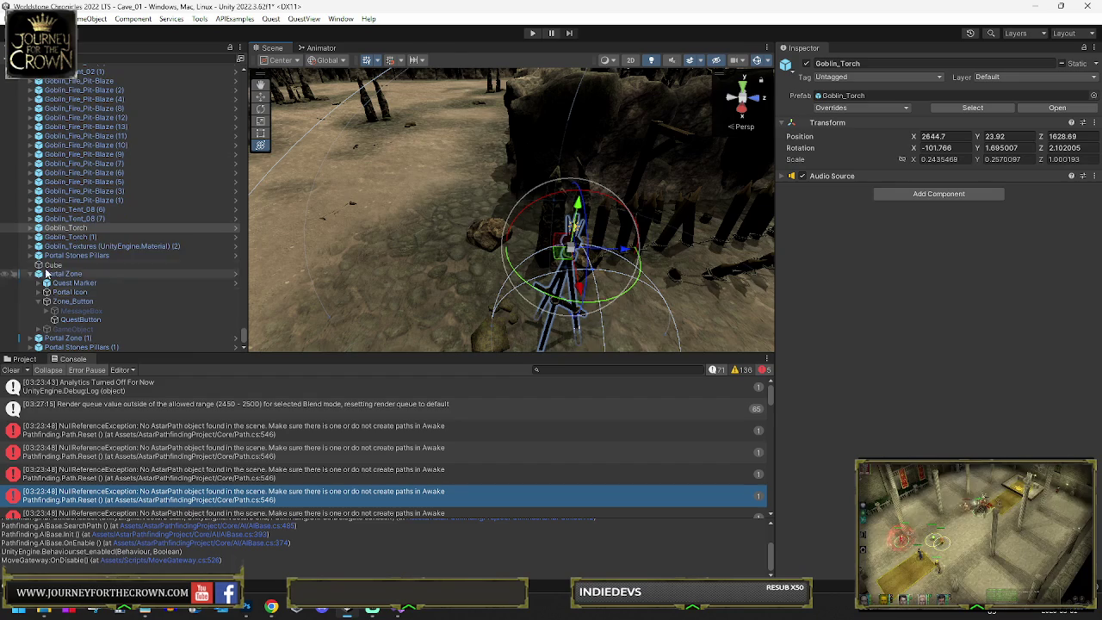
pyautogui.click(30, 229)
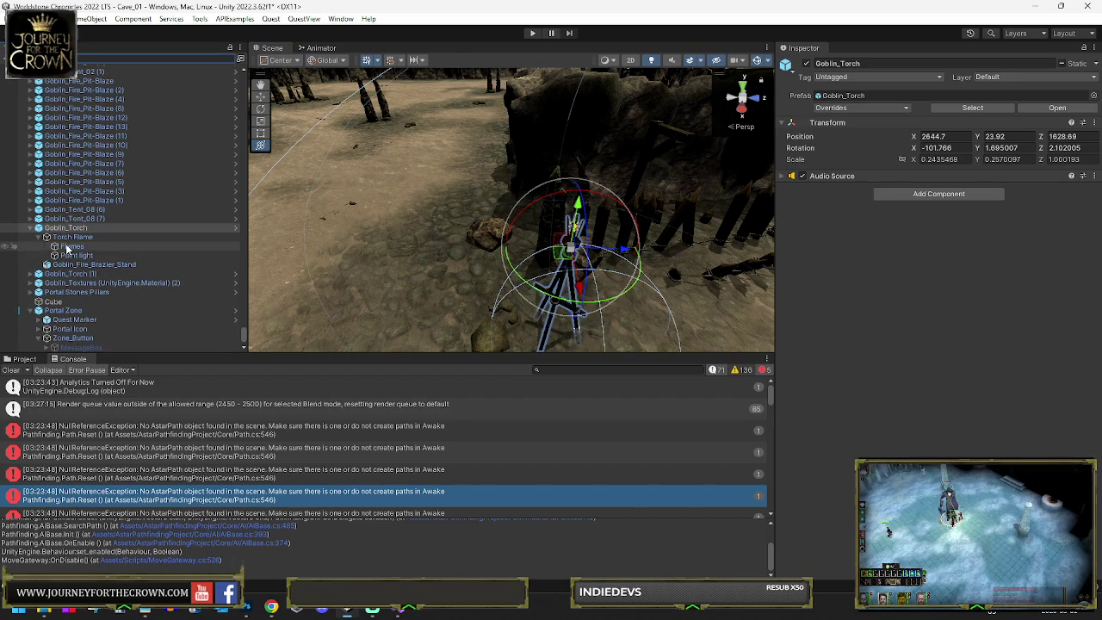
pyautogui.click(69, 256)
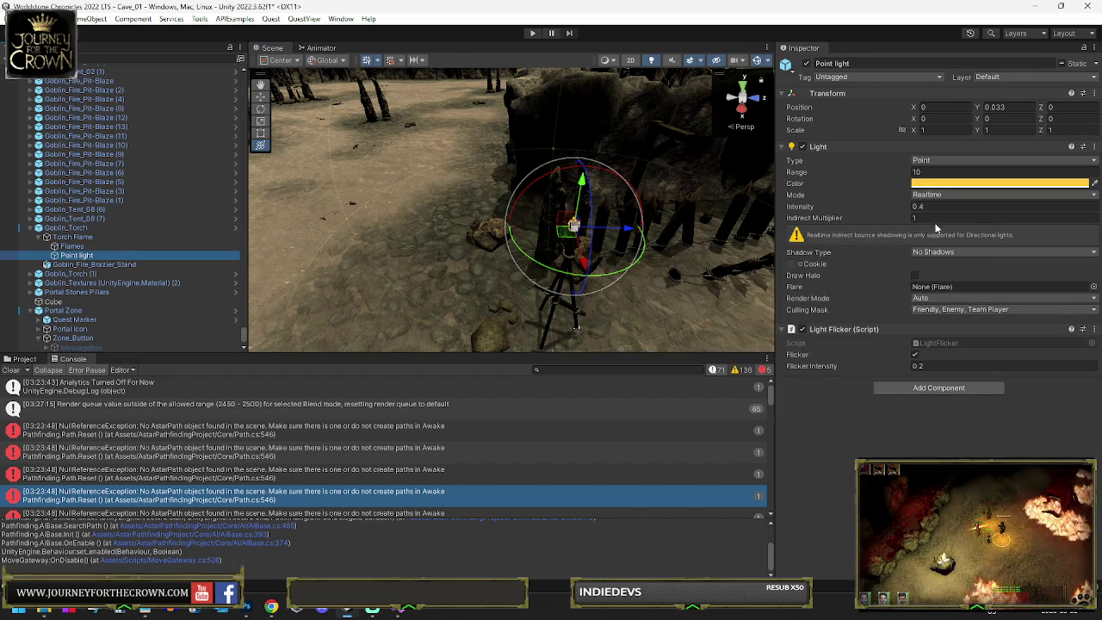
pyautogui.click(954, 173)
pyautogui.write('30')
pyautogui.press('Return')
pyautogui.scroll(-10, 535, 213)
pyautogui.write('1')
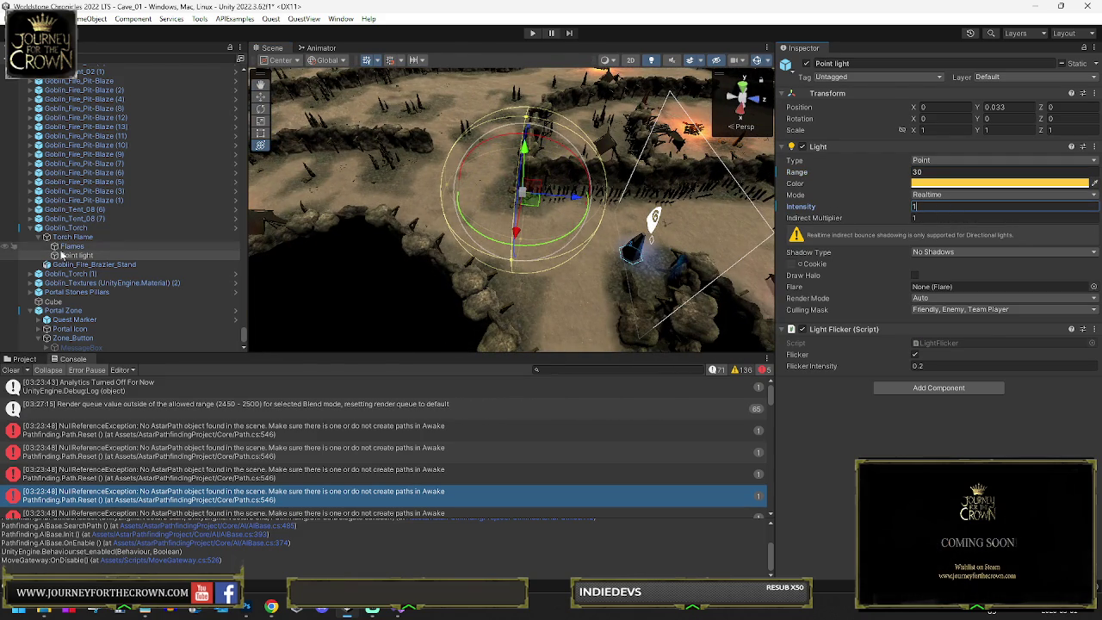
# Step: Set Goblin_Torch (1)'s Point light Range to 30, then run the game to test
pyautogui.click(39, 273)
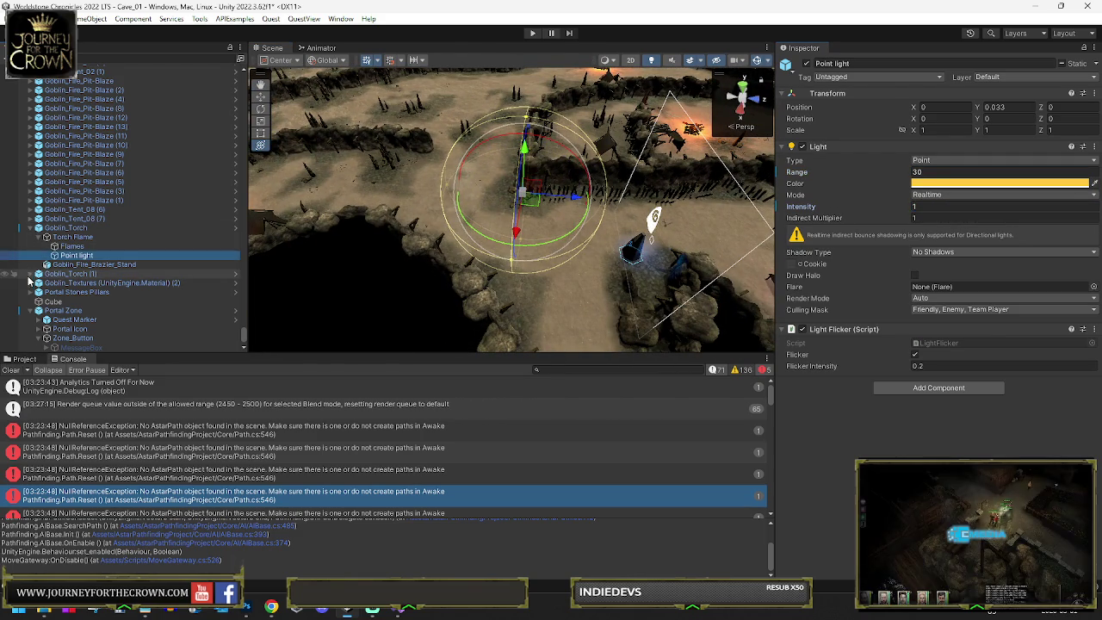
pyautogui.click(46, 284)
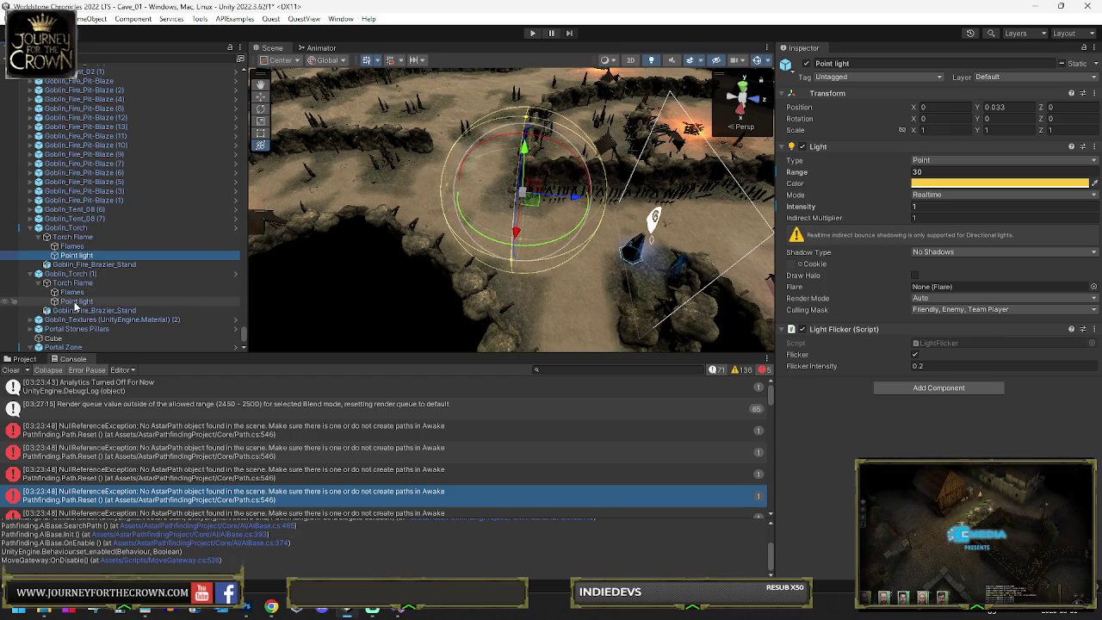
pyautogui.click(75, 301)
pyautogui.click(926, 172)
pyautogui.write('3')
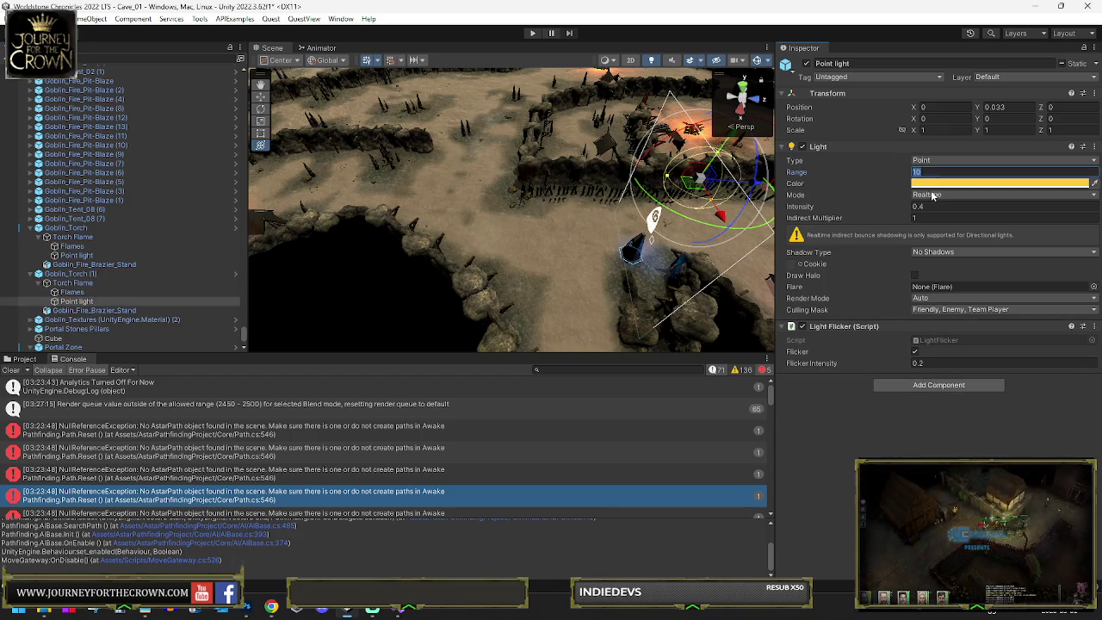
pyautogui.write('0')
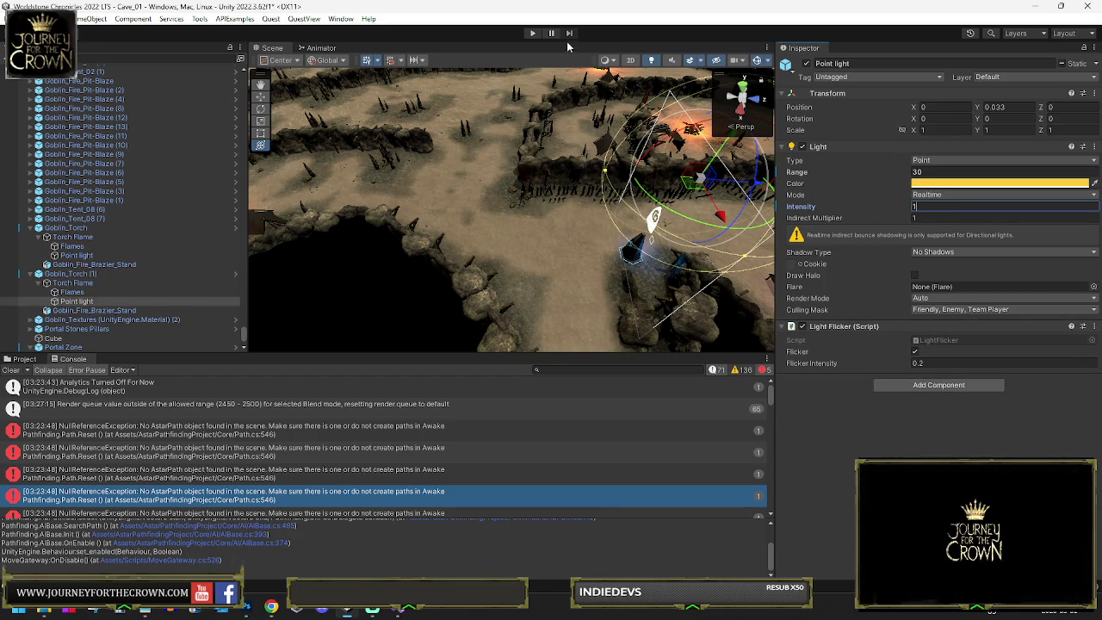
pyautogui.click(531, 35)
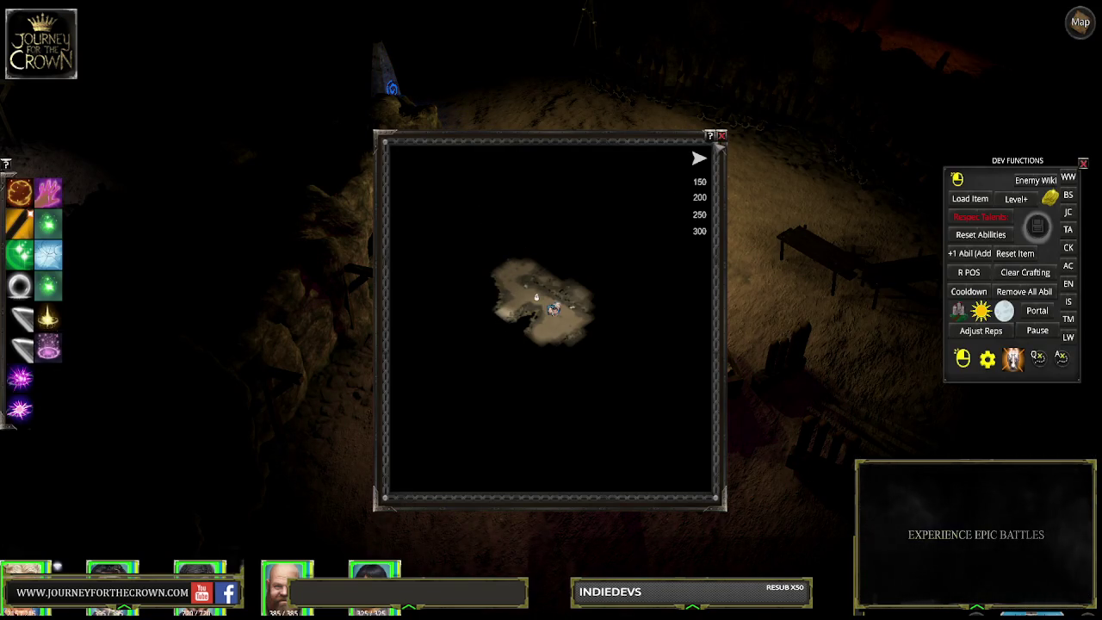
# Step: Close the in-game cave map
pyautogui.click(722, 136)
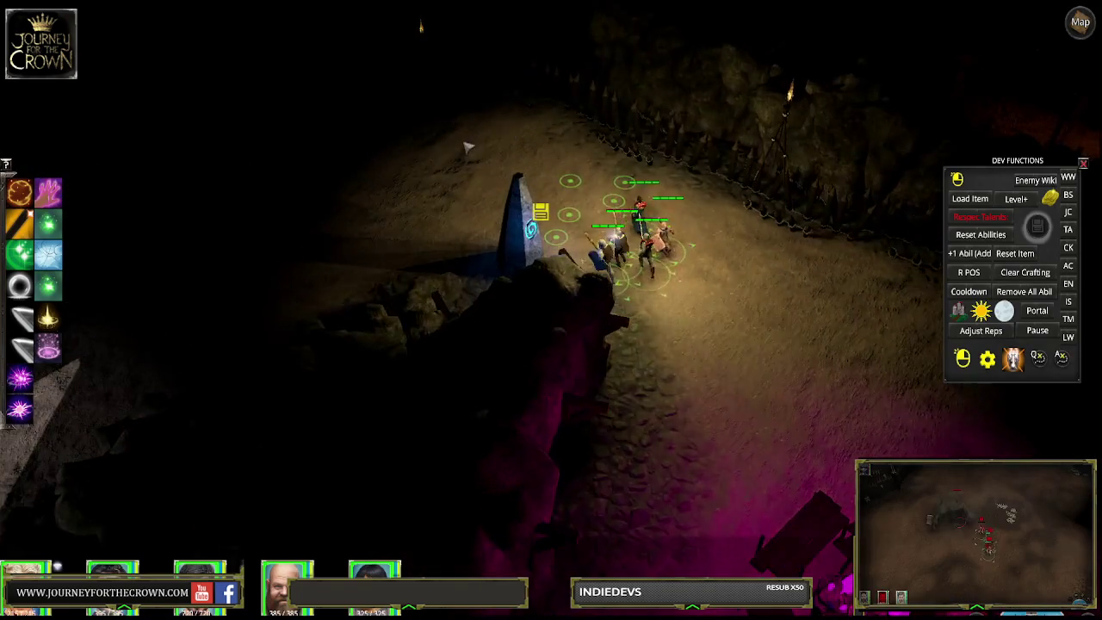
# Step: Walk the party along the cave paths past the goblin torches toward the obelisk
pyautogui.click(527, 176)
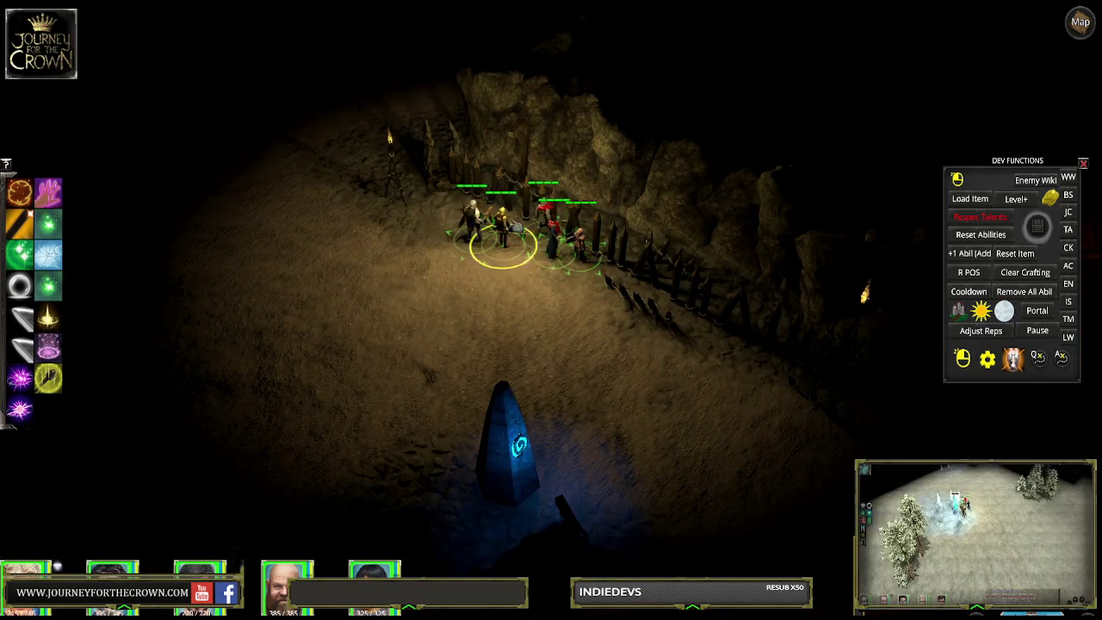
pyautogui.click(334, 290)
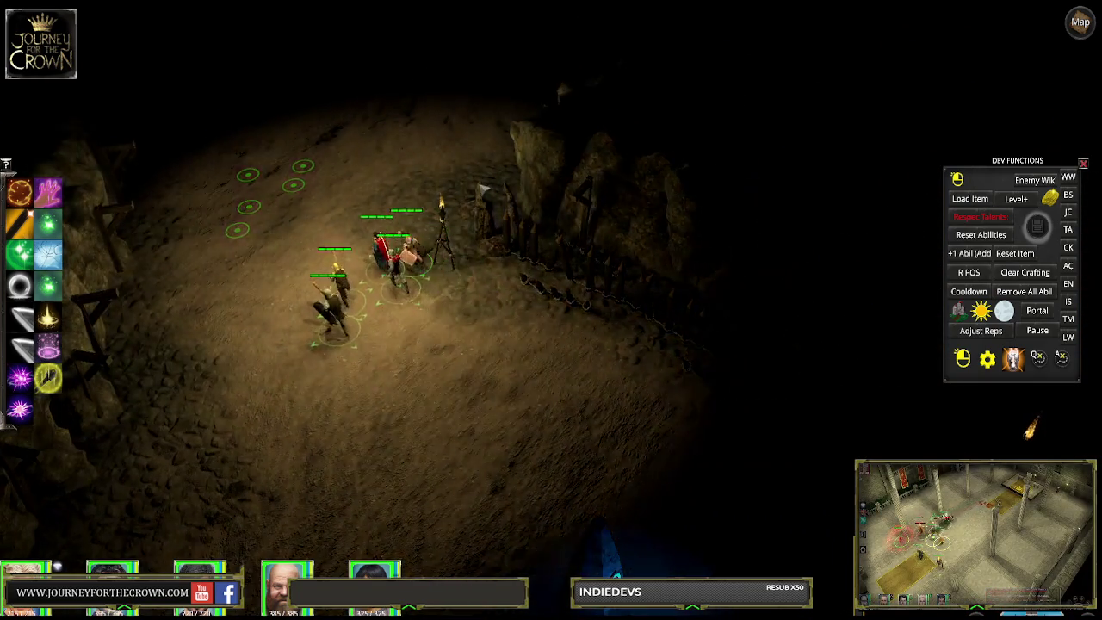
pyautogui.click(586, 327)
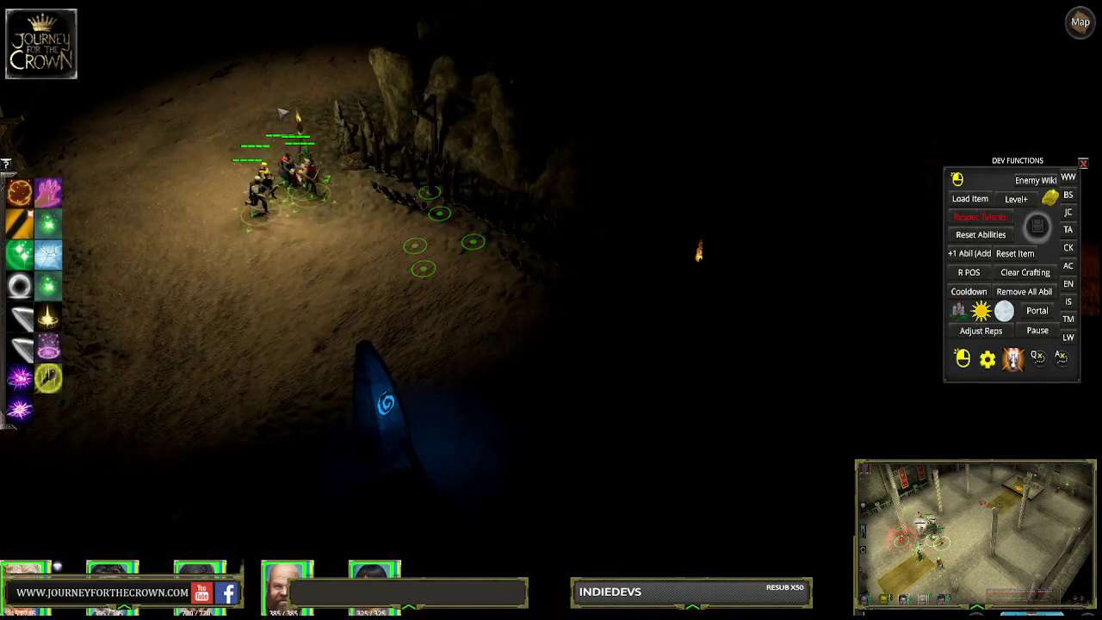
pyautogui.click(282, 112)
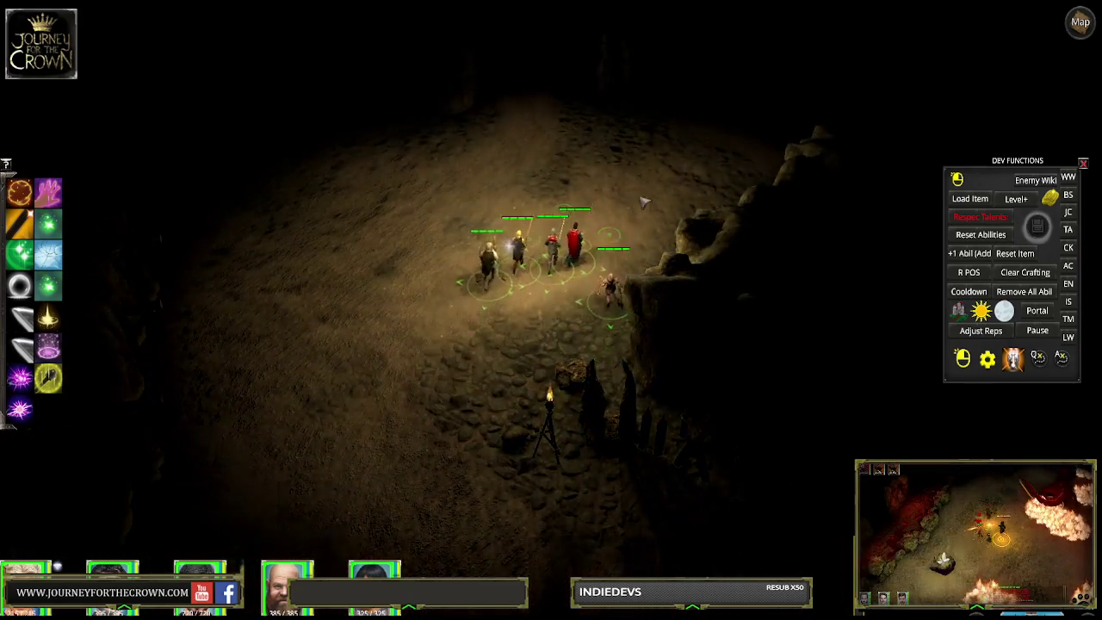
pyautogui.click(628, 289)
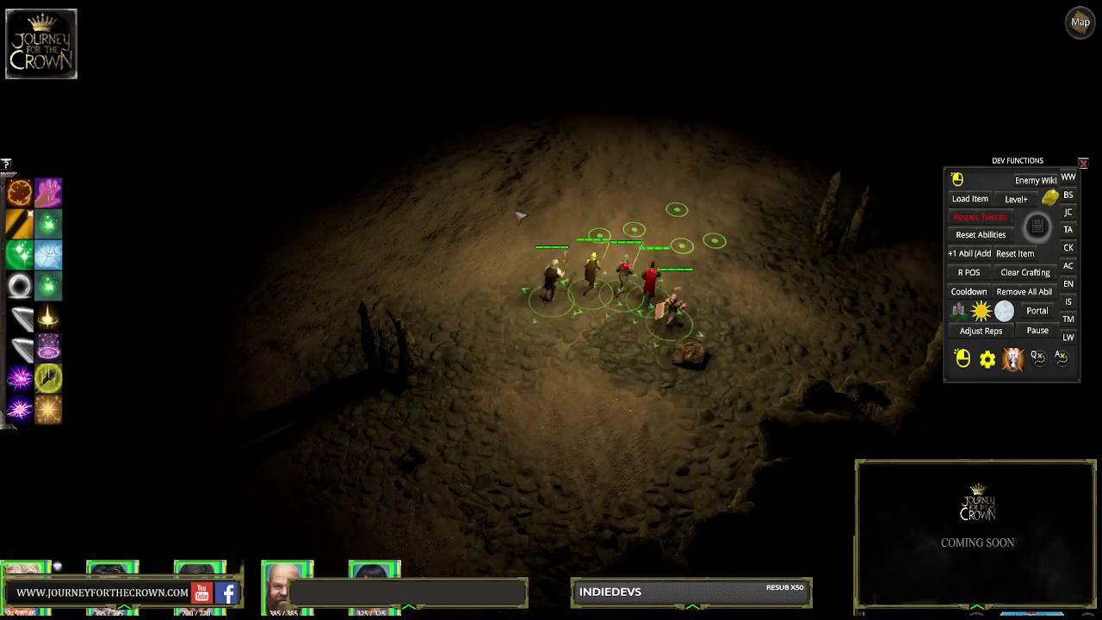
pyautogui.click(491, 211)
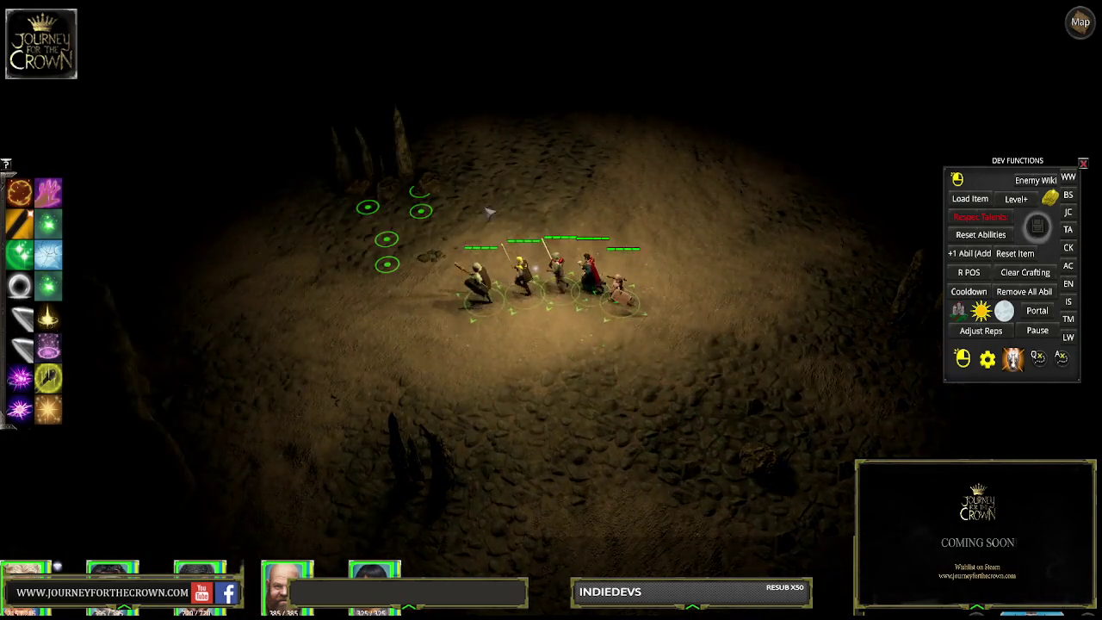
pyautogui.click(559, 153)
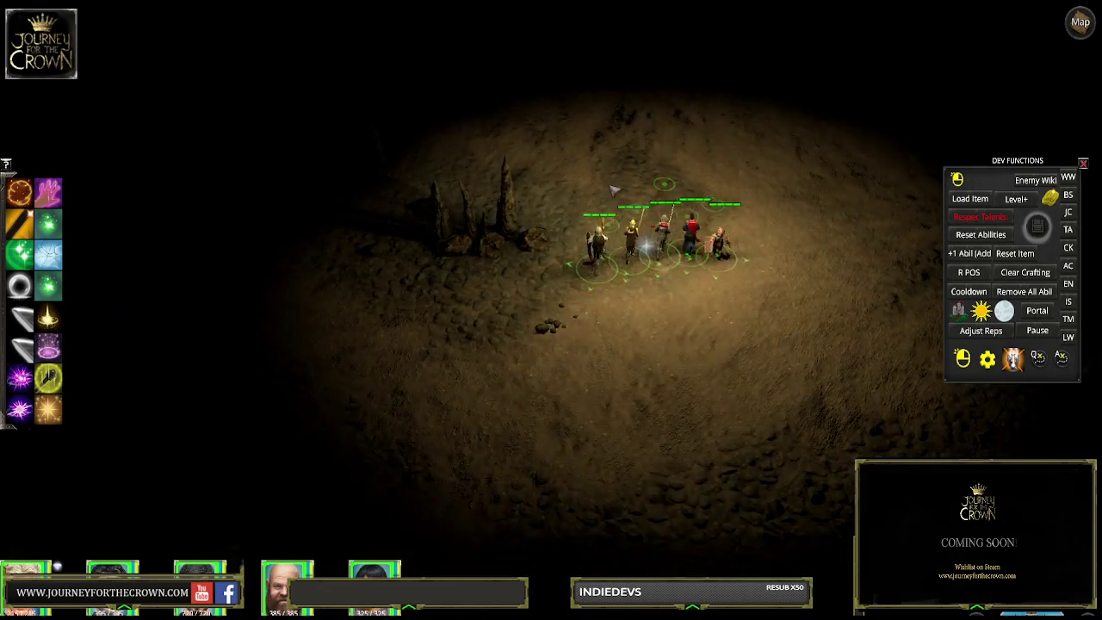
pyautogui.click(607, 172)
pyautogui.click(499, 216)
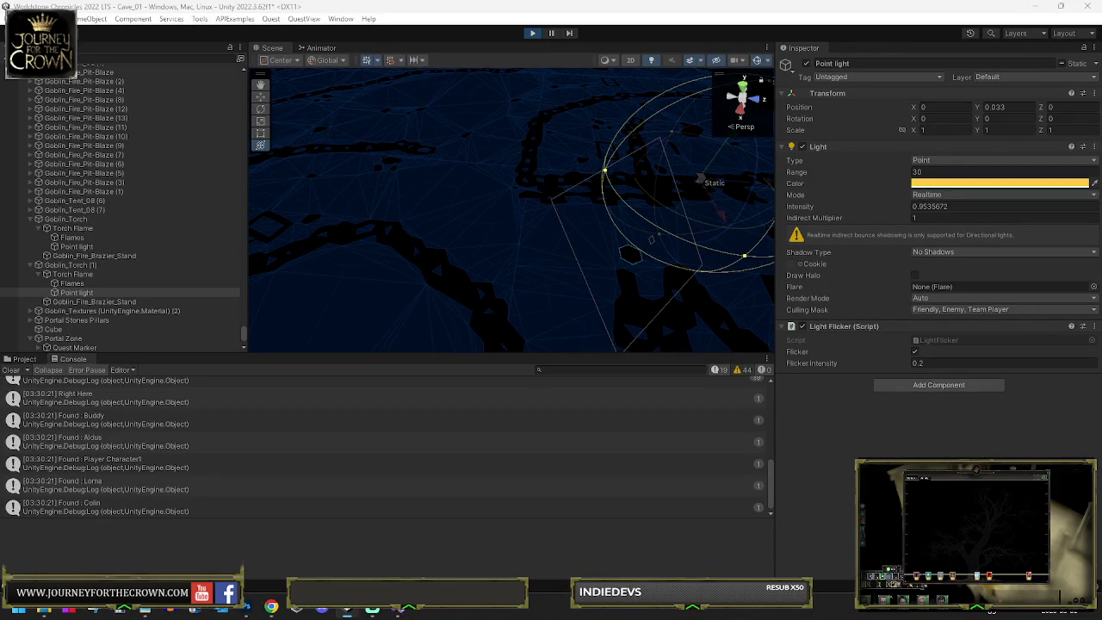
# Step: Set the first torch Point light's Culling Mask to Everything and confirm Indirect Multiplier 1
pyautogui.click(947, 310)
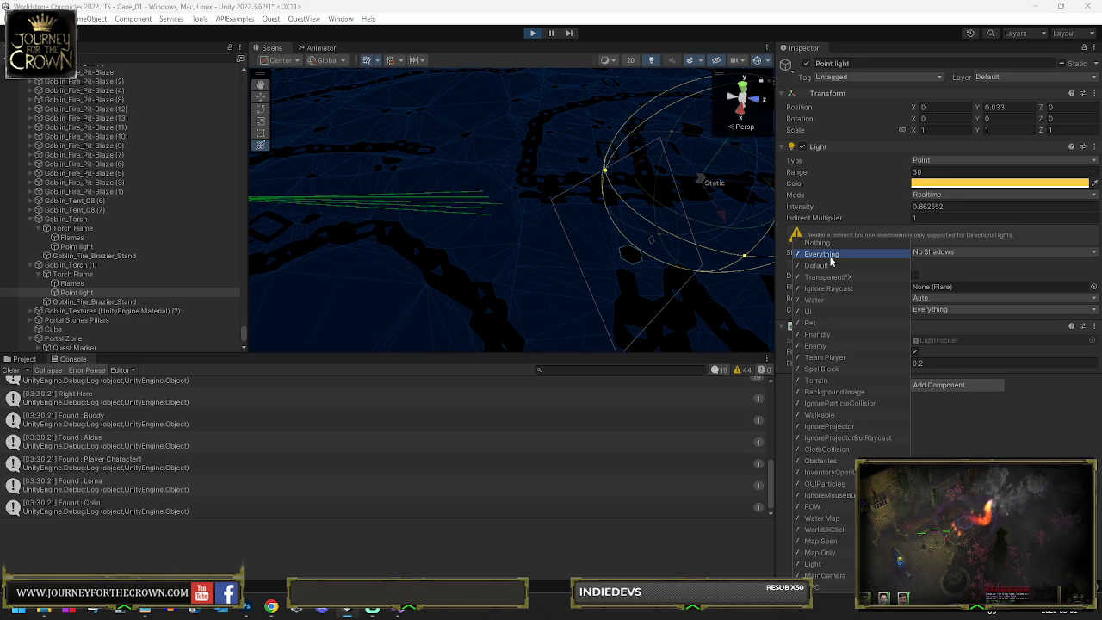
pyautogui.click(74, 246)
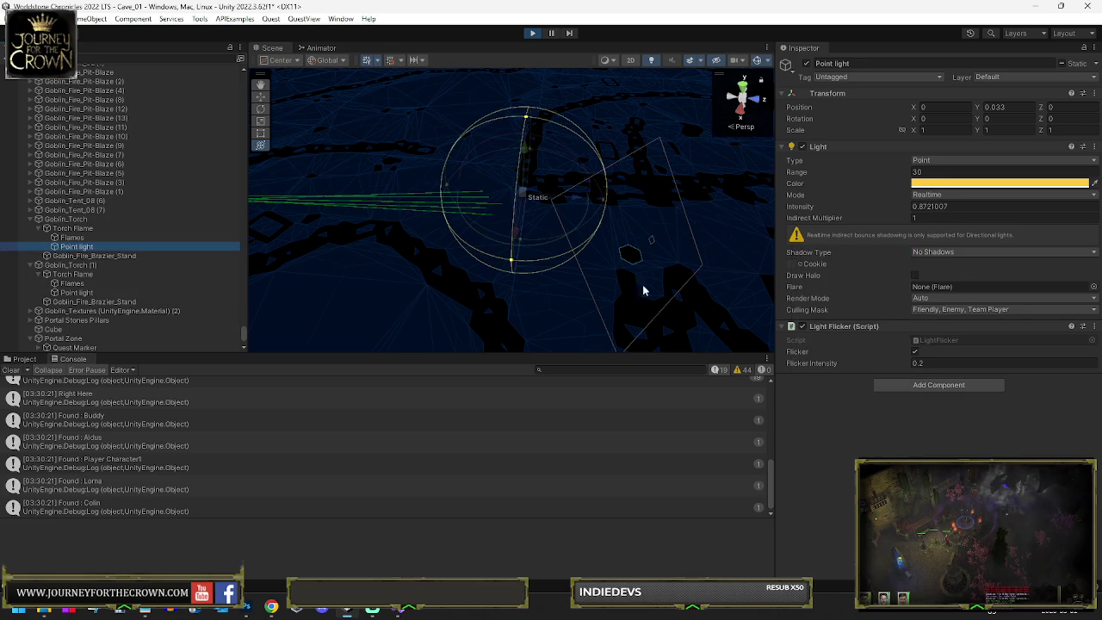
pyautogui.click(932, 308)
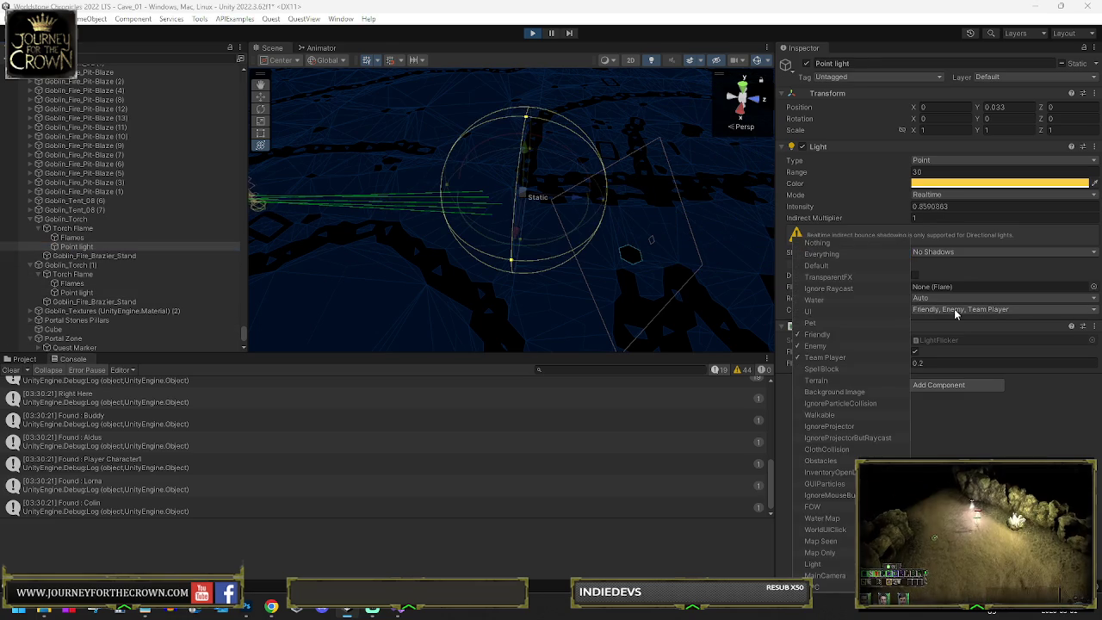
pyautogui.click(822, 254)
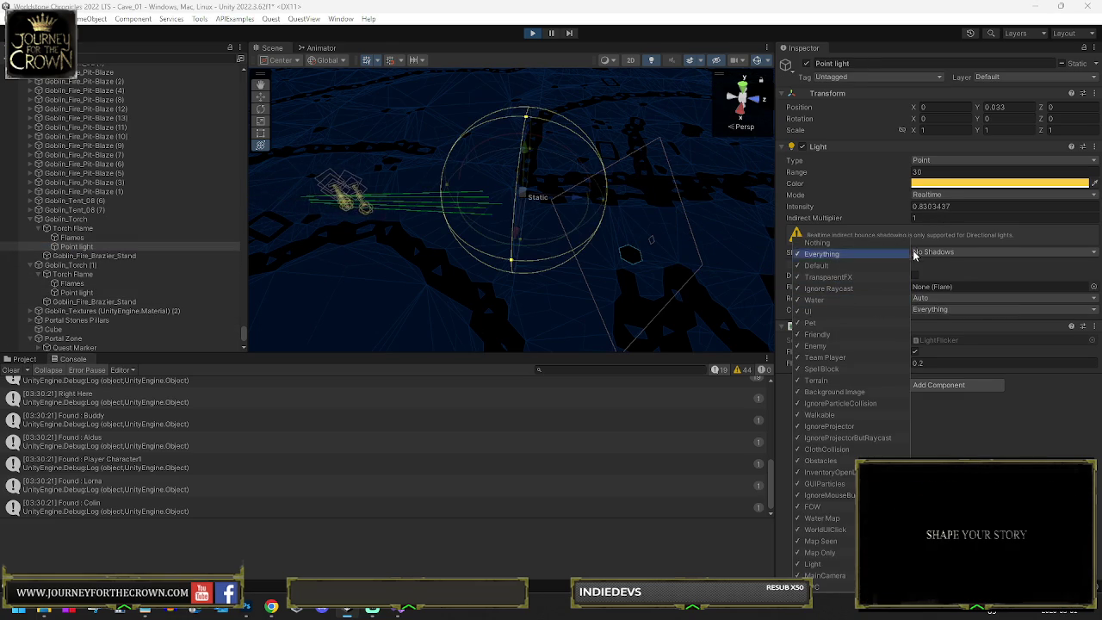
pyautogui.click(936, 219)
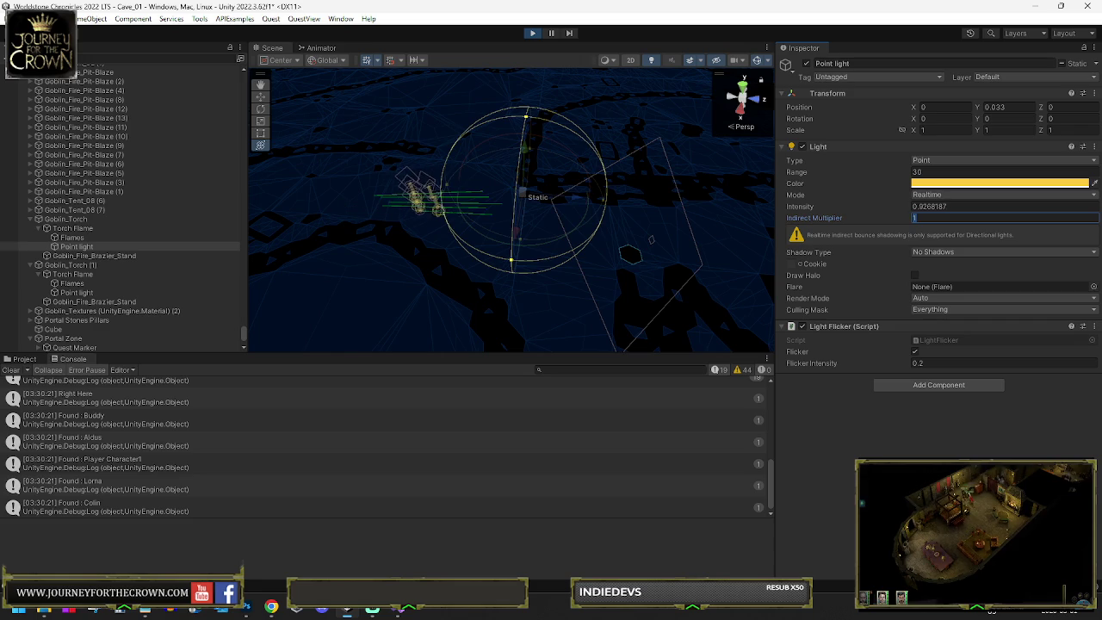
pyautogui.press('Return')
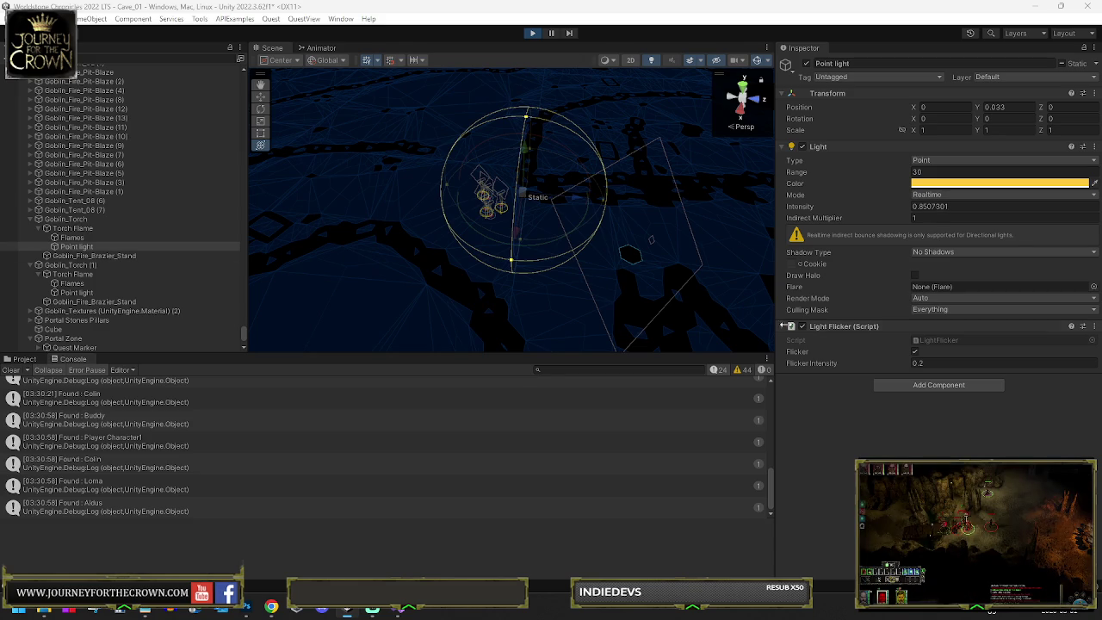
# Step: Multi-select both torch Point lights and set their Intensity to 2
pyautogui.keyDown('ctrl'); pyautogui.click(78, 294); pyautogui.keyUp('ctrl')
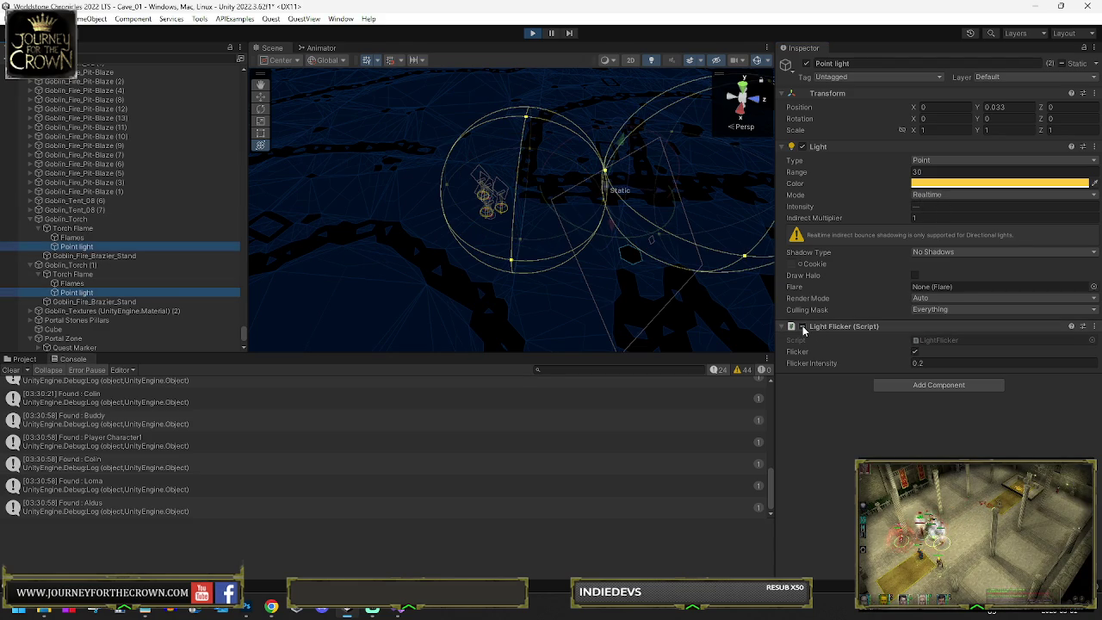
pyautogui.click(932, 207)
pyautogui.write('2')
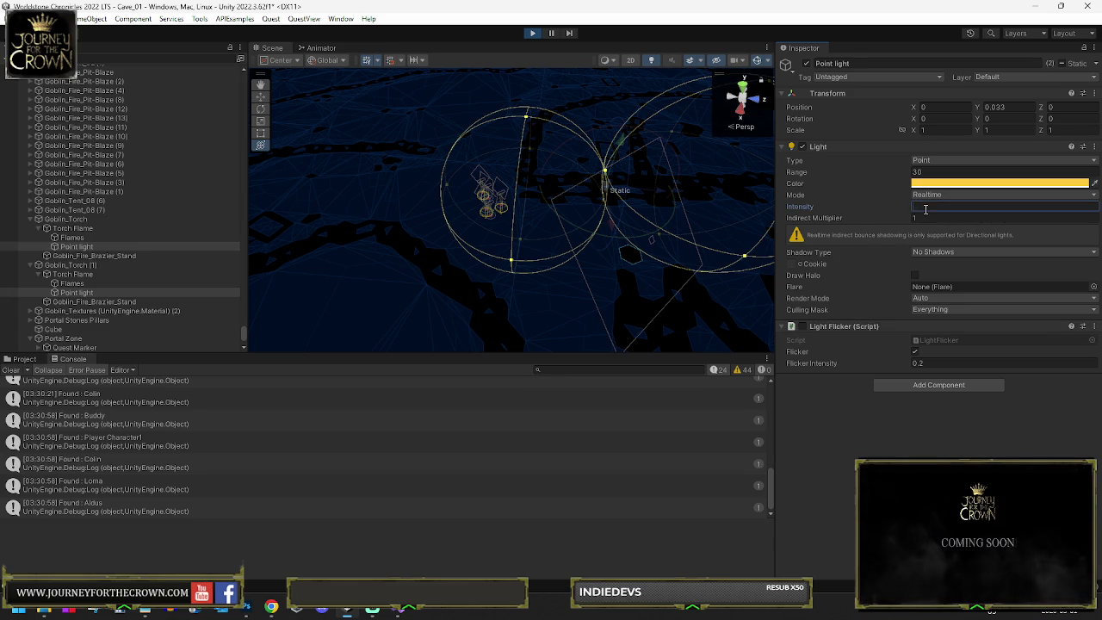
pyautogui.press('Return')
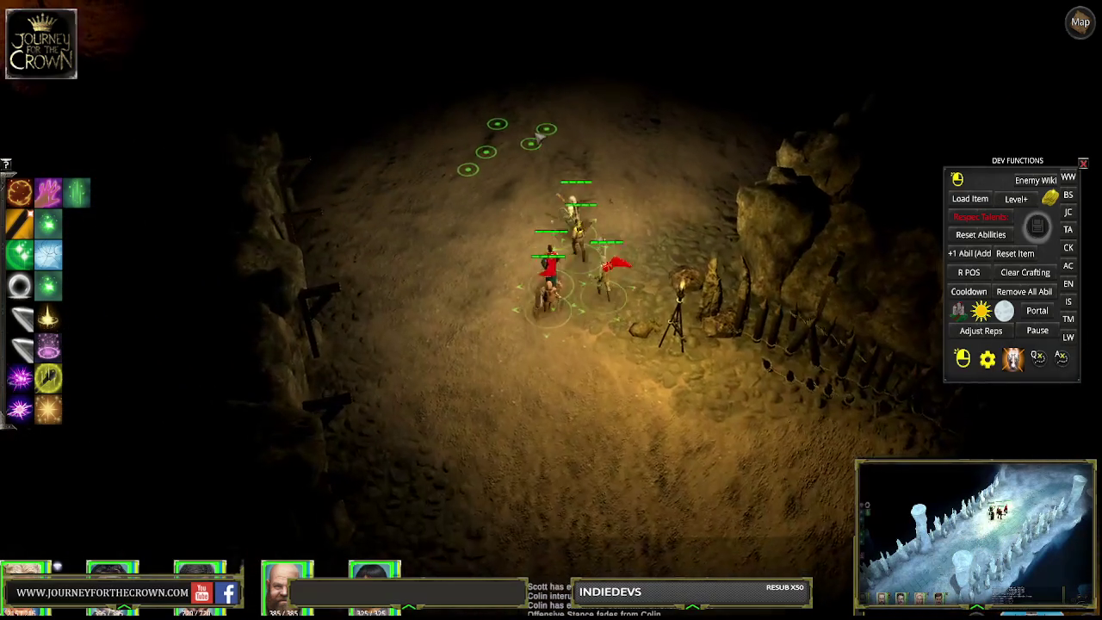
# Step: Pan the game camera down and right to inspect the torch lighting across the cave
pyautogui.press('Down')
pyautogui.press('Right')
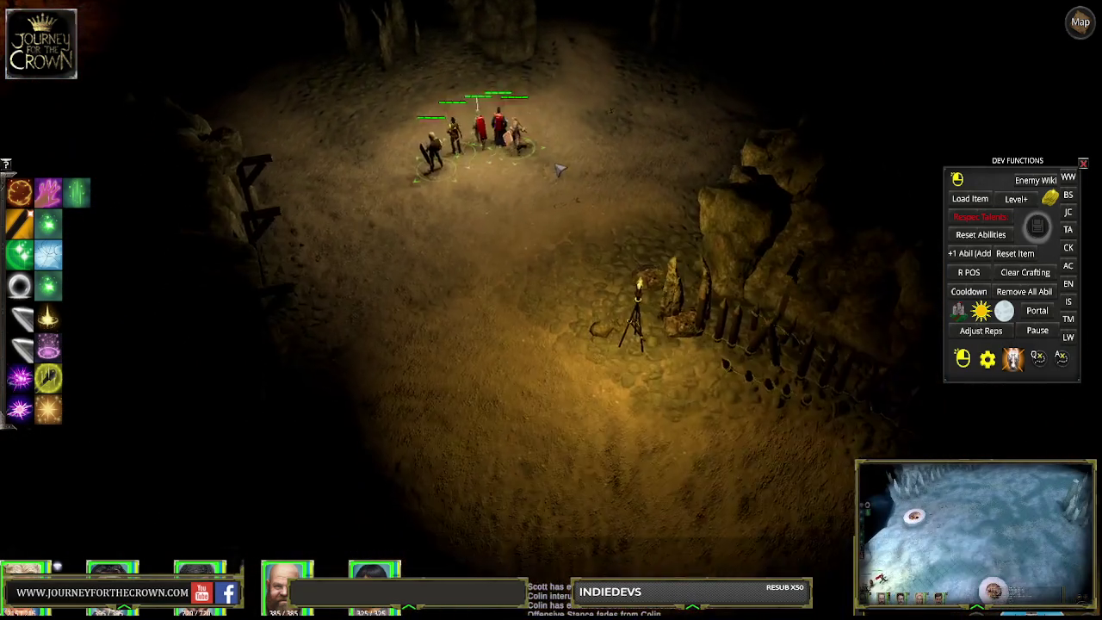
pyautogui.press('Right')
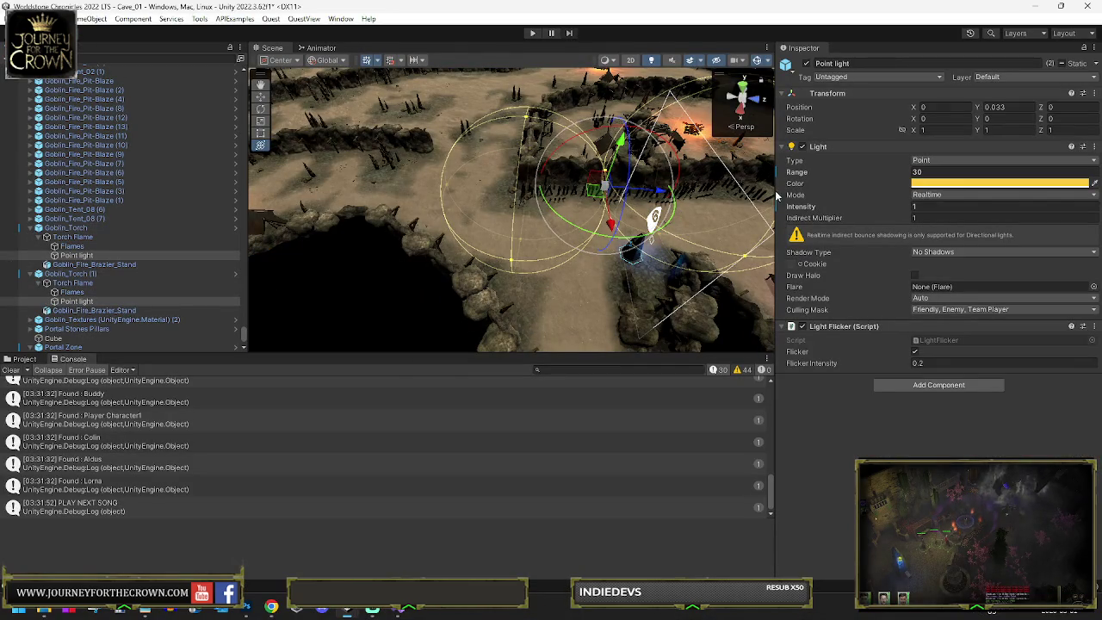
# Step: Set the torch Point light's Range to 40 and Intensity to 4
pyautogui.click(943, 172)
pyautogui.write('40')
pyautogui.press('Tab')
pyautogui.write('4')
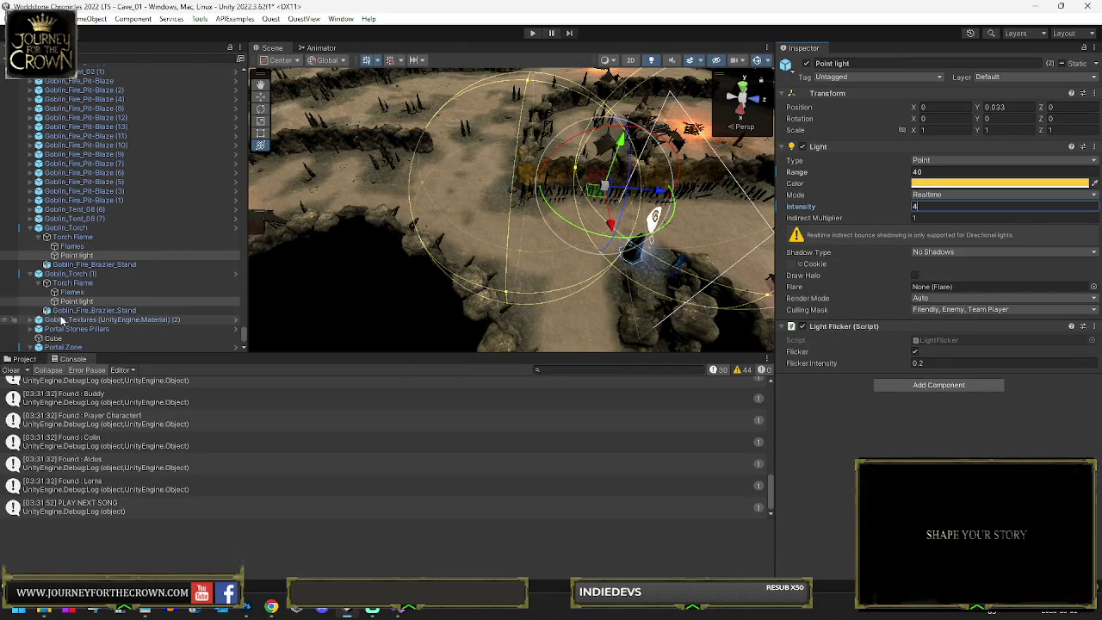
# Step: Select the goblin fire pit's point light (1) and start editing its name
pyautogui.moveTo(366, 176); pyautogui.dragTo(397, 181)
pyautogui.scroll(5, 397, 180)
pyautogui.click(492, 143)
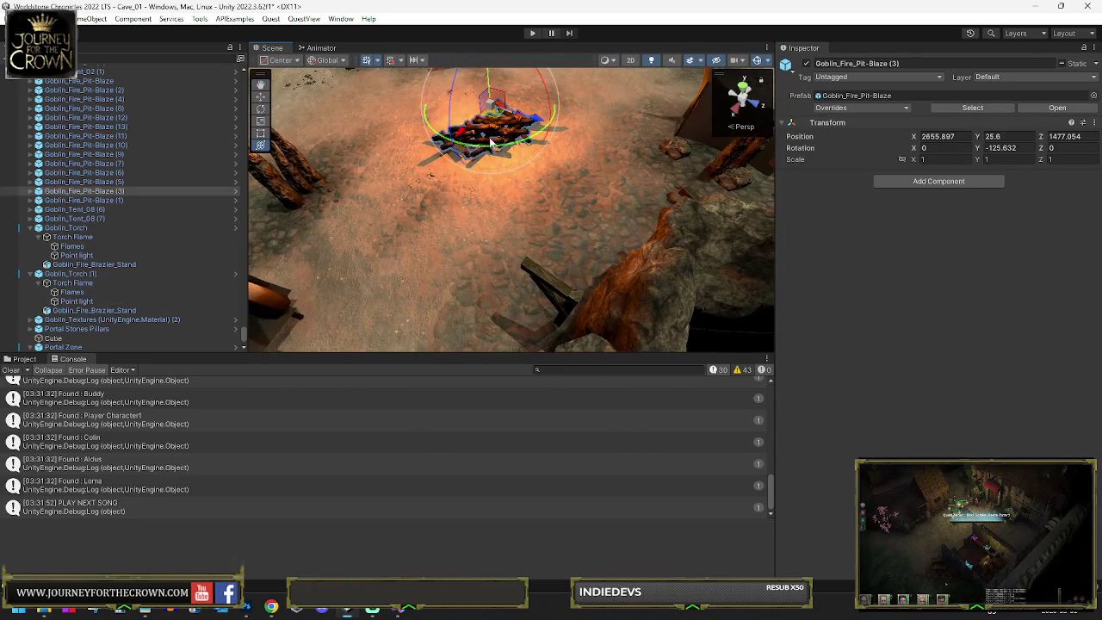
pyautogui.click(39, 191)
pyautogui.click(74, 219)
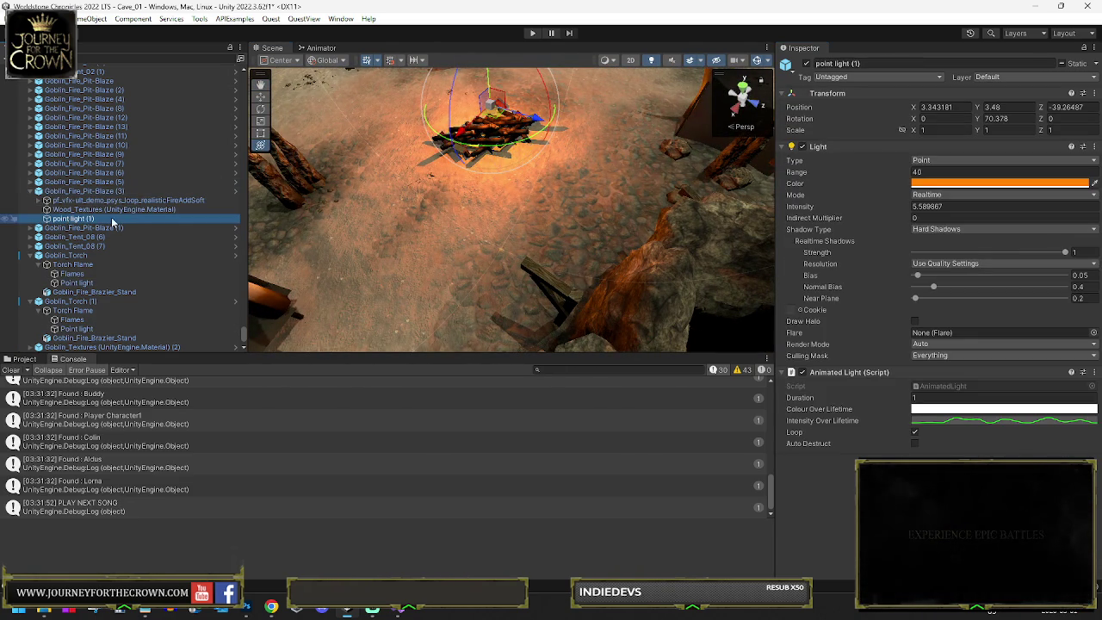
pyautogui.click(895, 64)
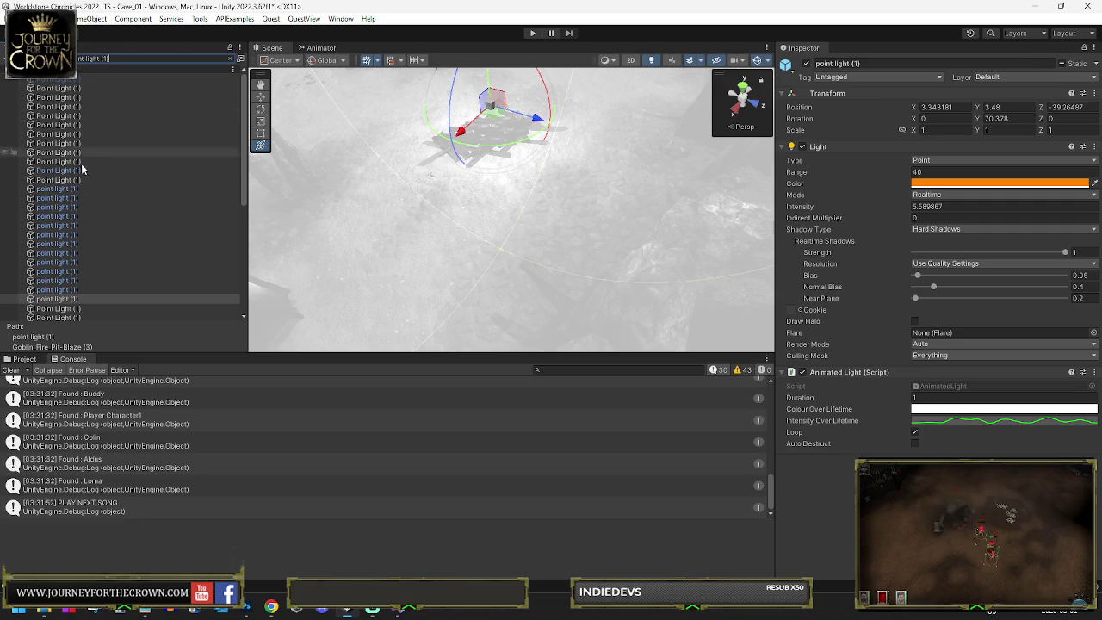
# Step: Set the range of all thirteen Point Light (1) objects to 65
pyautogui.keyDown('shift'); pyautogui.click(56, 298); pyautogui.keyUp('shift')
pyautogui.moveTo(517, 215)
pyautogui.mouseDown()
pyautogui.moveTo(728, 123)
pyautogui.moveTo(886, 185)
pyautogui.mouseUp()
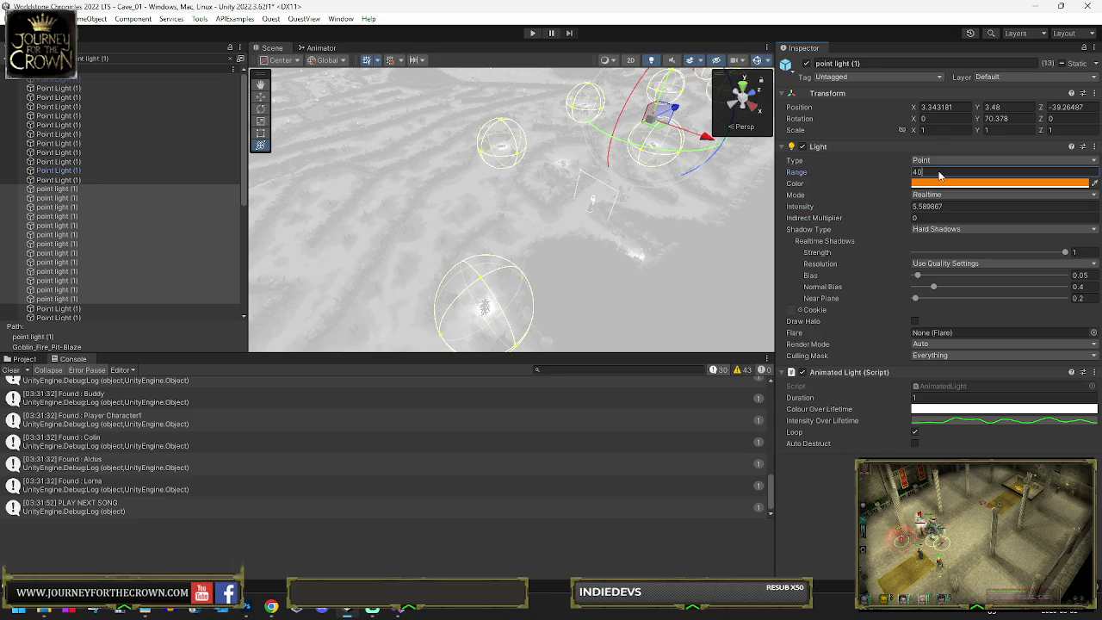
pyautogui.write('65')
pyautogui.press('Return')
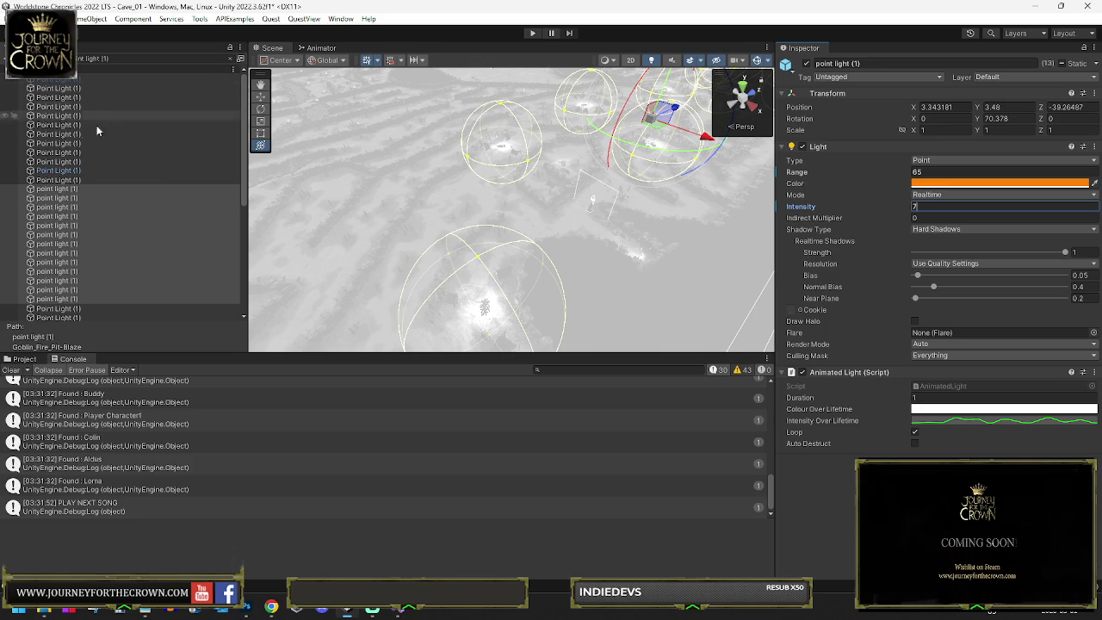
# Step: Frame several individual Point Light (1) objects in the Scene view one after another
pyautogui.click(73, 172)
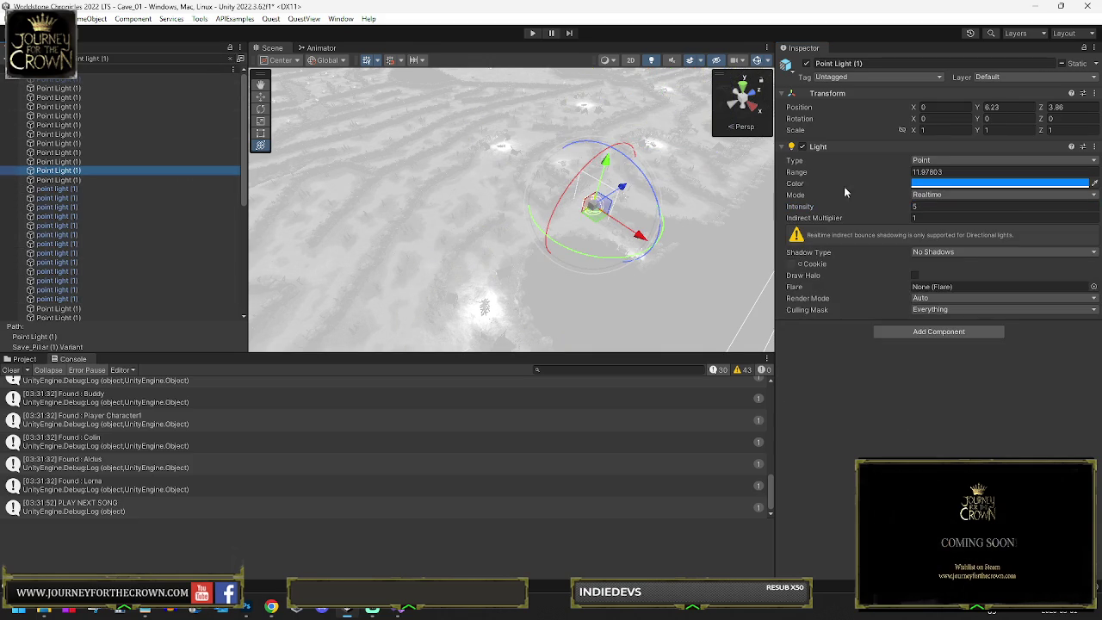
pyautogui.press('f')
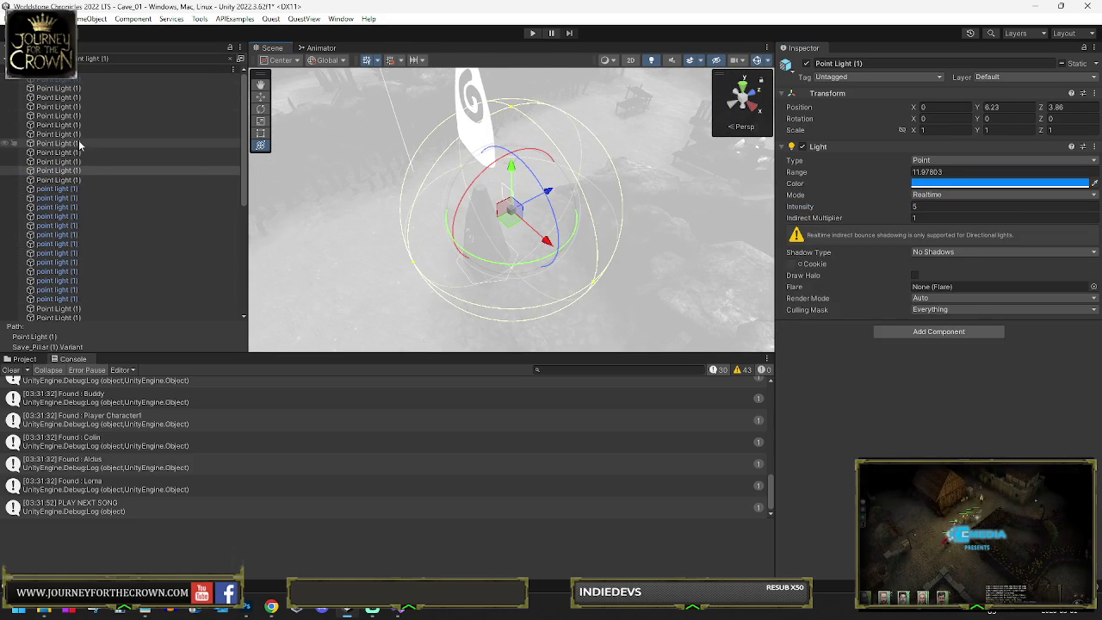
pyautogui.click(79, 143)
pyautogui.press('f')
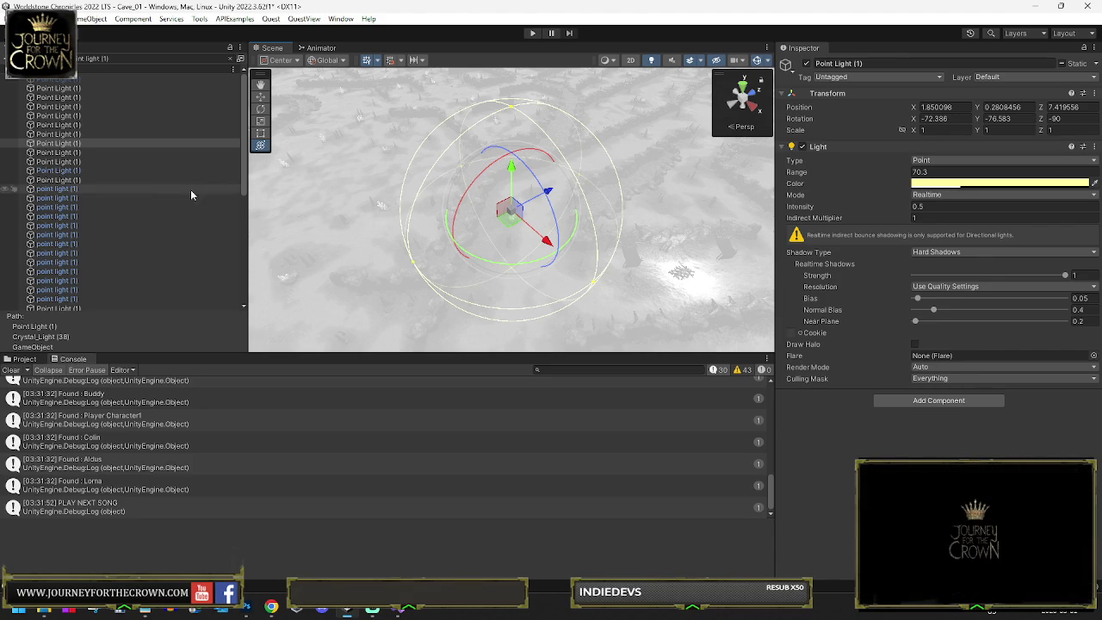
pyautogui.scroll(-5, 105, 222)
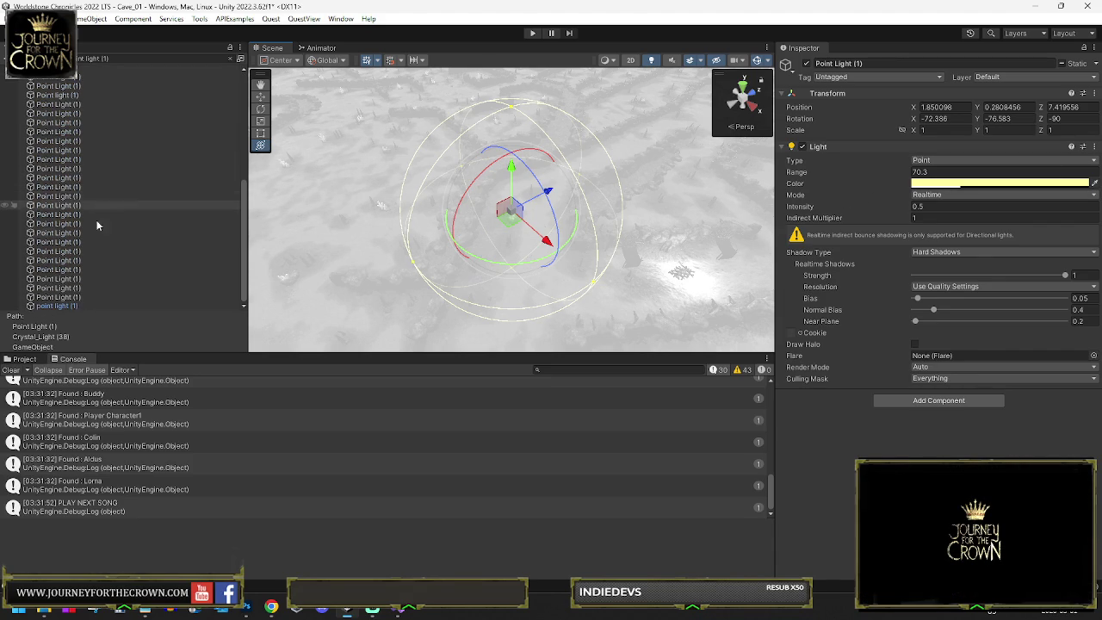
pyautogui.click(71, 310)
pyautogui.press('f')
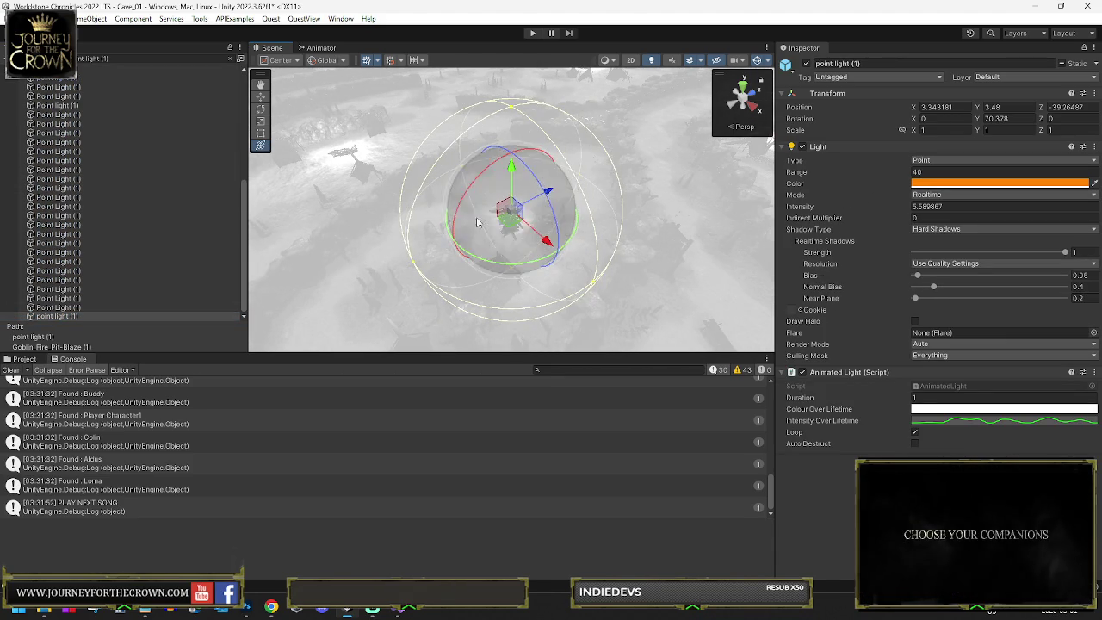
# Step: Give the chosen point light a range of 65 and an intensity of 7
pyautogui.click(934, 173)
pyautogui.write('65')
pyautogui.click(942, 206)
pyautogui.write('7')
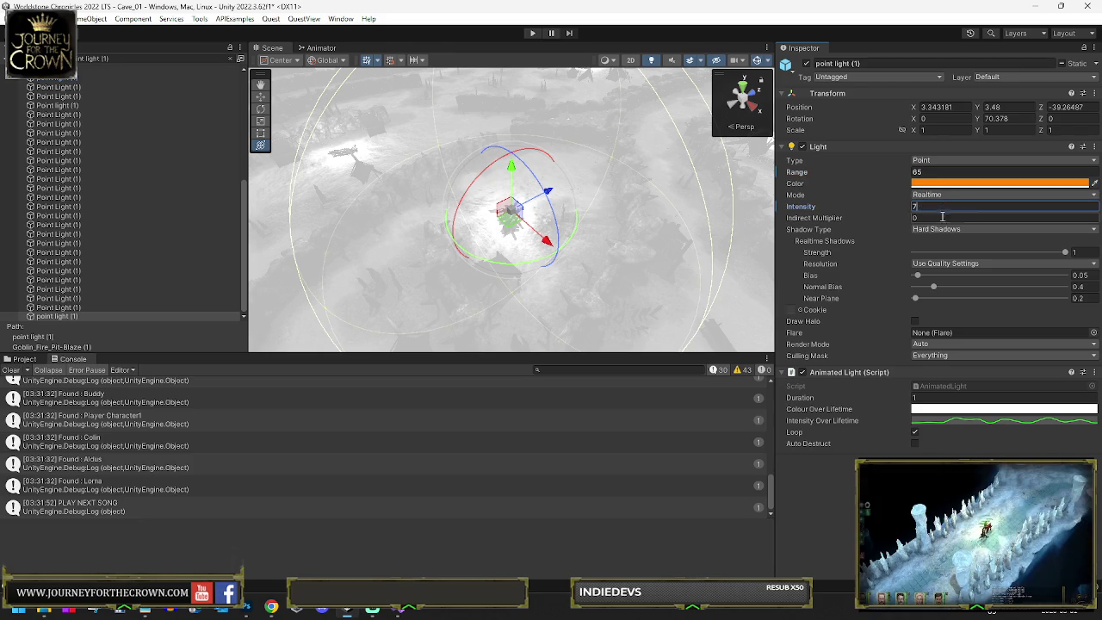
# Step: Clear the point-light filter to restore the full hierarchy and show the Project browser
pyautogui.click(230, 59)
pyautogui.moveTo(310, 172)
pyautogui.mouseDown()
pyautogui.moveTo(898, 131)
pyautogui.moveTo(258, 206)
pyautogui.moveTo(307, 208)
pyautogui.mouseUp()
pyautogui.click(24, 359)
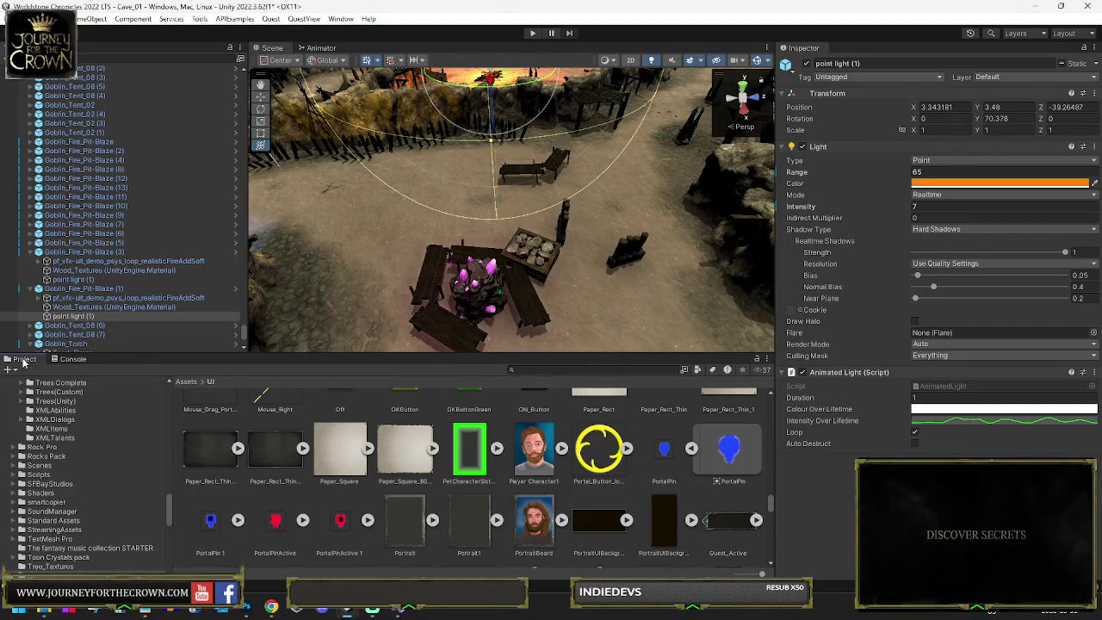
# Step: Place a Goblin_Flag_01 banner beside the Goblin_Torch in the camp
pyautogui.moveTo(534, 190)
pyautogui.mouseDown()
pyautogui.moveTo(593, 170)
pyautogui.moveTo(437, 190)
pyautogui.mouseUp()
pyautogui.click(448, 179)
pyautogui.click(993, 108)
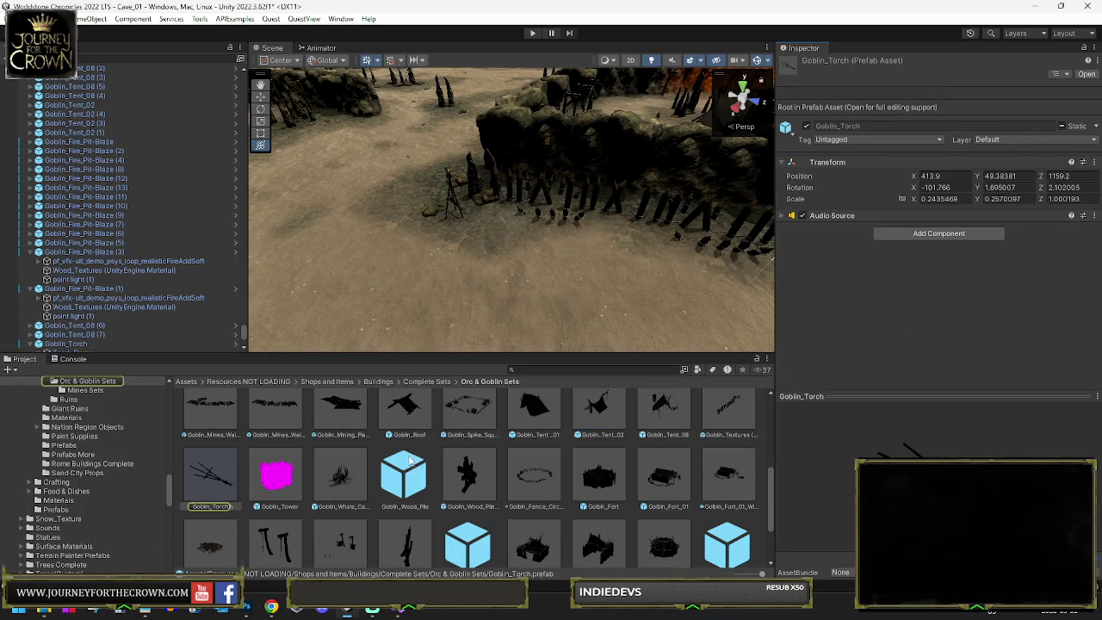
pyautogui.scroll(-2, 440, 402)
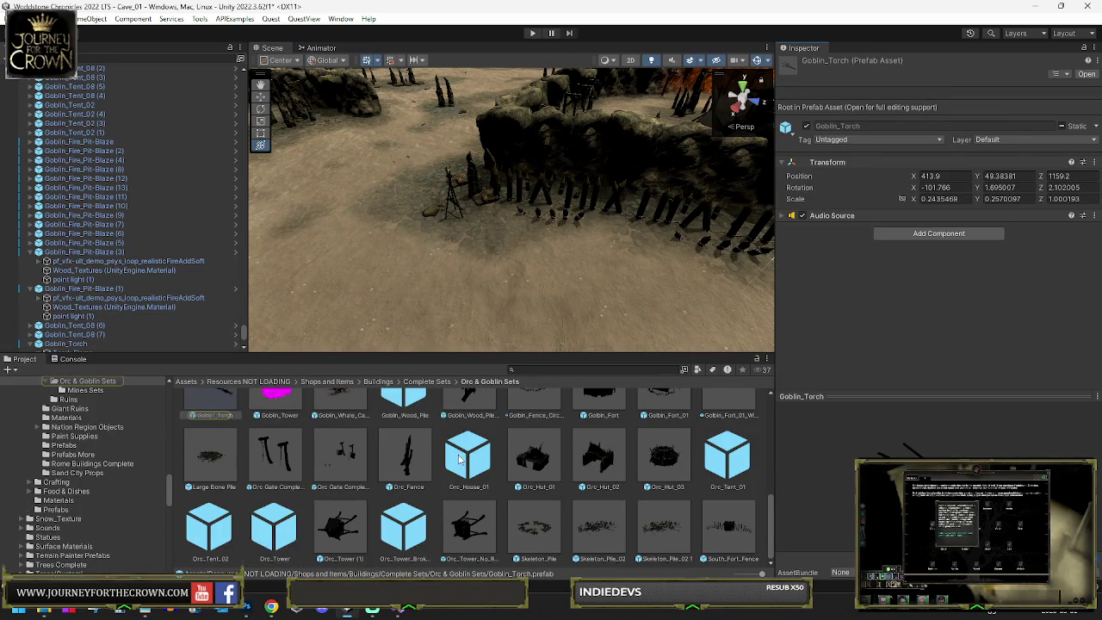
pyautogui.scroll(5, 458, 460)
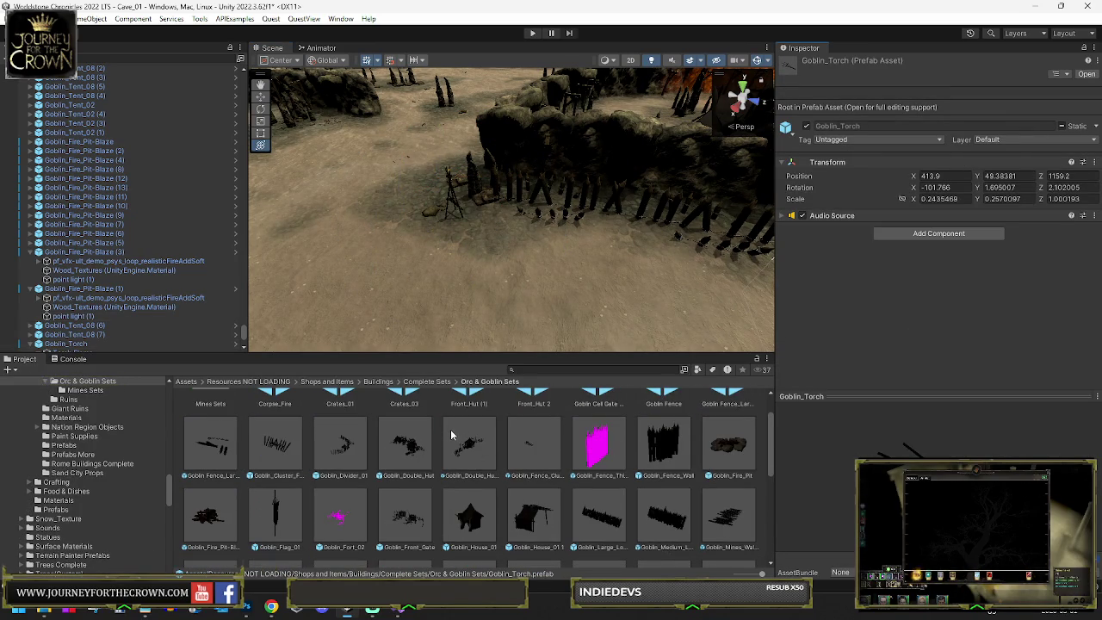
pyautogui.moveTo(270, 517); pyautogui.dragTo(478, 135)
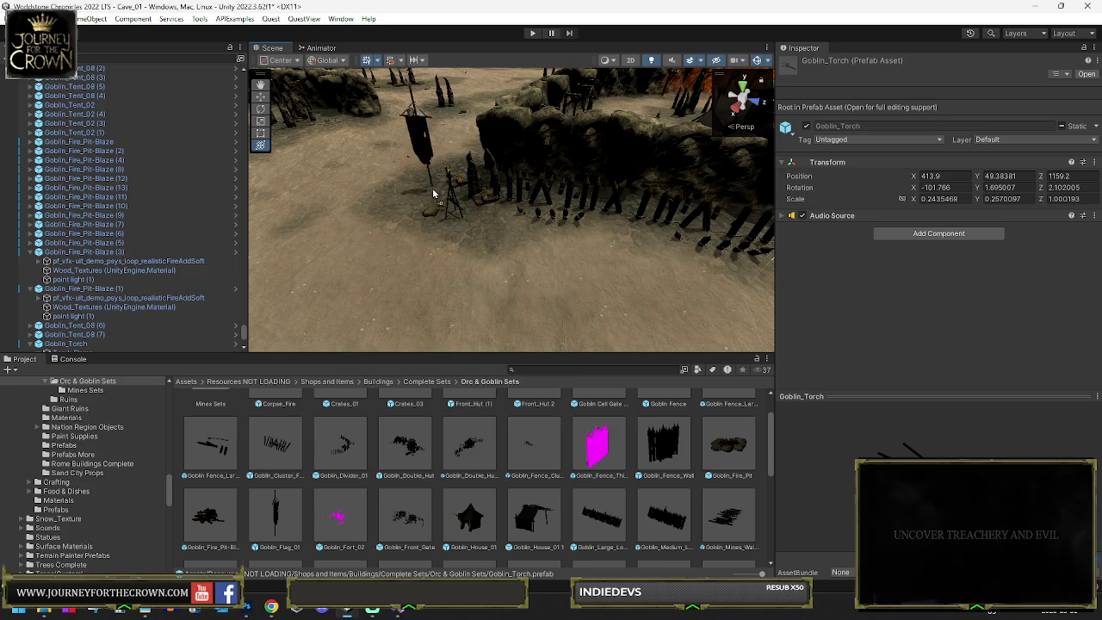
pyautogui.moveTo(442, 204); pyautogui.dragTo(449, 206)
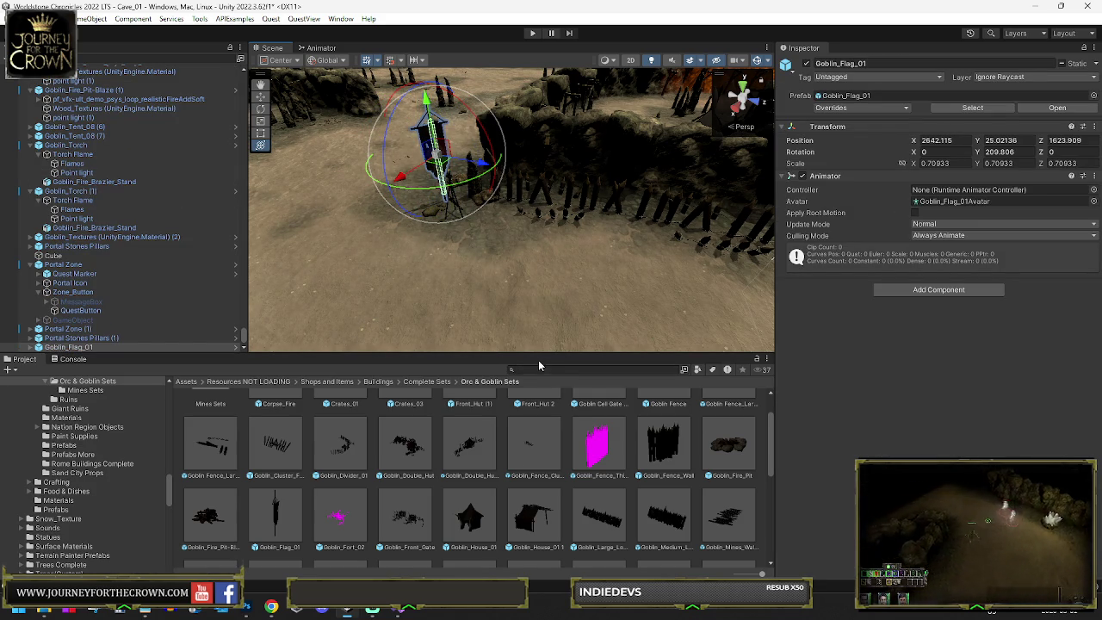
pyautogui.scroll(2, 519, 402)
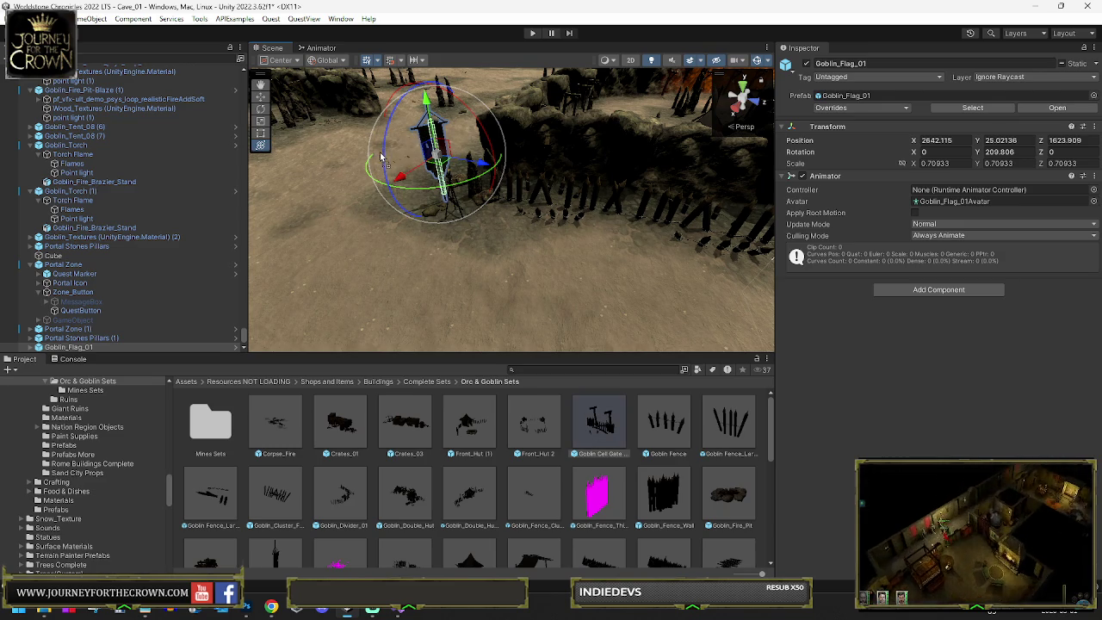
# Step: Try out a goblin cell gate, moving and rotating it, then delete it
pyautogui.moveTo(414, 157)
pyautogui.mouseDown()
pyautogui.moveTo(443, 165)
pyautogui.moveTo(482, 207)
pyautogui.moveTo(514, 97)
pyautogui.moveTo(530, 130)
pyautogui.mouseUp()
pyautogui.moveTo(498, 169); pyautogui.dragTo(472, 200)
pyautogui.press('e')
pyautogui.moveTo(455, 238)
pyautogui.mouseDown()
pyautogui.moveTo(393, 246)
pyautogui.moveTo(404, 246)
pyautogui.mouseUp()
pyautogui.press('y')
pyautogui.moveTo(430, 206)
pyautogui.mouseDown()
pyautogui.moveTo(425, 192)
pyautogui.moveTo(443, 184)
pyautogui.moveTo(470, 198)
pyautogui.mouseUp()
pyautogui.press('Delete')
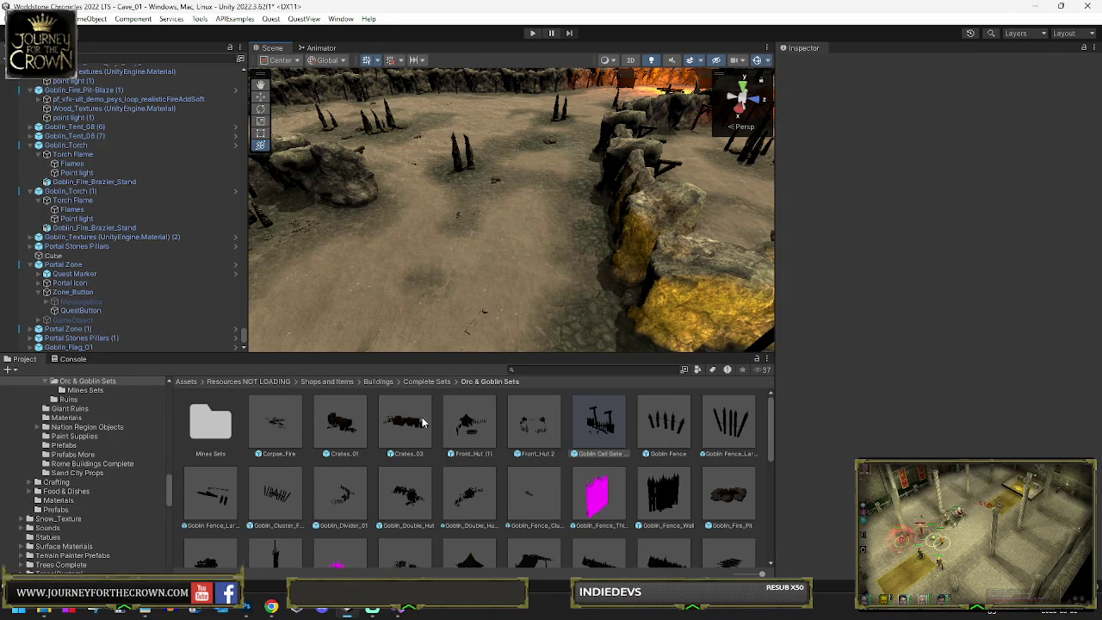
pyautogui.scroll(-2, 312, 496)
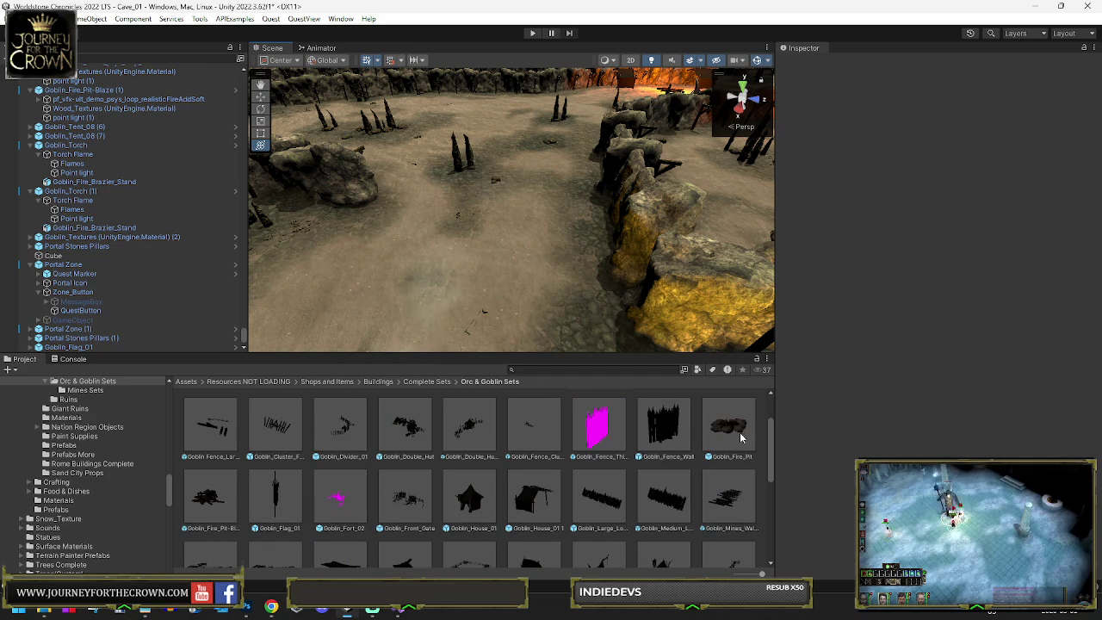
pyautogui.moveTo(714, 340)
pyautogui.mouseDown()
pyautogui.moveTo(678, 368)
pyautogui.moveTo(505, 321)
pyautogui.moveTo(419, 254)
pyautogui.moveTo(472, 178)
pyautogui.mouseUp()
# Step: Duplicate the Goblin_Torch several times and drag the copies along the cave paths
pyautogui.click(506, 317)
pyautogui.hotkey('ctrl', 'd')
pyautogui.moveTo(548, 253); pyautogui.dragTo(519, 215)
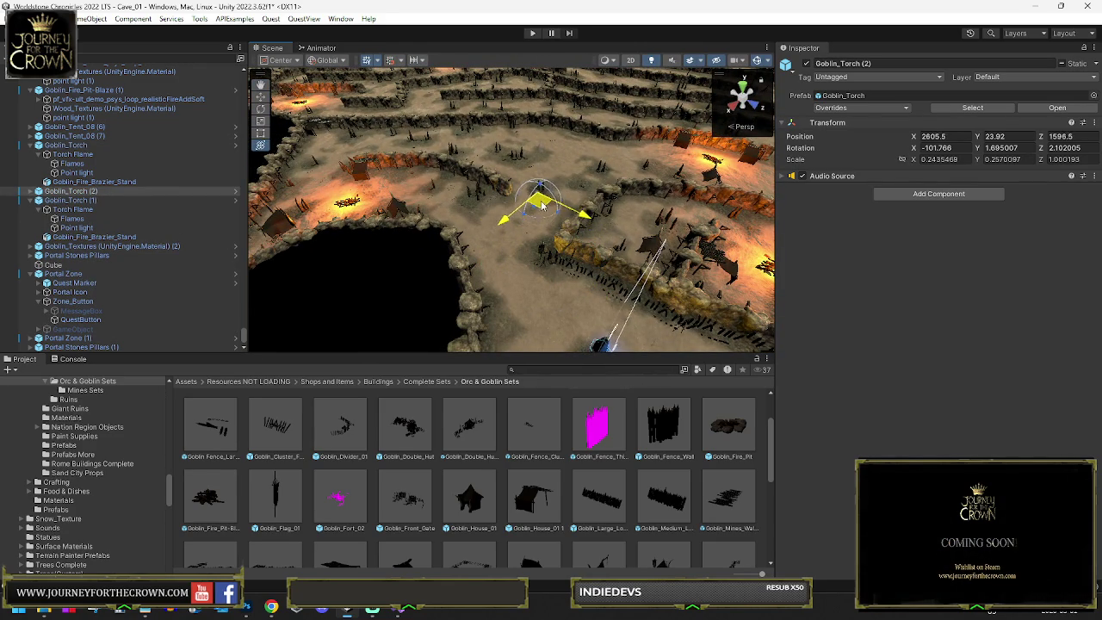
pyautogui.hotkey('ctrl', 'd')
pyautogui.moveTo(540, 204)
pyautogui.mouseDown()
pyautogui.moveTo(586, 148)
pyautogui.moveTo(693, 168)
pyautogui.moveTo(680, 177)
pyautogui.mouseUp()
pyautogui.hotkey('ctrl', 'd')
pyautogui.moveTo(562, 181)
pyautogui.mouseDown()
pyautogui.moveTo(666, 198)
pyautogui.moveTo(664, 146)
pyautogui.moveTo(522, 144)
pyautogui.moveTo(295, 191)
pyautogui.mouseUp()
pyautogui.hotkey('ctrl', 'd')
# Step: Add more torch copies, placing the last one on the path near the fence
pyautogui.hotkey('ctrl', 'd')
pyautogui.hotkey('ctrl', 'd')
pyautogui.press('f')
pyautogui.moveTo(514, 162)
pyautogui.mouseDown()
pyautogui.moveTo(458, 154)
pyautogui.moveTo(561, 136)
pyautogui.moveTo(371, 182)
pyautogui.moveTo(360, 200)
pyautogui.moveTo(482, 256)
pyautogui.mouseUp()
pyautogui.hotkey('ctrl', 'd')
pyautogui.hotkey('ctrl', 'd')
pyautogui.hotkey('ctrl', 'd')
pyautogui.hotkey('ctrl', 'd')
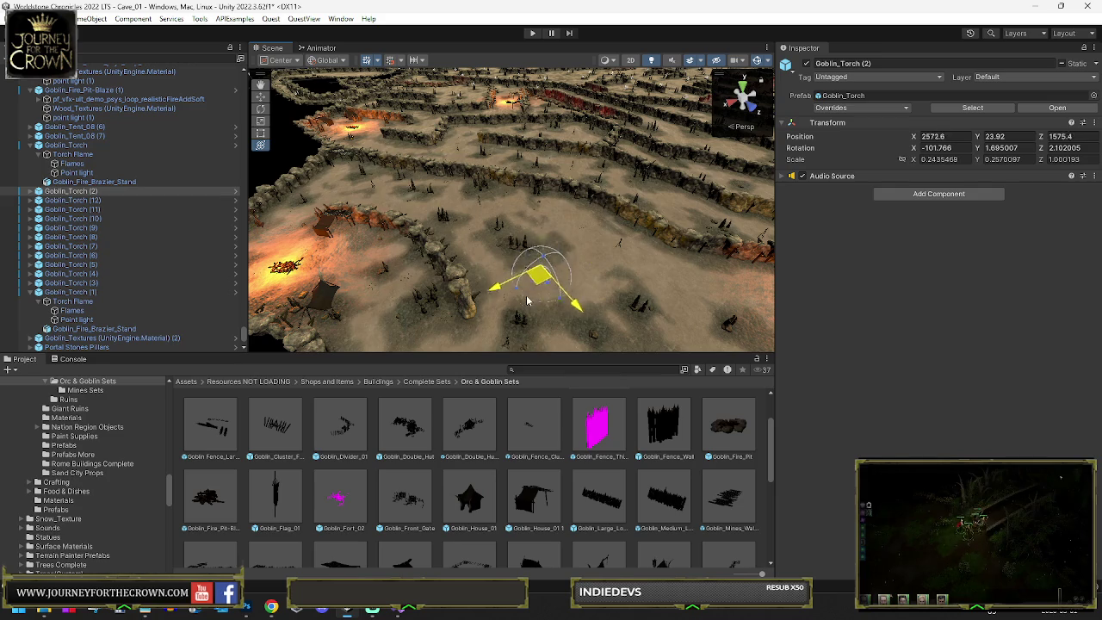
pyautogui.hotkey('ctrl', 'd')
pyautogui.moveTo(528, 312); pyautogui.dragTo(357, 308)
pyautogui.press('f')
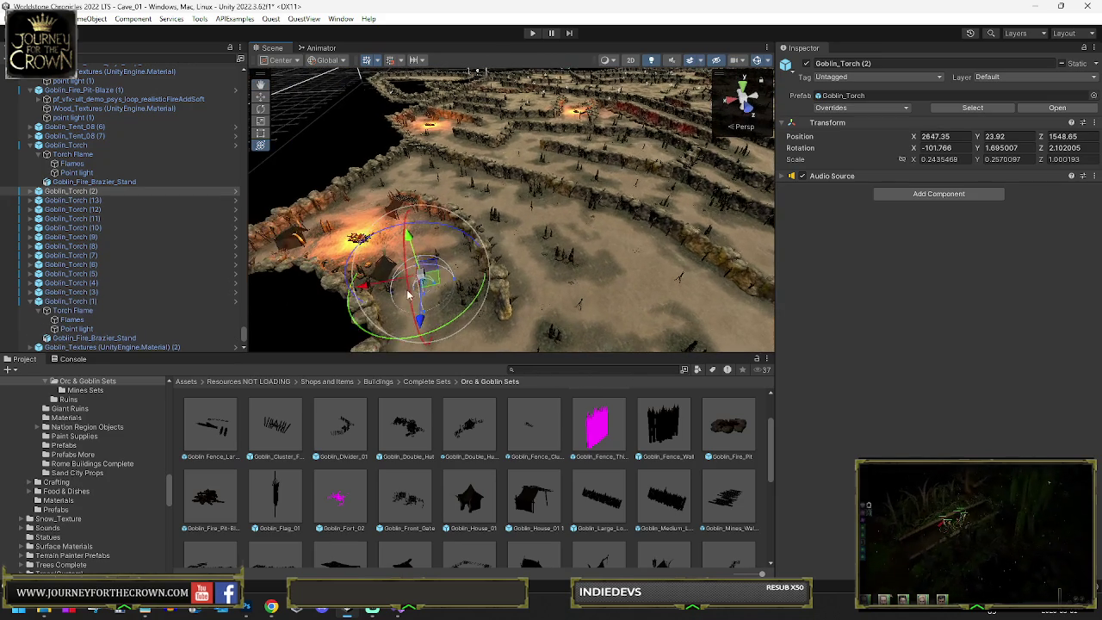
pyautogui.moveTo(433, 285)
pyautogui.mouseDown()
pyautogui.moveTo(396, 190)
pyautogui.moveTo(404, 241)
pyautogui.mouseUp()
pyautogui.hotkey('ctrl', 'd')
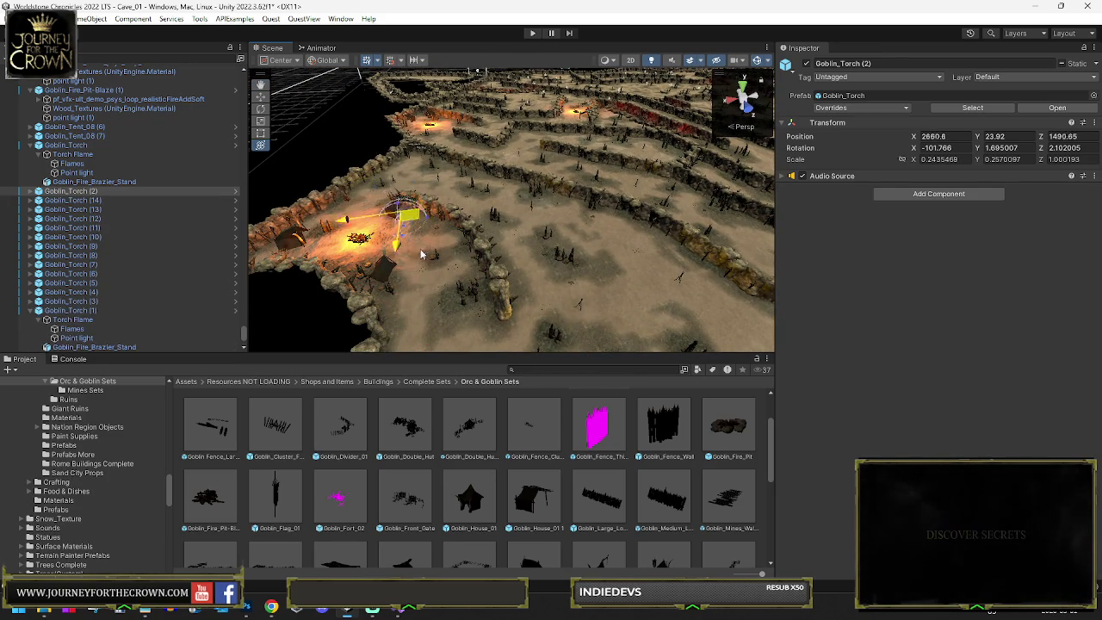
pyautogui.moveTo(595, 278)
pyautogui.mouseDown()
pyautogui.moveTo(662, 346)
pyautogui.moveTo(620, 332)
pyautogui.mouseUp()
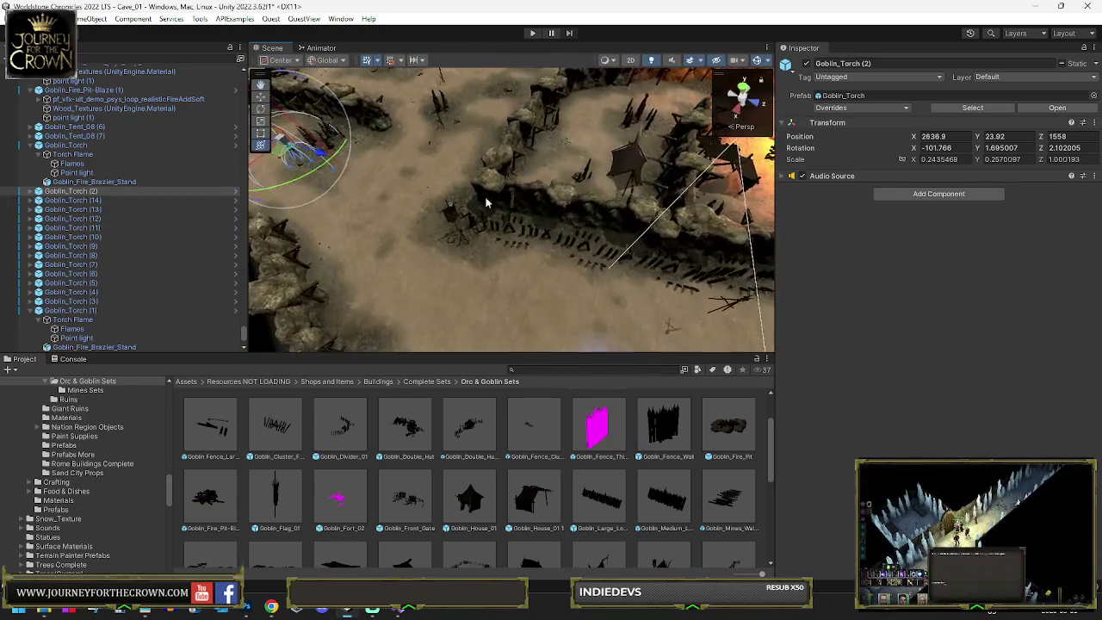
pyautogui.moveTo(297, 173)
pyautogui.mouseDown()
pyautogui.moveTo(320, 246)
pyautogui.moveTo(314, 228)
pyautogui.moveTo(356, 209)
pyautogui.moveTo(694, 252)
pyautogui.mouseUp()
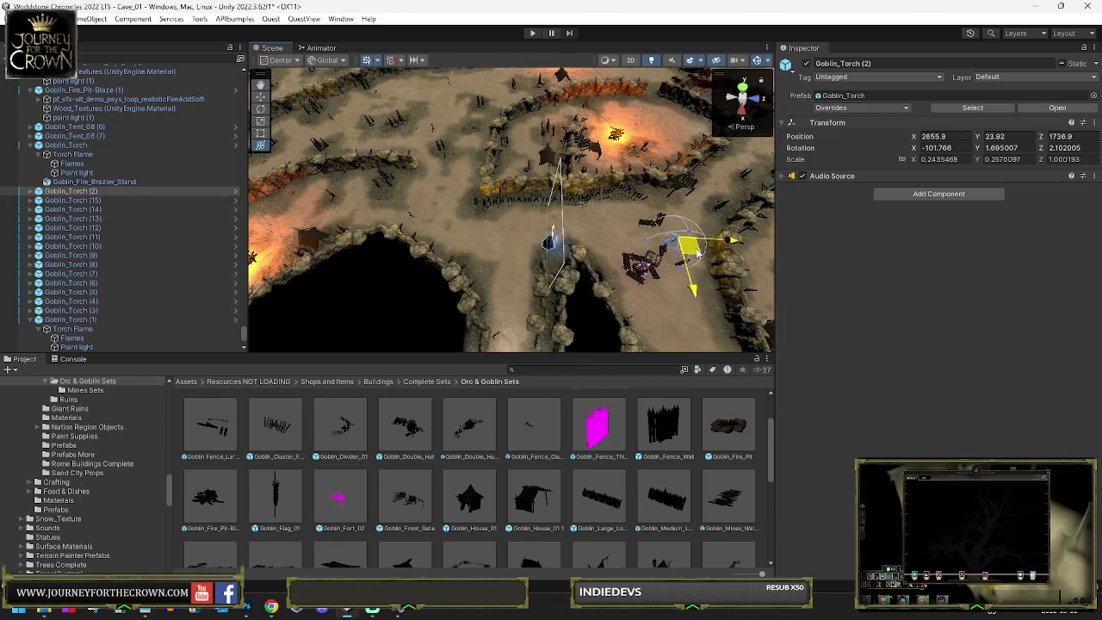
# Step: Play the game and walk the party past the torches to check their lighting
pyautogui.press('e')
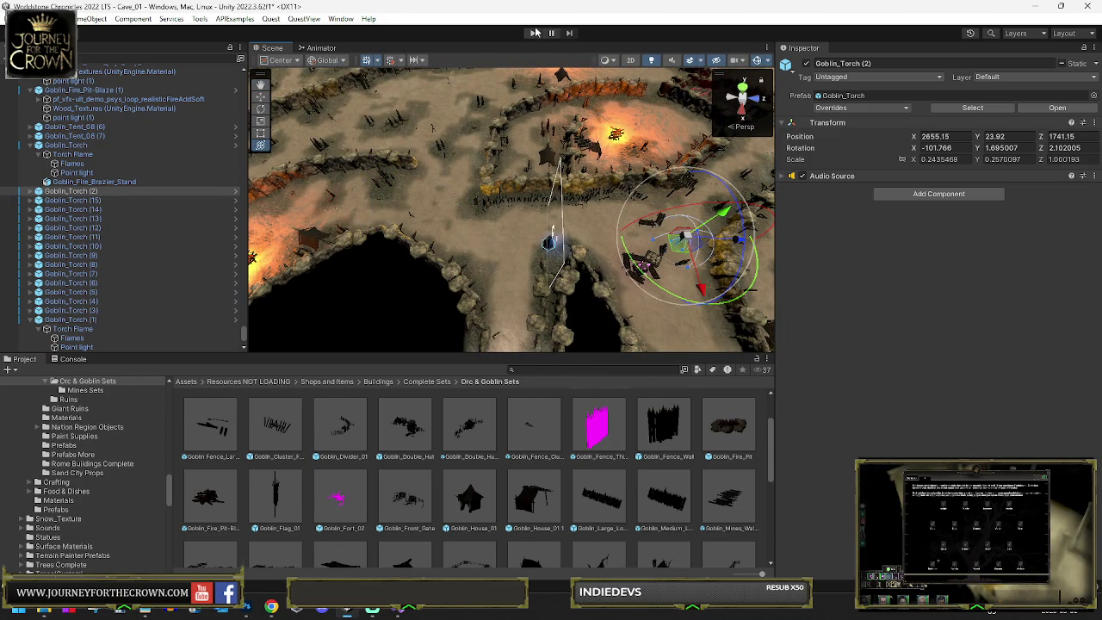
pyautogui.click(533, 33)
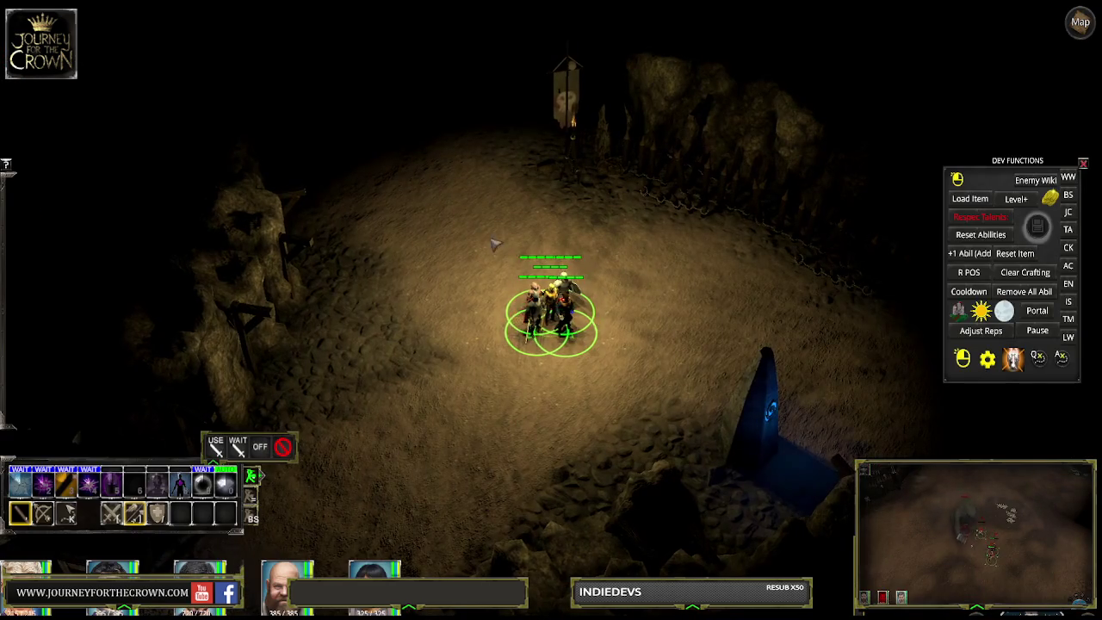
pyautogui.click(470, 185)
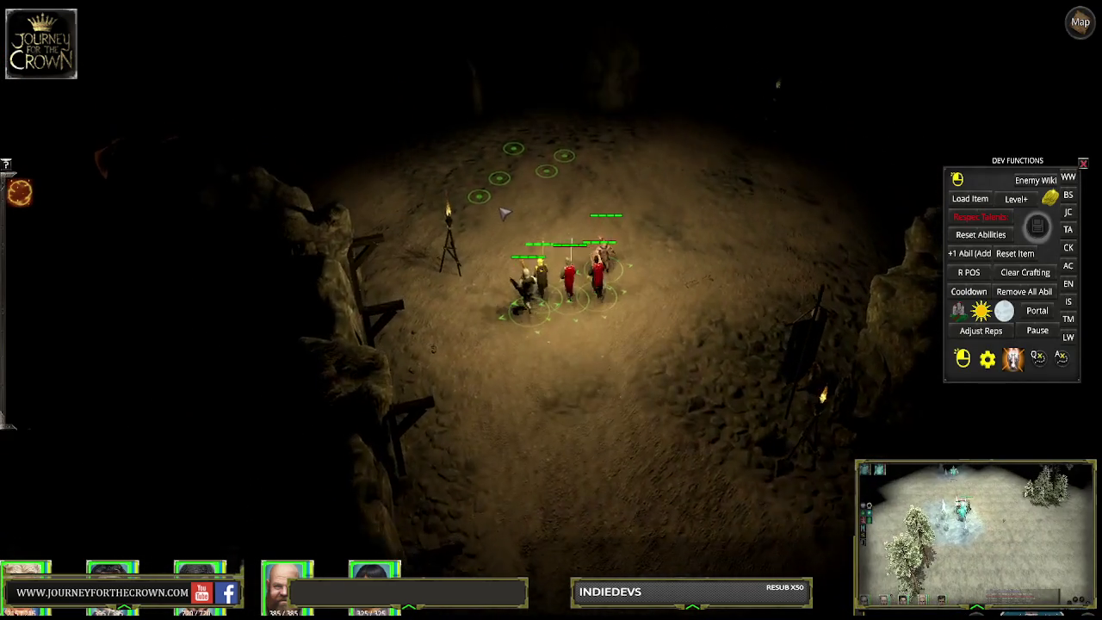
pyautogui.click(739, 179)
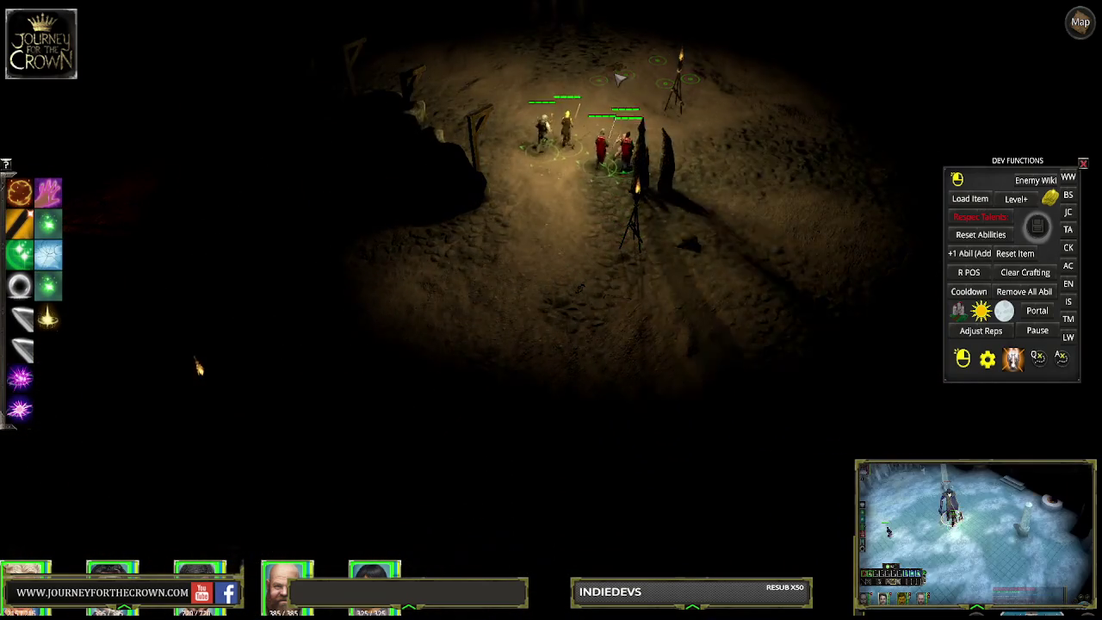
pyautogui.click(749, 93)
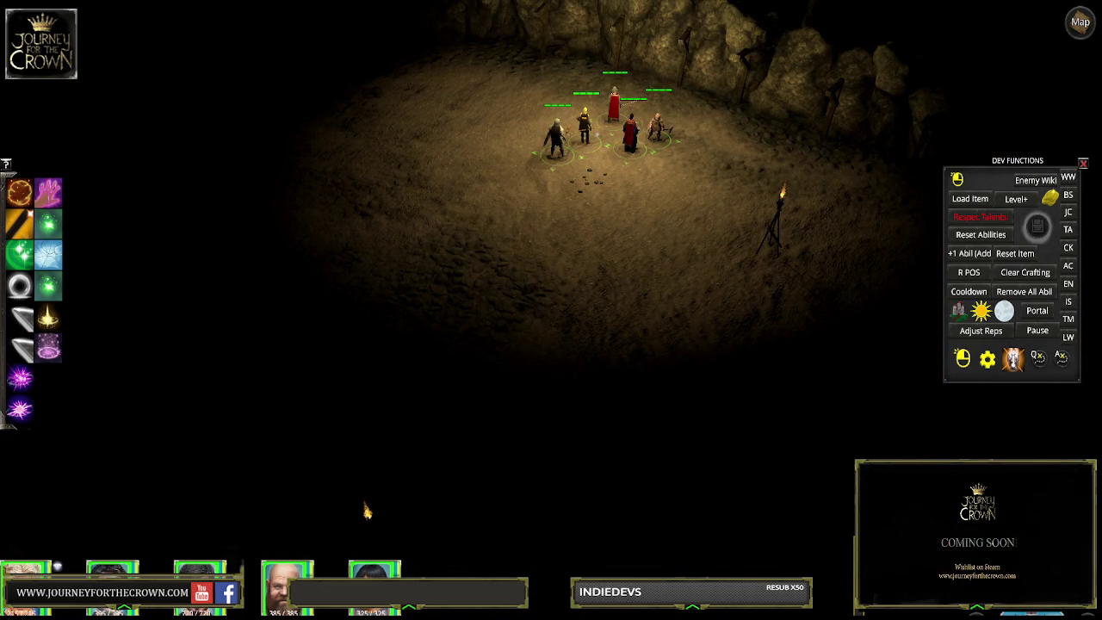
pyautogui.hotkey('alt', 'Tab')
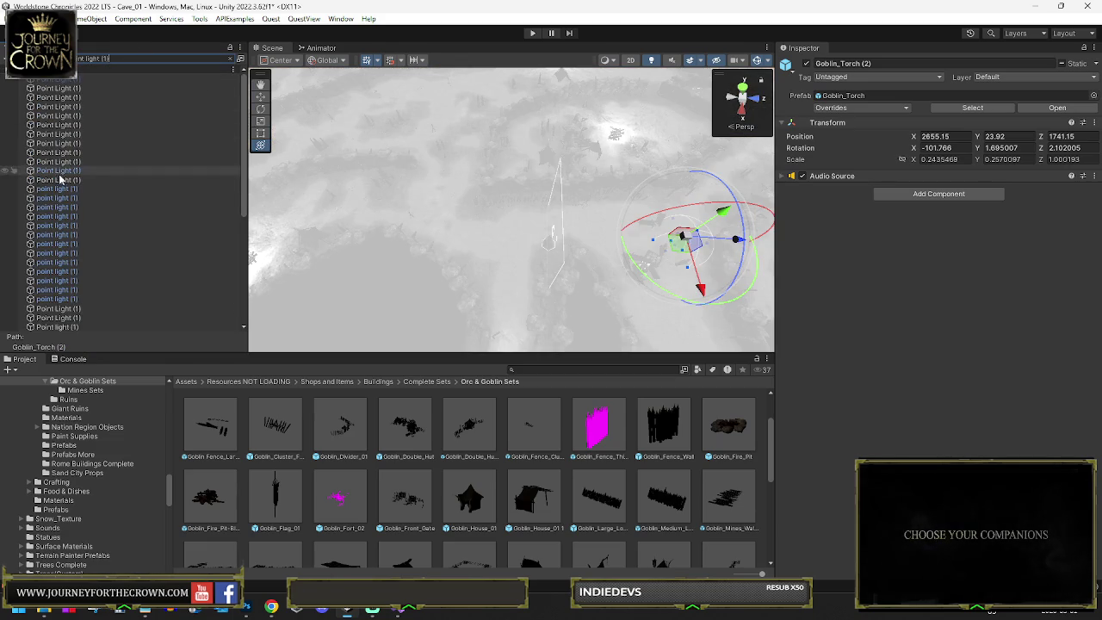
# Step: Select all thirteen Point Light (1) objects together and start Play mode again
pyautogui.click(57, 189)
pyautogui.keyDown('shift'); pyautogui.click(57, 299); pyautogui.keyUp('shift')
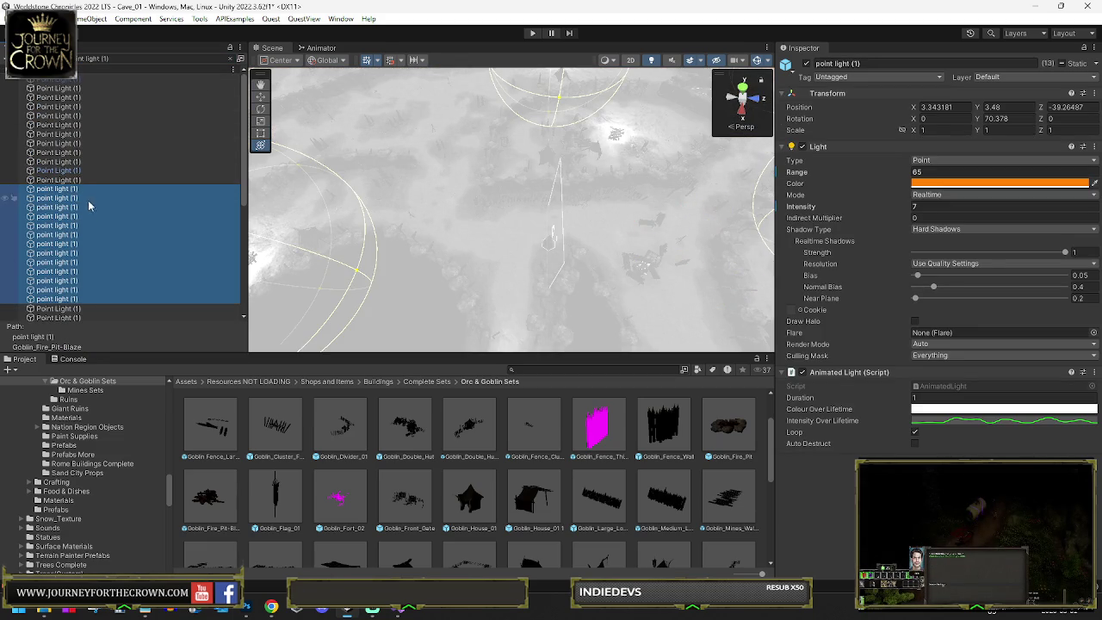
pyautogui.scroll(-5, 90, 215)
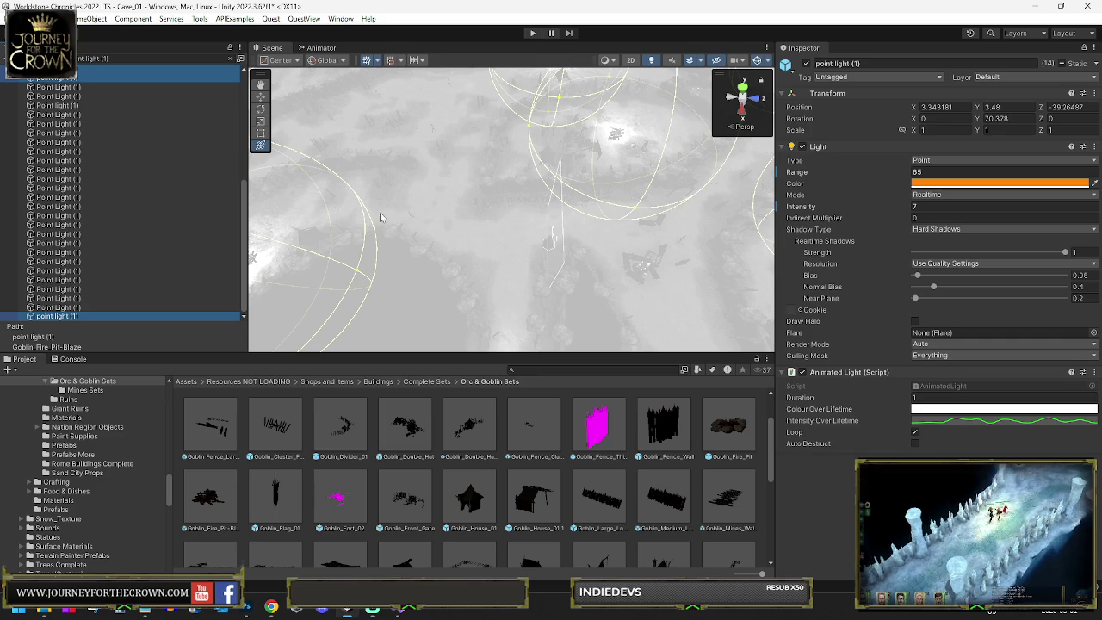
pyautogui.click(68, 80)
pyautogui.scroll(5, 67, 86)
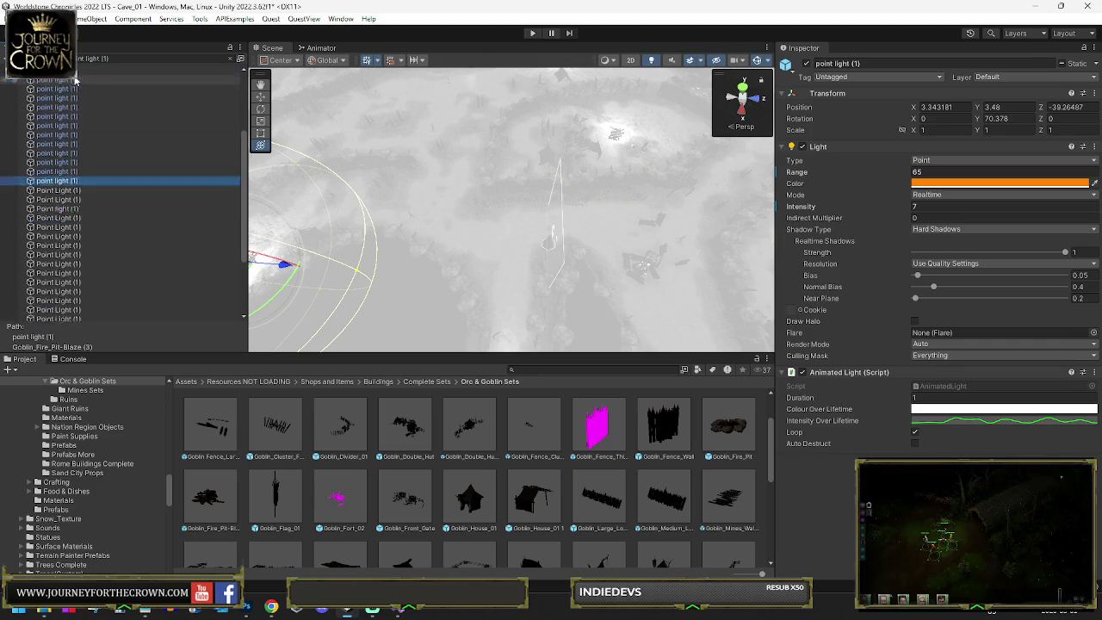
pyautogui.keyDown('shift'); pyautogui.click(68, 110); pyautogui.keyUp('shift')
pyautogui.scroll(3, 77, 112)
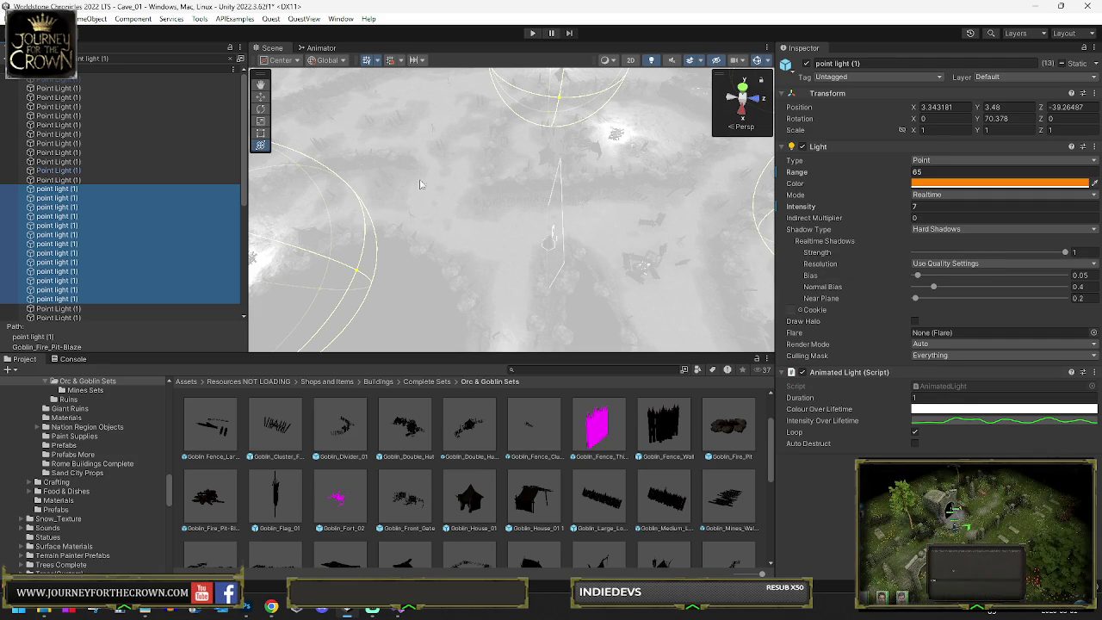
pyautogui.click(533, 33)
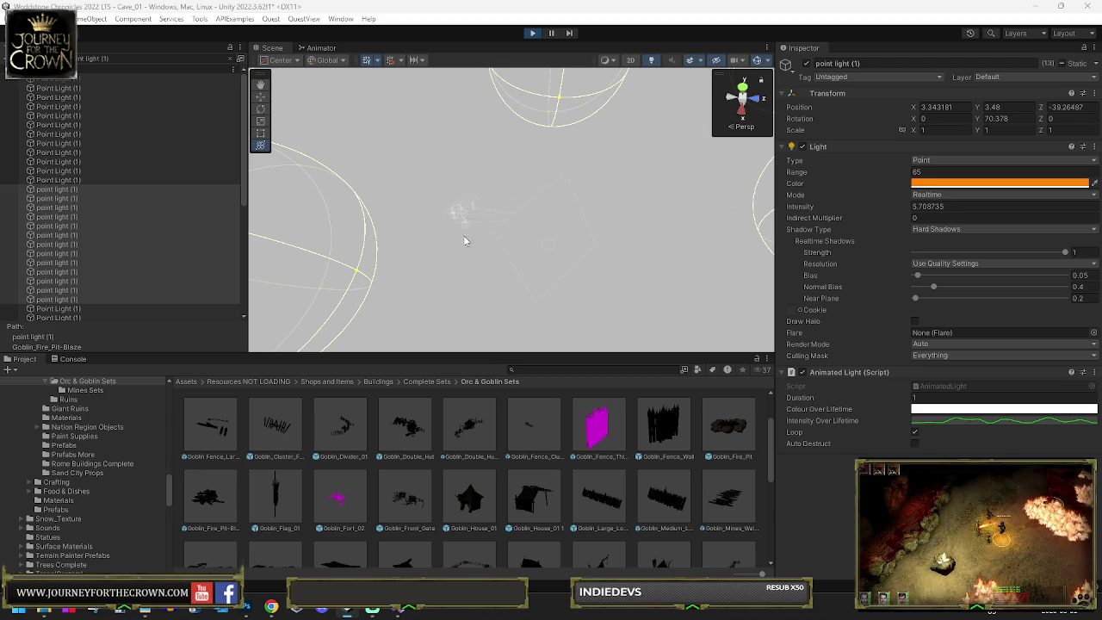
# Step: Clear the point-light filter and orbit to view the lights beyond the rock wall
pyautogui.scroll(-5, 566, 197)
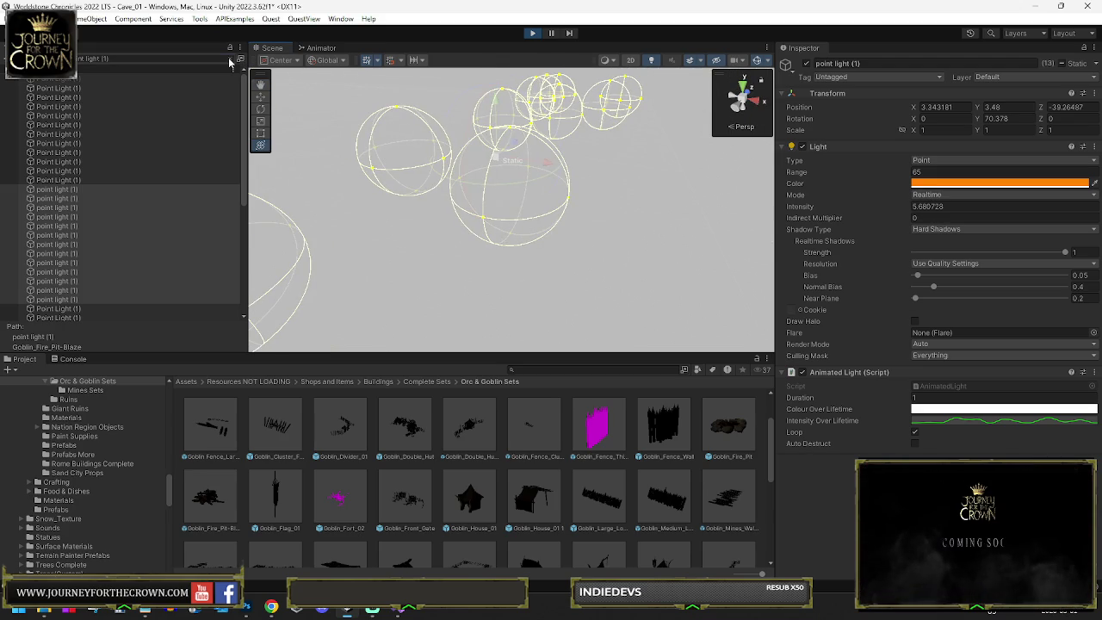
pyautogui.click(229, 59)
pyautogui.scroll(5, 284, 216)
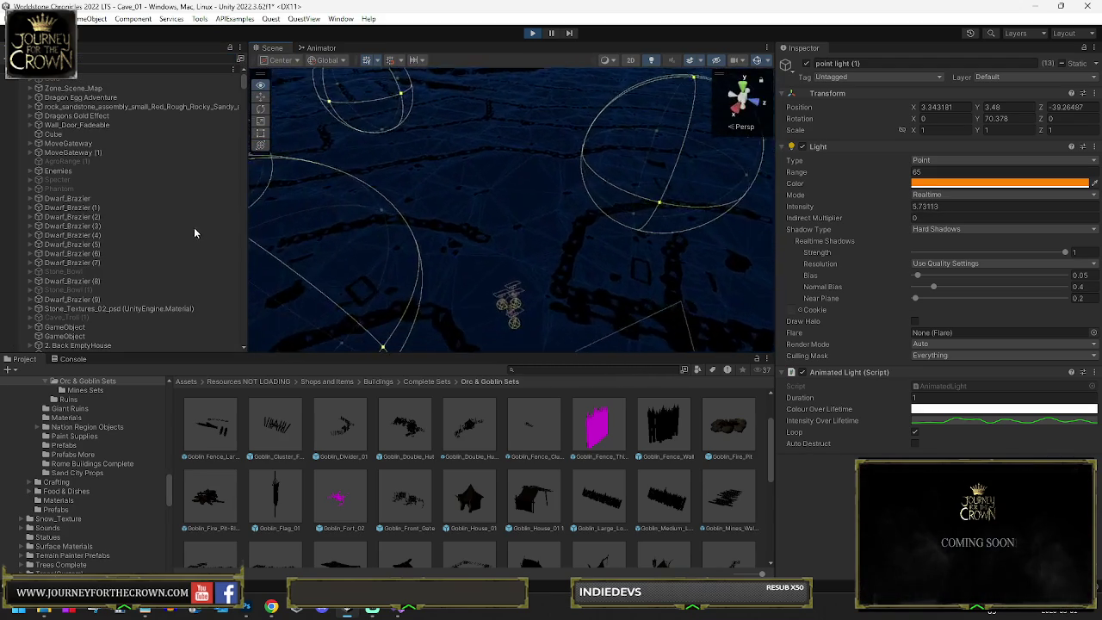
pyautogui.moveTo(482, 246)
pyautogui.mouseDown()
pyautogui.moveTo(500, 185)
pyautogui.moveTo(194, 183)
pyautogui.moveTo(487, 246)
pyautogui.mouseUp()
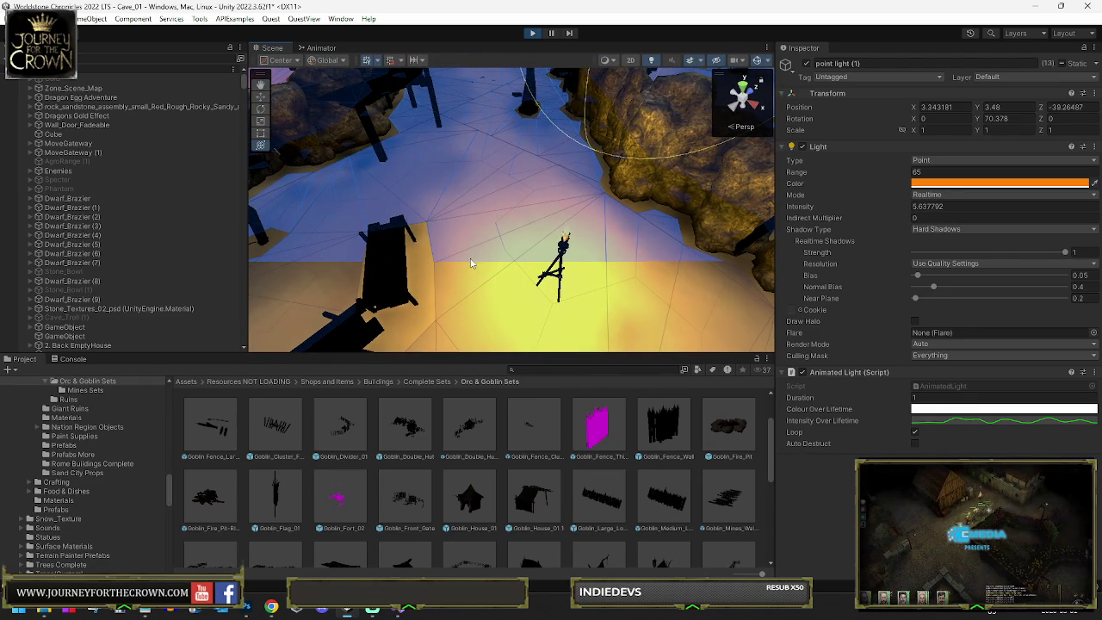
pyautogui.moveTo(423, 221)
pyautogui.mouseDown()
pyautogui.moveTo(307, 142)
pyautogui.moveTo(247, 161)
pyautogui.moveTo(270, 184)
pyautogui.moveTo(475, 186)
pyautogui.moveTo(455, 115)
pyautogui.moveTo(468, 126)
pyautogui.mouseUp()
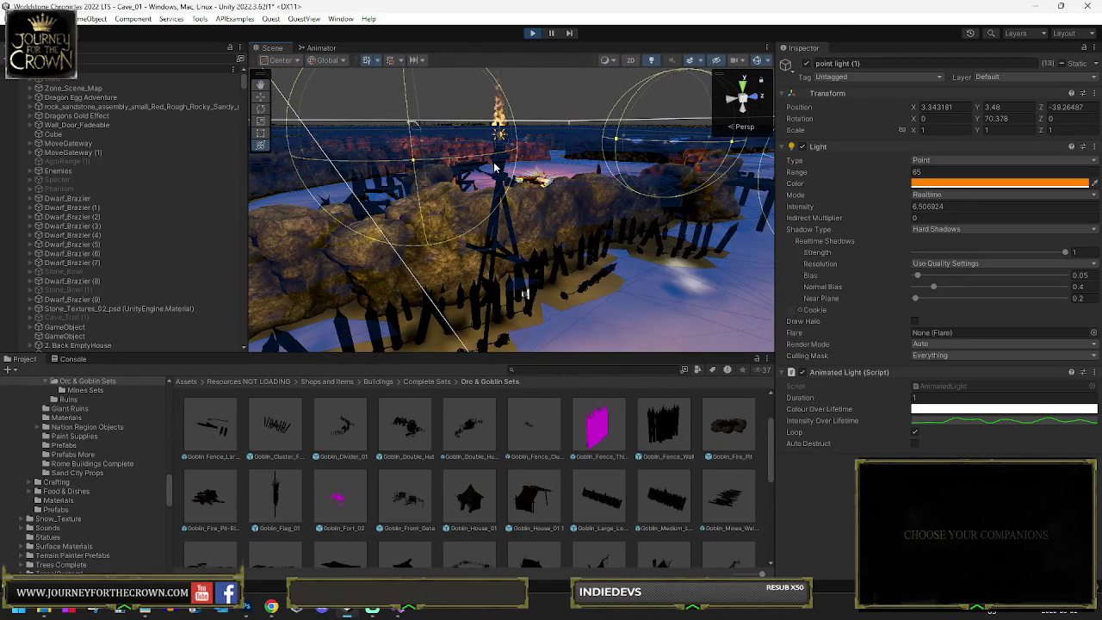
pyautogui.moveTo(502, 196)
pyautogui.mouseDown()
pyautogui.moveTo(636, 202)
pyautogui.moveTo(586, 224)
pyautogui.mouseUp()
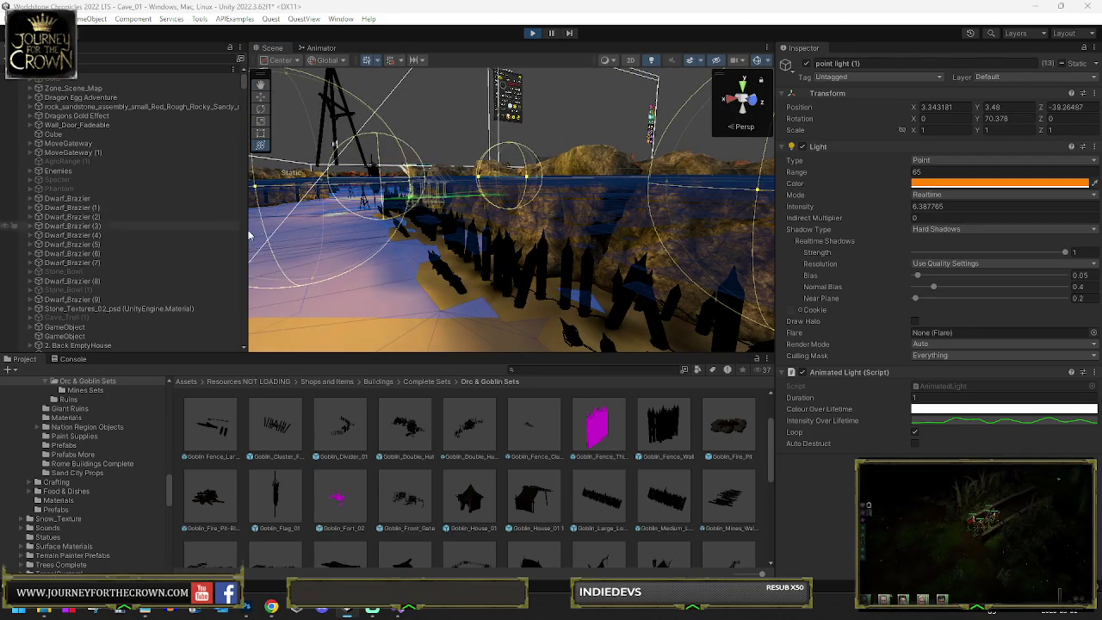
# Step: Frame the torch up close and select its Goblin_Fire_Brazier_Stand
pyautogui.press('f')
pyautogui.doubleClick(121, 263)
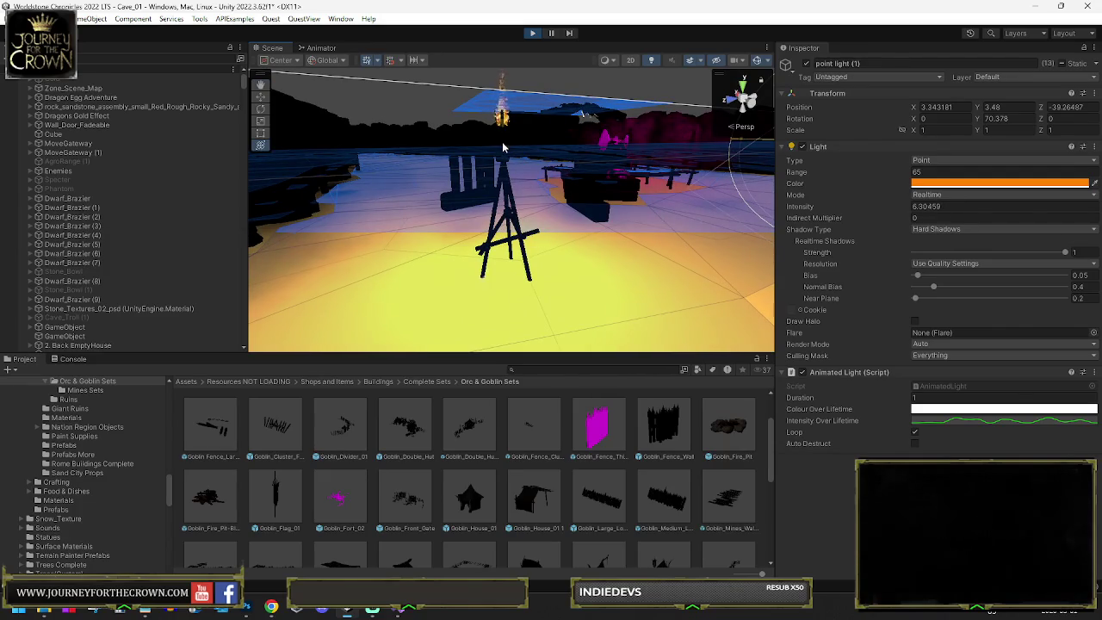
pyautogui.click(503, 151)
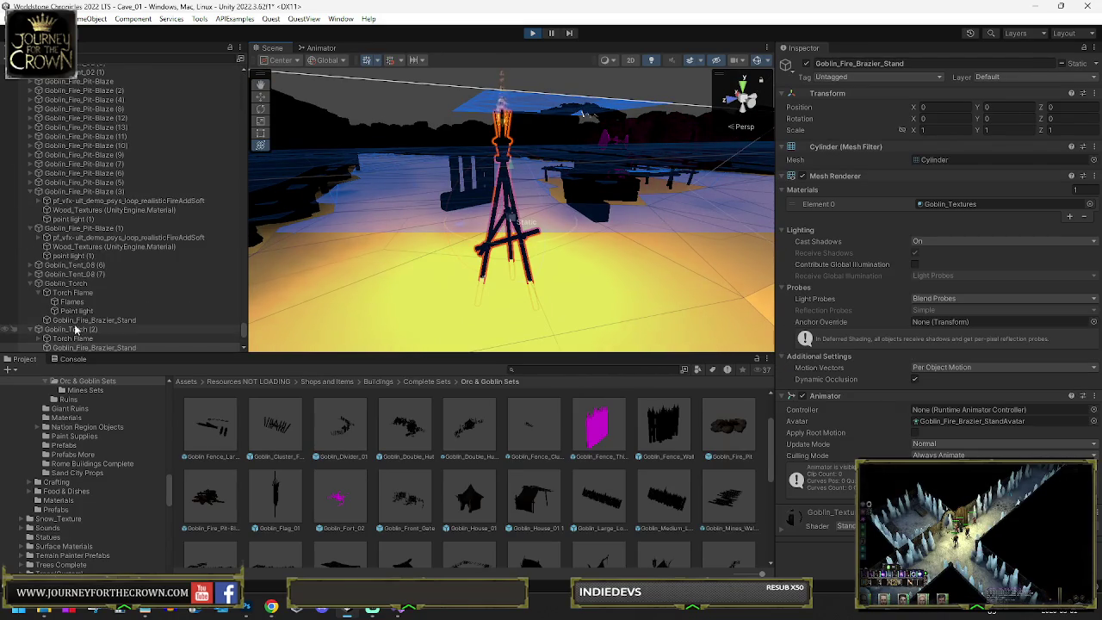
# Step: Inspect Goblin_Torch (2)'s point light, then exit Play mode
pyautogui.scroll(-5, 69, 258)
pyautogui.click(46, 201)
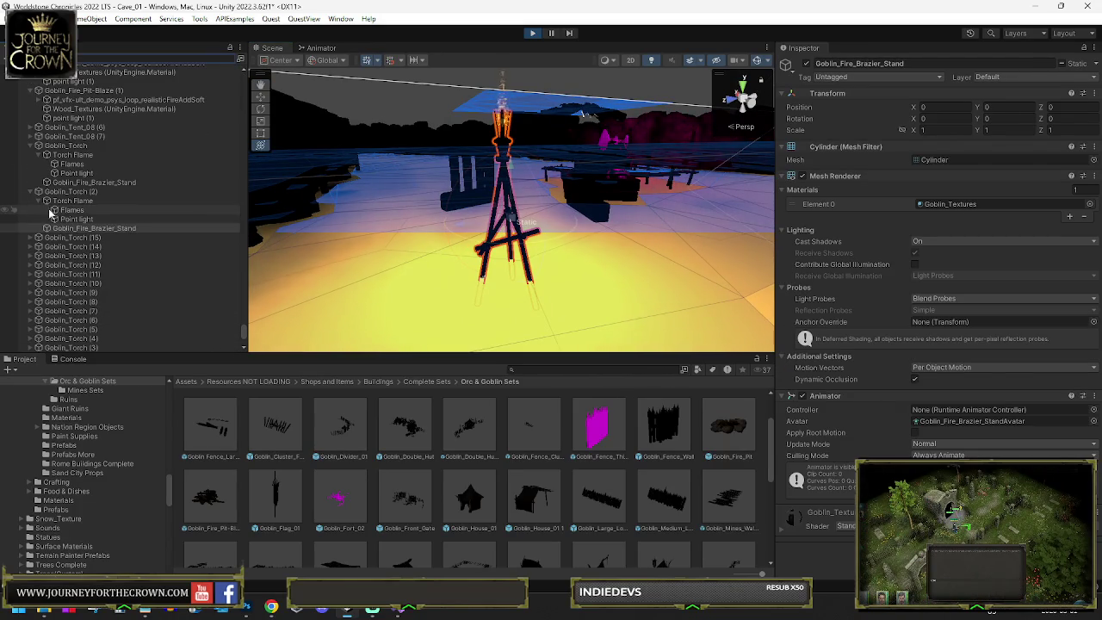
pyautogui.click(77, 218)
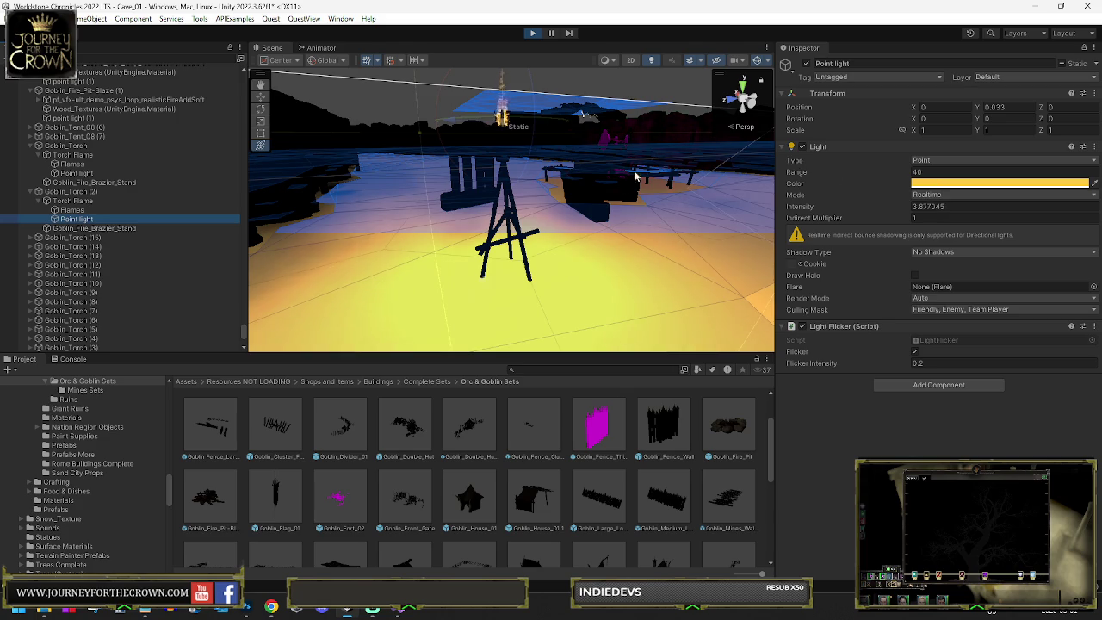
pyautogui.scroll(-5, 643, 166)
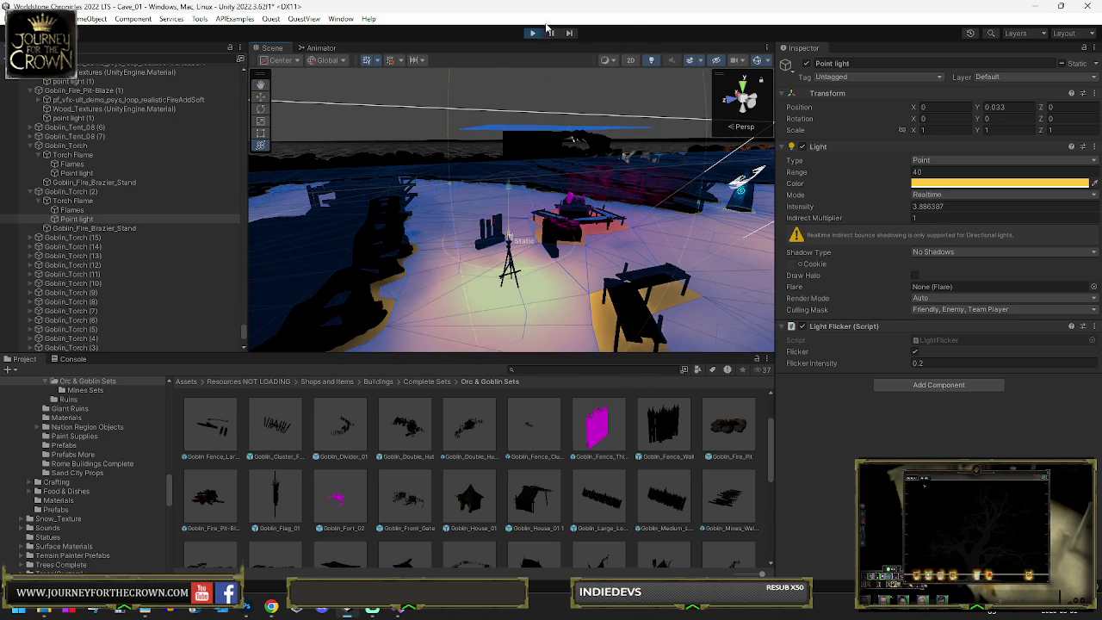
pyautogui.click(532, 34)
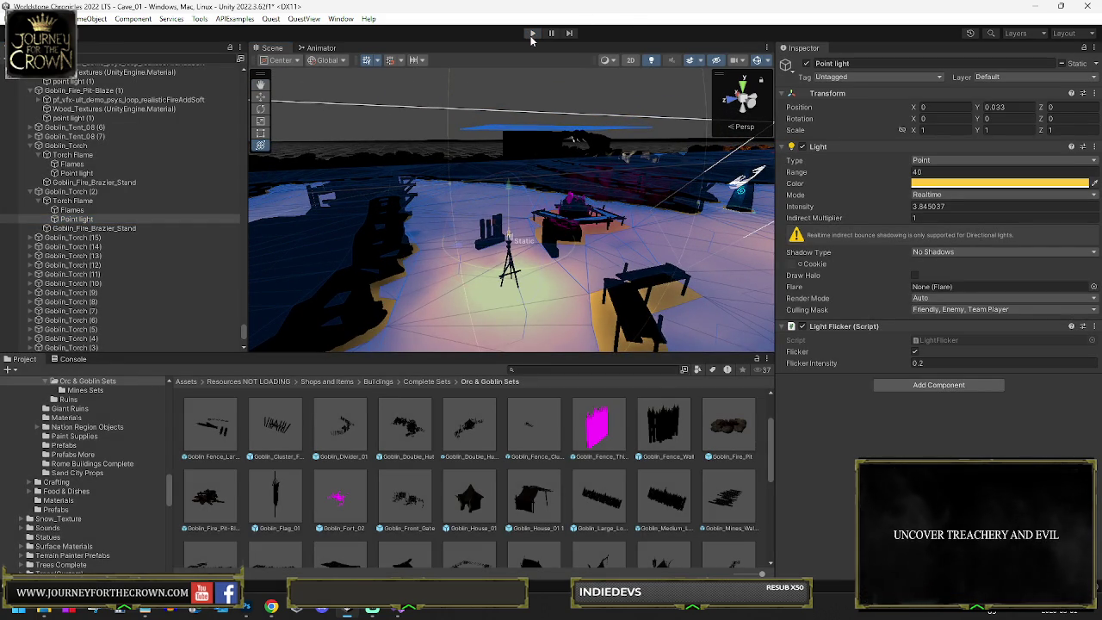
pyautogui.click(532, 34)
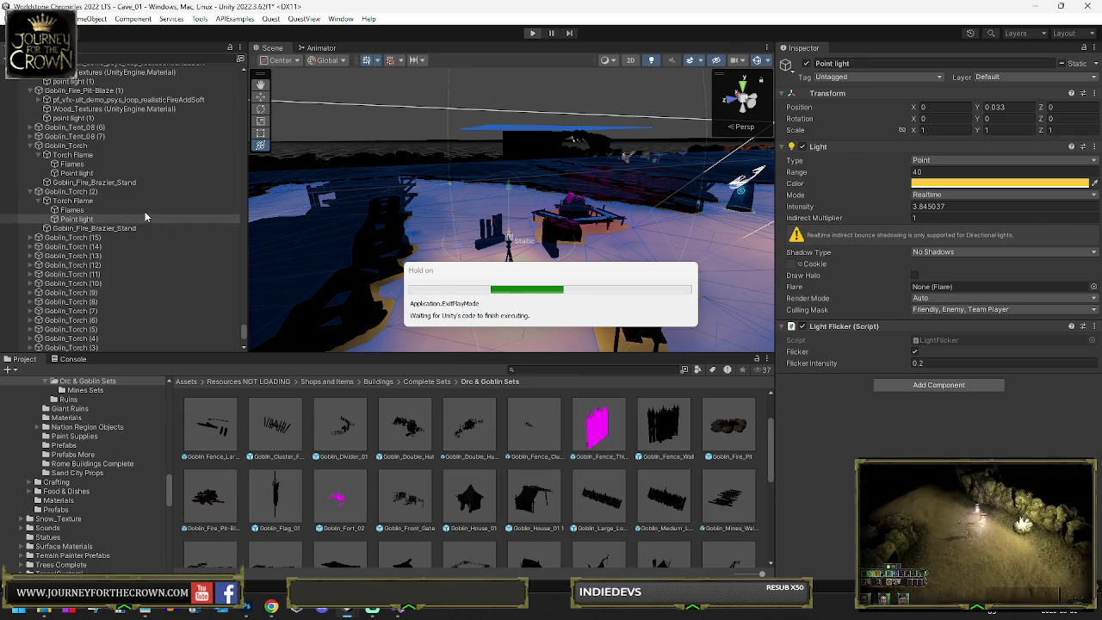
# Step: Check Goblin_Torch (2)'s placement and compare the point lights of the original, (1) and (2)
pyautogui.click(84, 200)
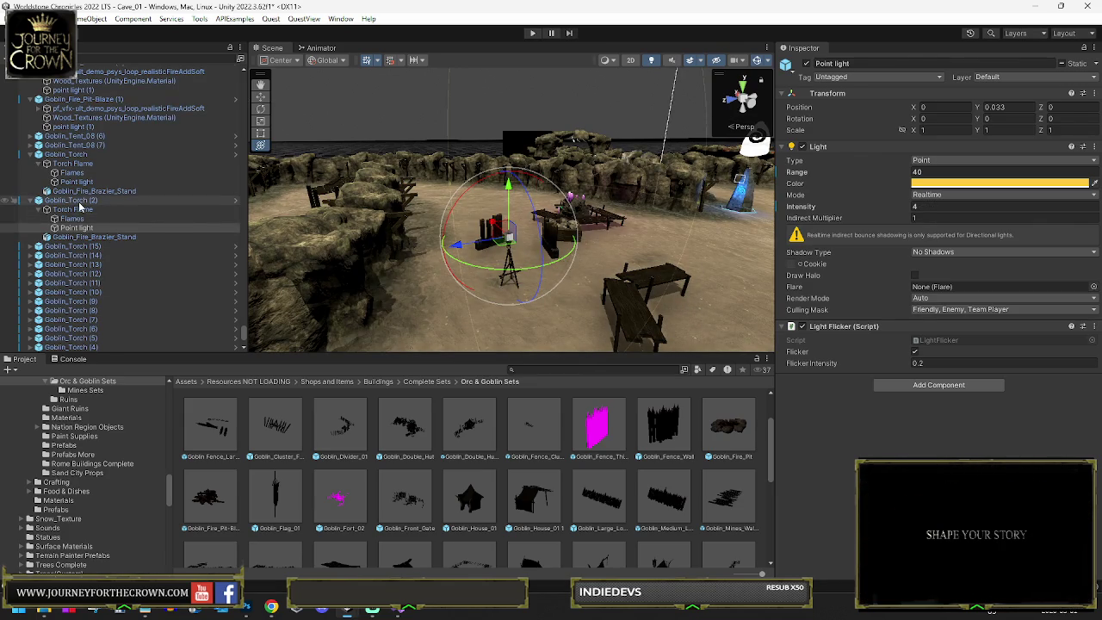
pyautogui.hotkey('ctrl', 'z')
pyautogui.hotkey('ctrl', 'z')
pyautogui.hotkey('ctrl', 'z')
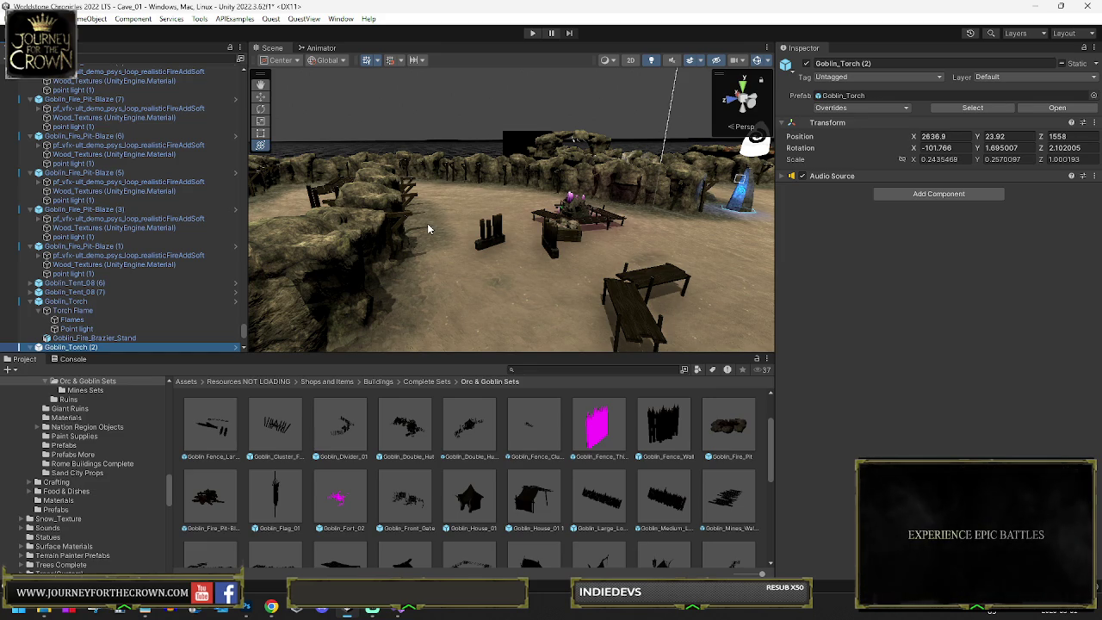
pyautogui.hotkey('ctrl', 'y')
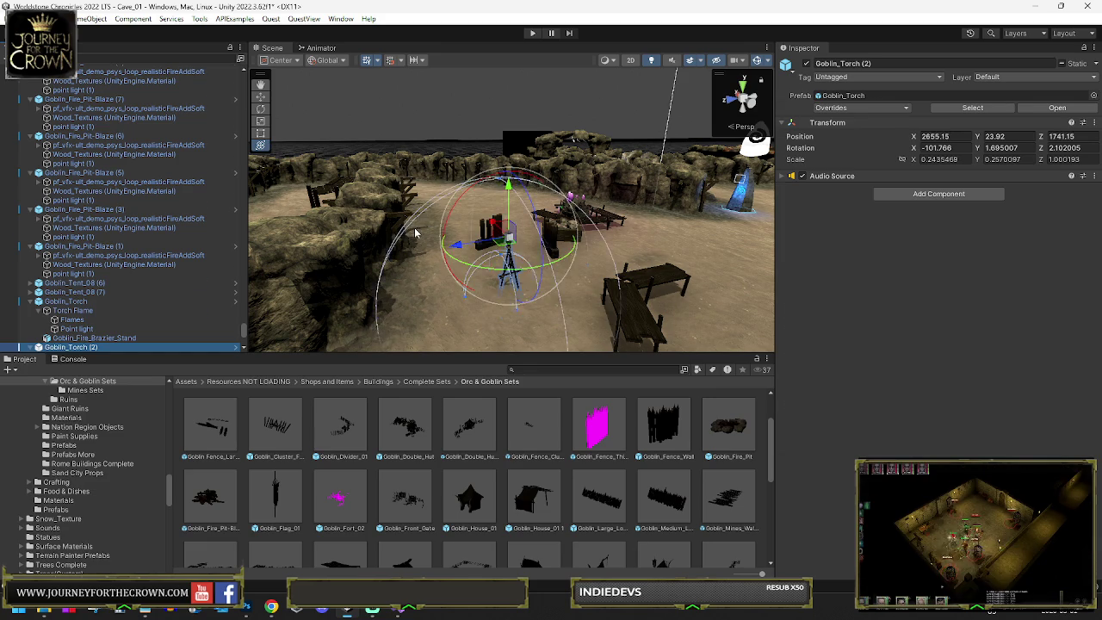
pyautogui.hotkey('ctrl', 'z')
pyautogui.hotkey('ctrl', 'y')
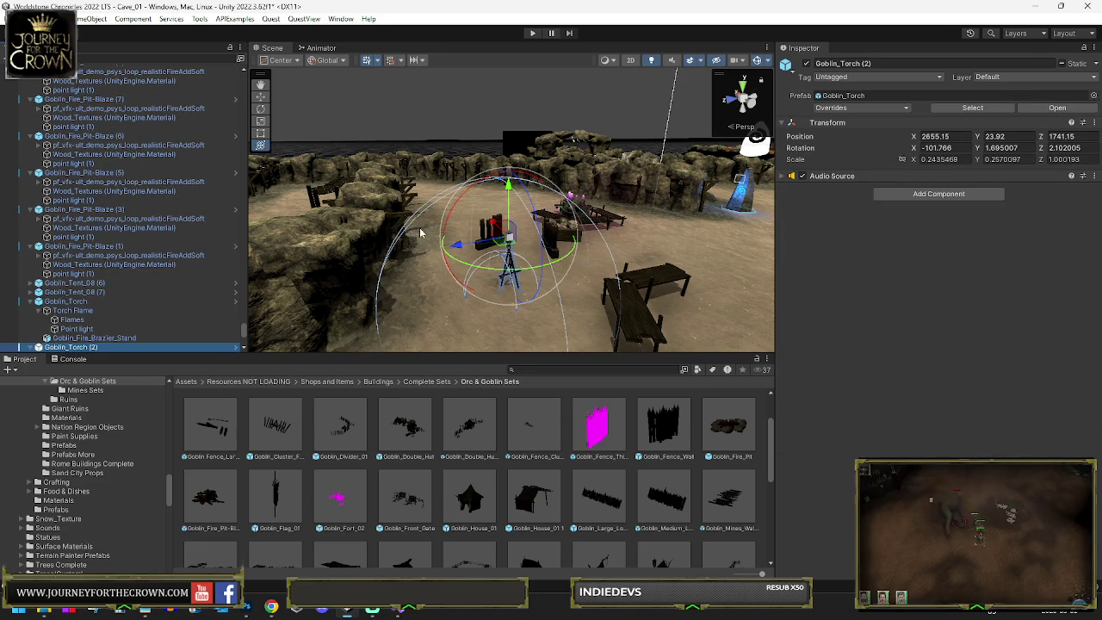
pyautogui.scroll(-5, 172, 259)
pyautogui.click(77, 237)
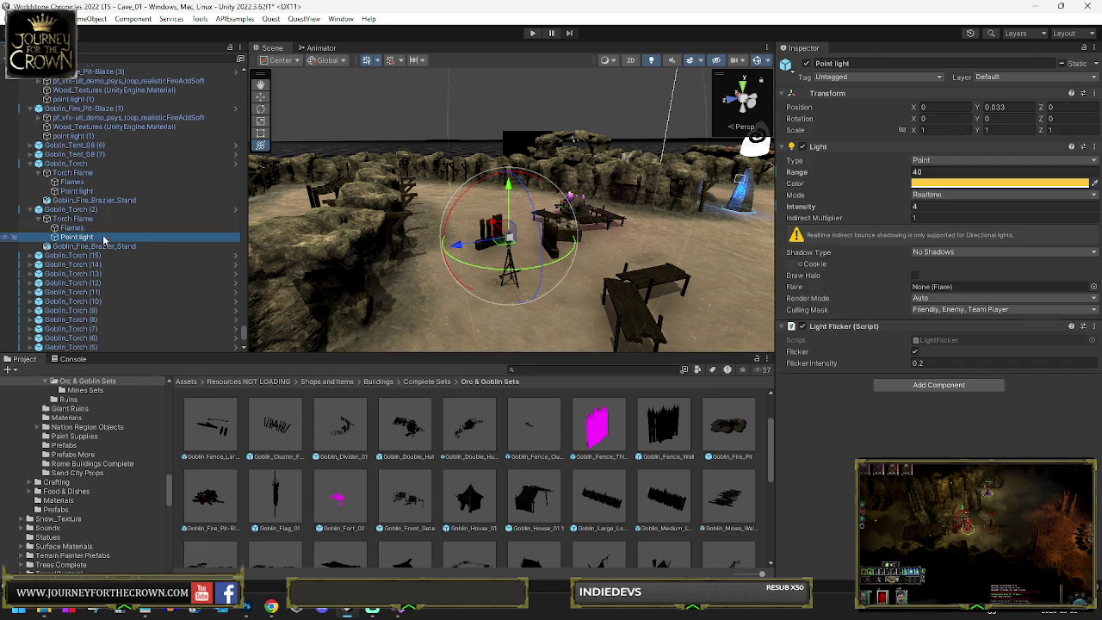
pyautogui.click(78, 192)
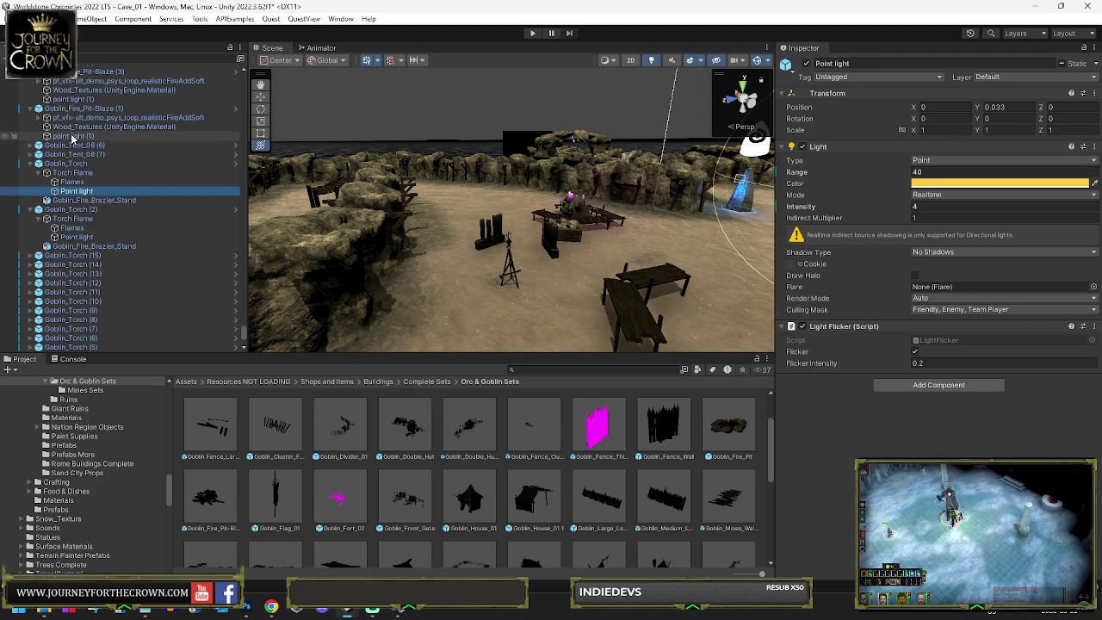
pyautogui.scroll(-5, 63, 285)
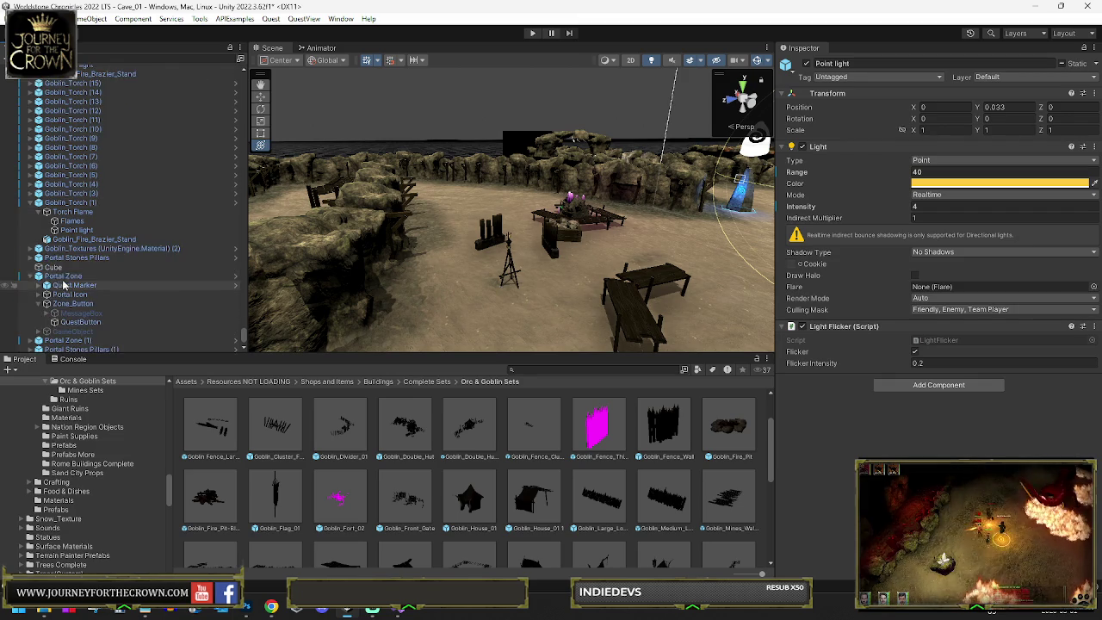
pyautogui.click(76, 230)
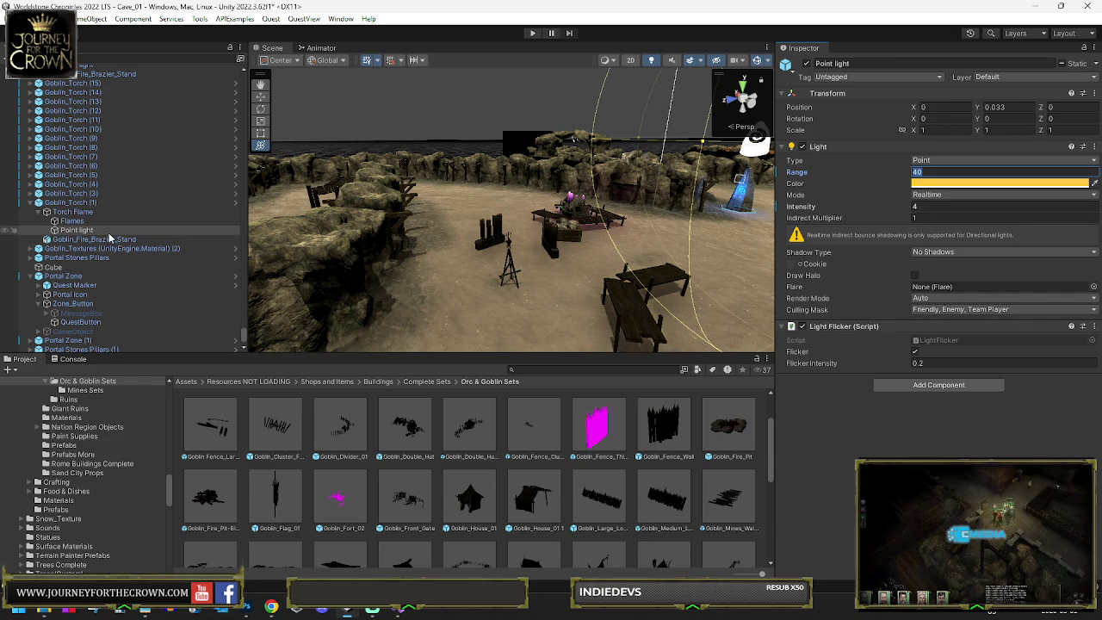
# Step: Delete torch copies Goblin_Torch (1) through Goblin_Torch (9)
pyautogui.click(61, 203)
pyautogui.keyDown('shift'); pyautogui.click(71, 138); pyautogui.keyUp('shift')
pyautogui.press('Delete')
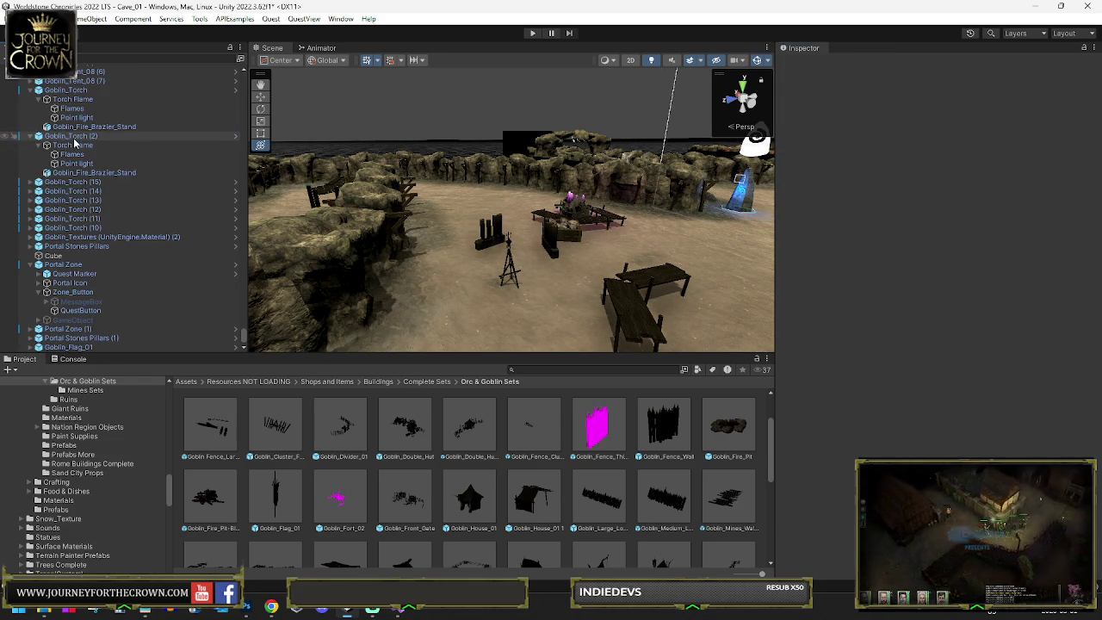
# Step: Delete torch copies Goblin_Torch (14) through Goblin_Torch (10)
pyautogui.click(73, 192)
pyautogui.keyDown('shift'); pyautogui.click(75, 227); pyautogui.keyUp('shift')
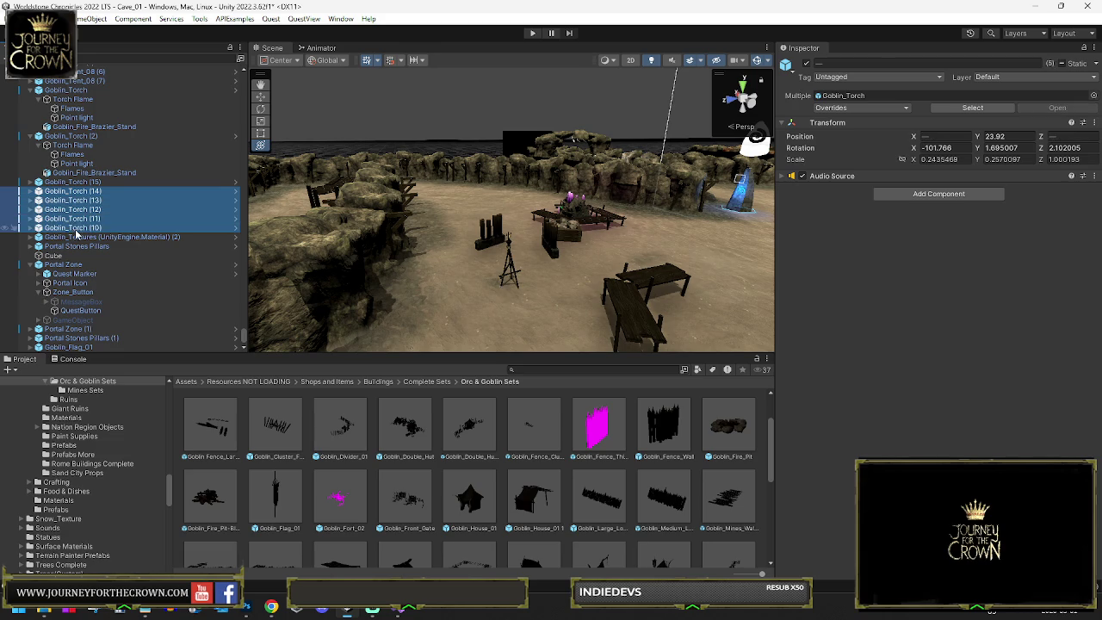
pyautogui.press('Delete')
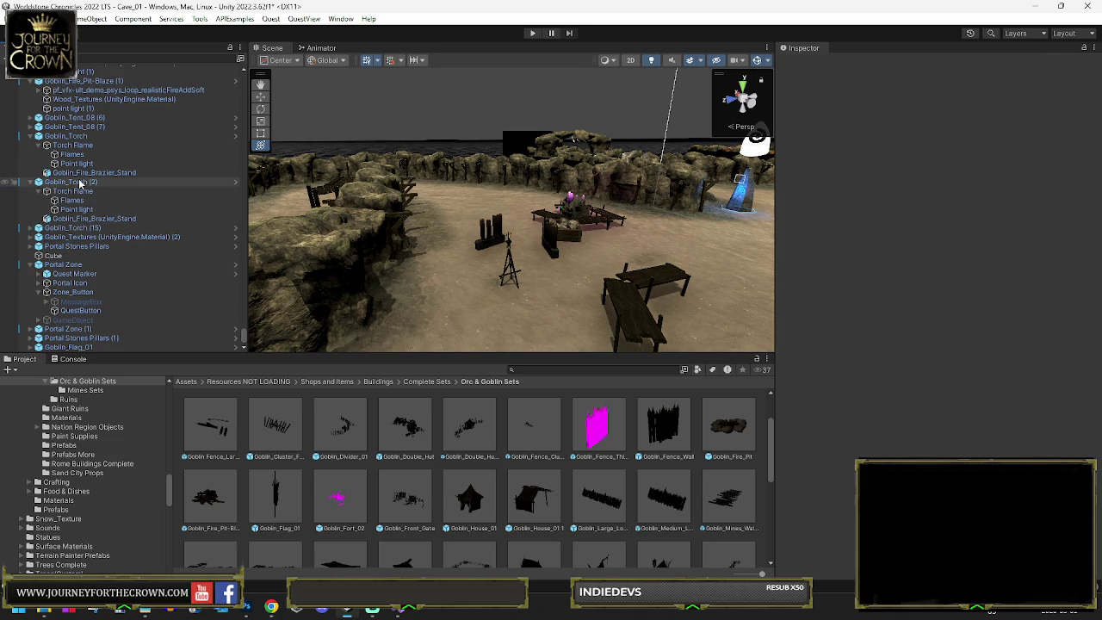
# Step: Delete Goblin_Torch (2) and Goblin_Torch (15), leaving only the original torch
pyautogui.click(231, 182)
pyautogui.press('f')
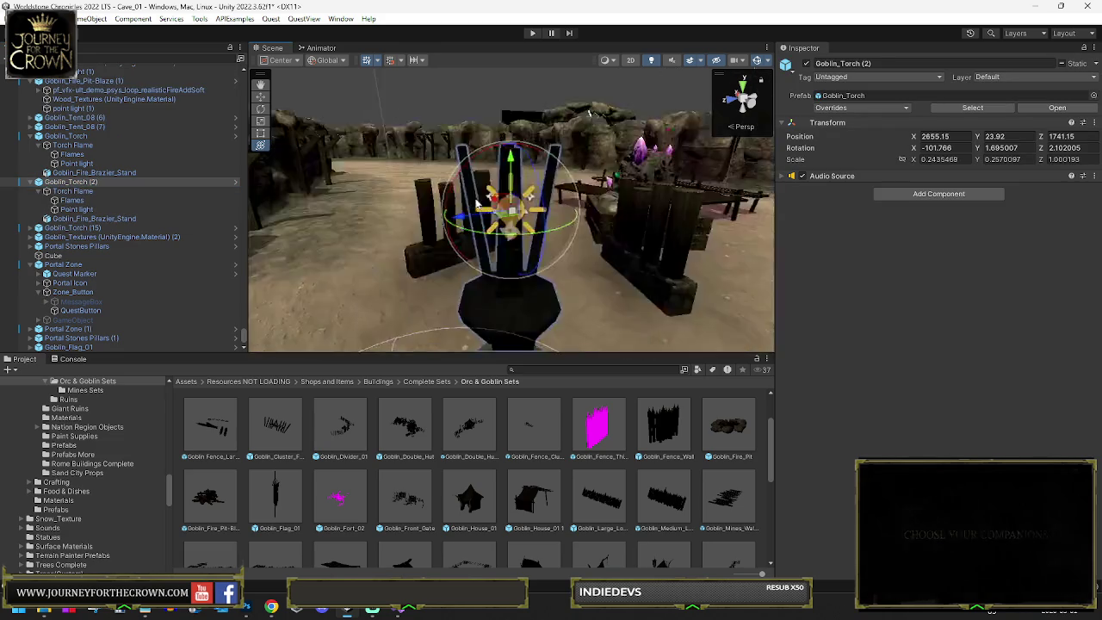
pyautogui.moveTo(577, 226)
pyautogui.mouseDown()
pyautogui.moveTo(550, 263)
pyautogui.moveTo(847, 255)
pyautogui.moveTo(941, 267)
pyautogui.mouseUp()
pyautogui.press('Delete')
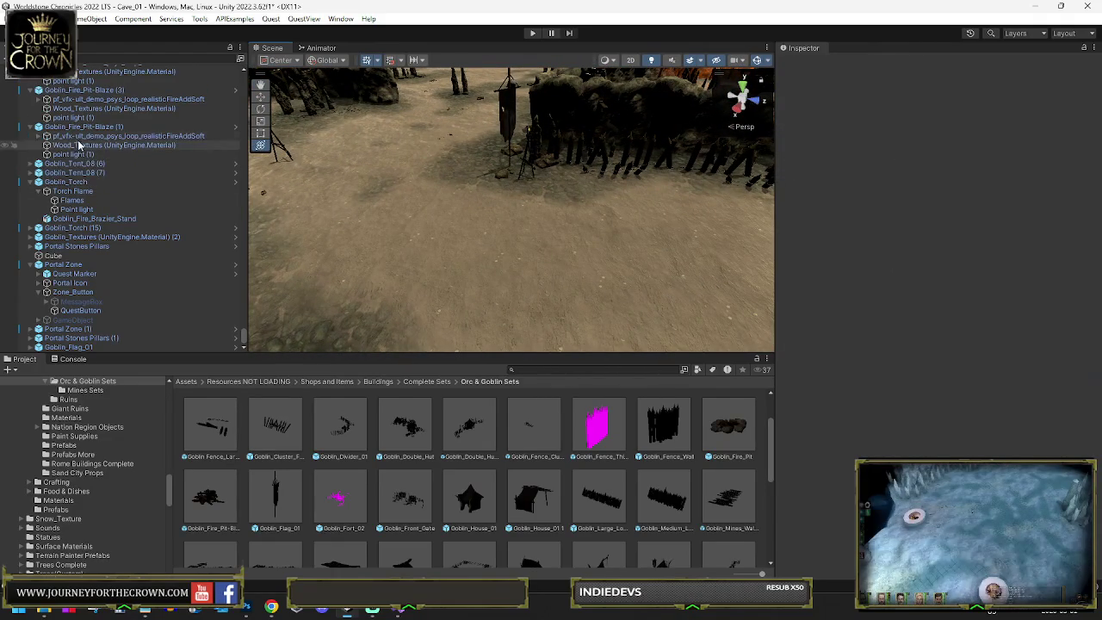
pyautogui.doubleClick(94, 181)
pyautogui.moveTo(430, 181)
pyautogui.mouseDown()
pyautogui.moveTo(540, 194)
pyautogui.moveTo(513, 213)
pyautogui.mouseUp()
pyautogui.doubleClick(76, 227)
pyautogui.press('Delete')
pyautogui.scroll(2, 513, 213)
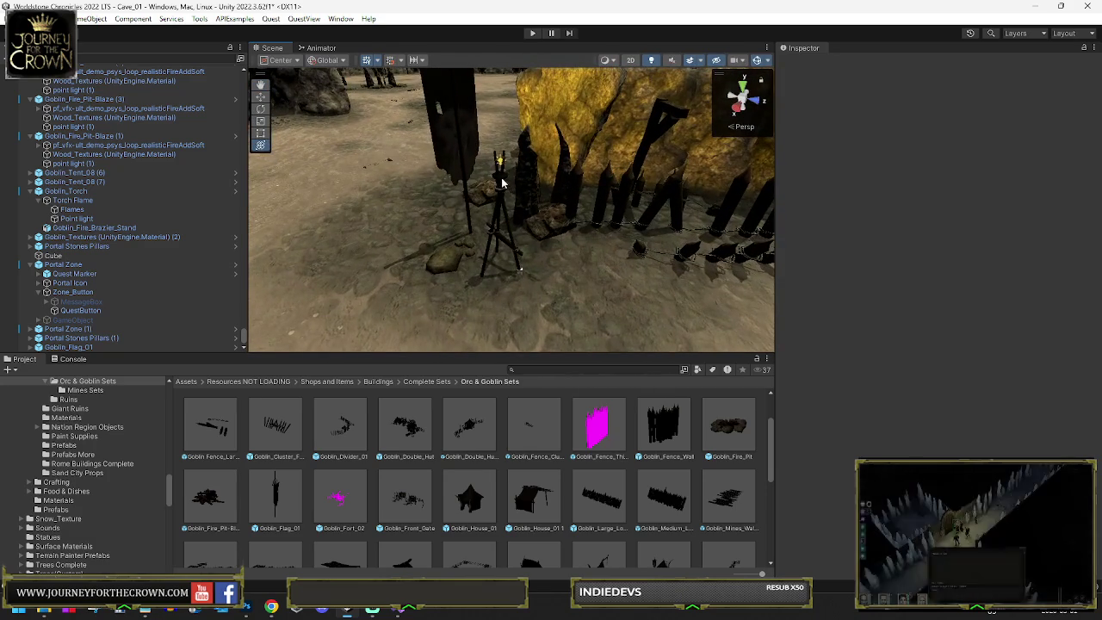
# Step: Set the original torch's point light Culling Mask to Everything so it lights the ground
pyautogui.click(503, 217)
pyautogui.click(60, 218)
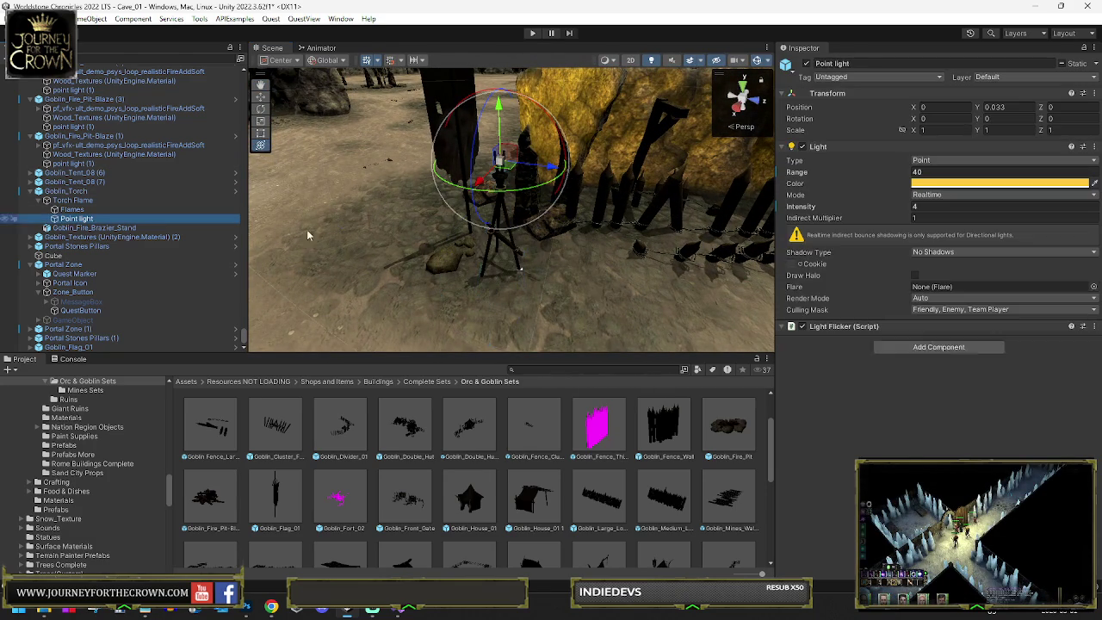
pyautogui.click(955, 309)
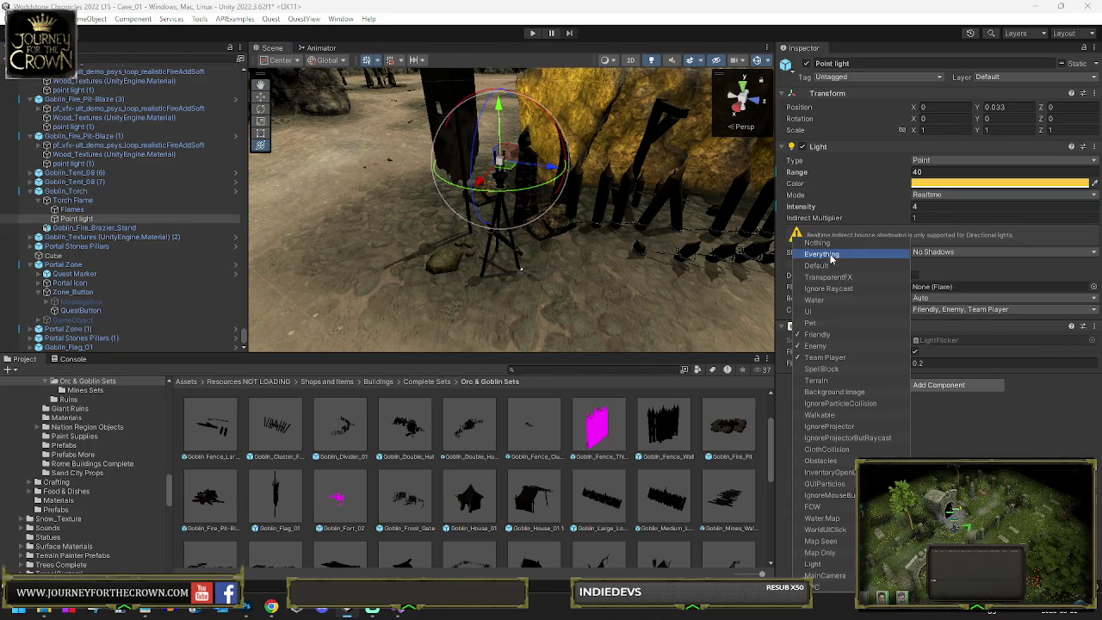
pyautogui.click(821, 254)
pyautogui.moveTo(551, 220); pyautogui.dragTo(839, 280)
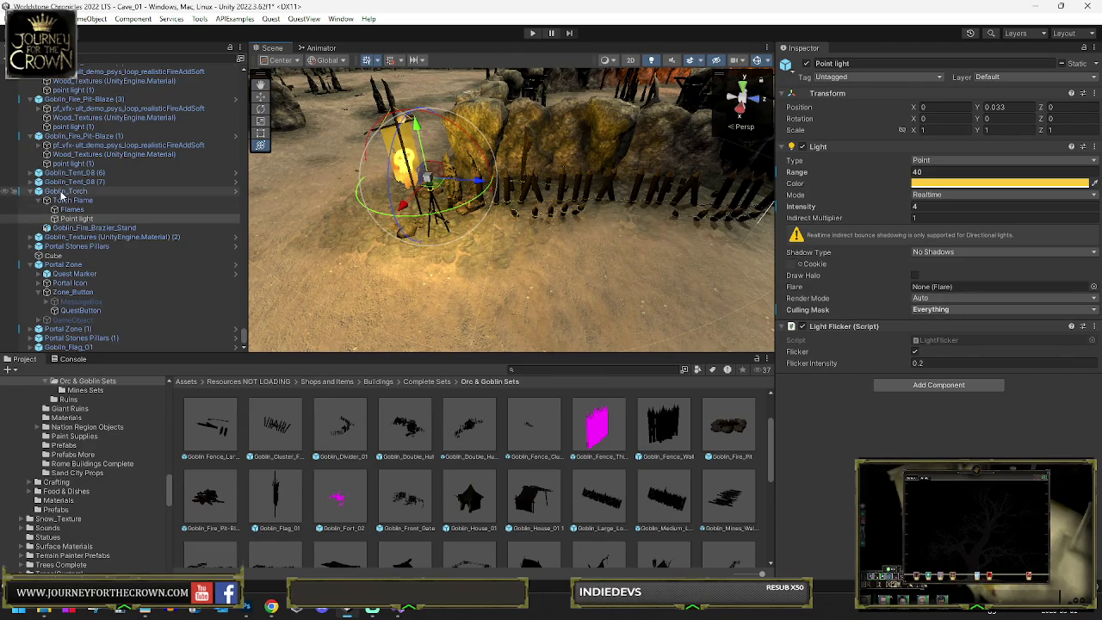
pyautogui.click(425, 216)
pyautogui.scroll(-10, 425, 216)
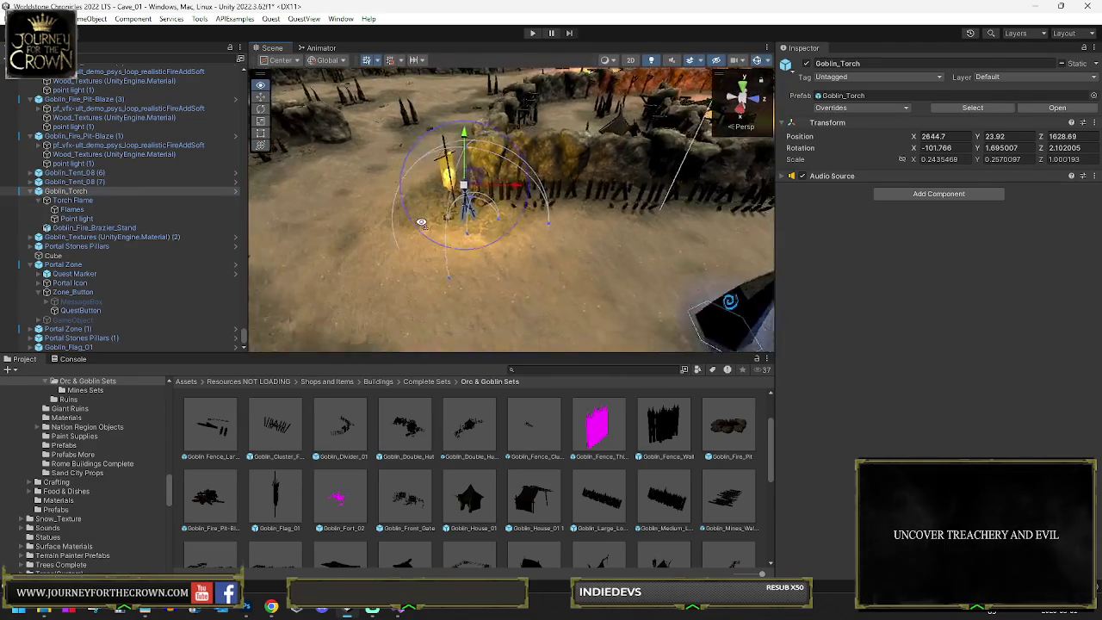
# Step: Duplicate the original Goblin_Torch and slide the copies to spots along the cave path
pyautogui.hotkey('ctrl', 'd')
pyautogui.moveTo(478, 196)
pyautogui.mouseDown()
pyautogui.moveTo(535, 170)
pyautogui.moveTo(350, 162)
pyautogui.moveTo(551, 183)
pyautogui.moveTo(320, 179)
pyautogui.moveTo(437, 125)
pyautogui.moveTo(663, 121)
pyautogui.mouseUp()
pyautogui.hotkey('ctrl', 'd')
pyautogui.hotkey('ctrl', 'd')
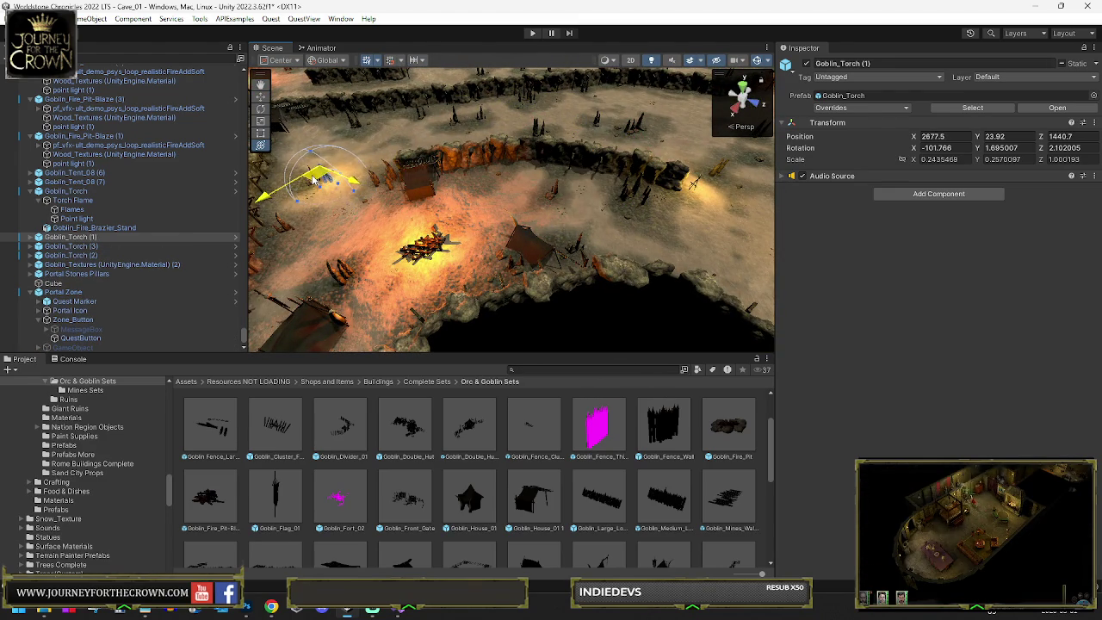
pyautogui.hotkey('ctrl', 'd')
pyautogui.hotkey('ctrl', 'd')
pyautogui.hotkey('ctrl', 'd')
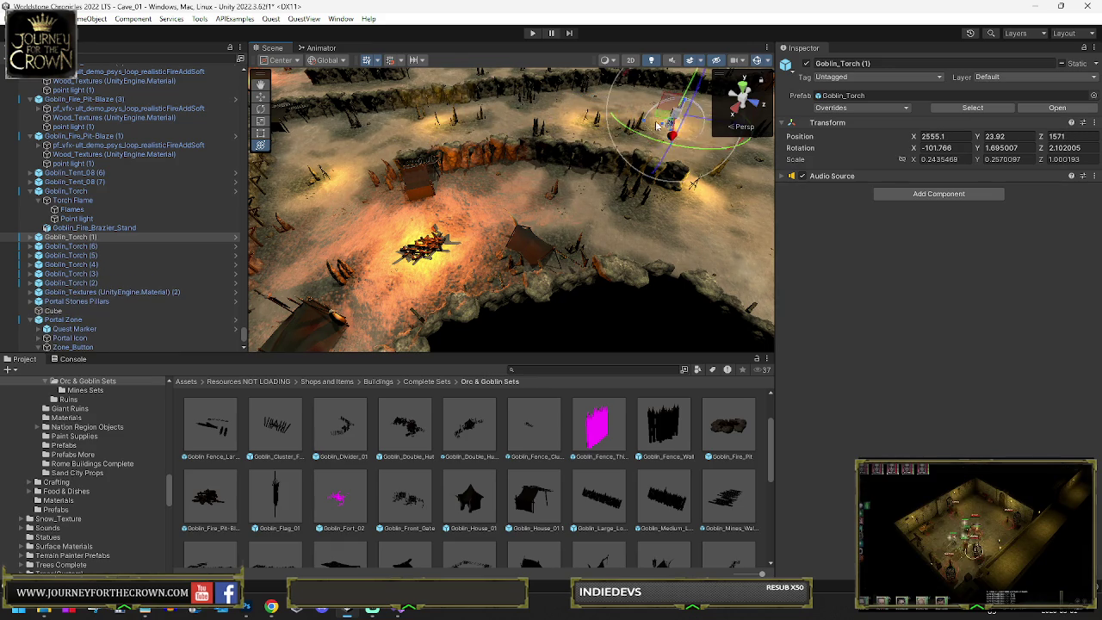
pyautogui.press('w')
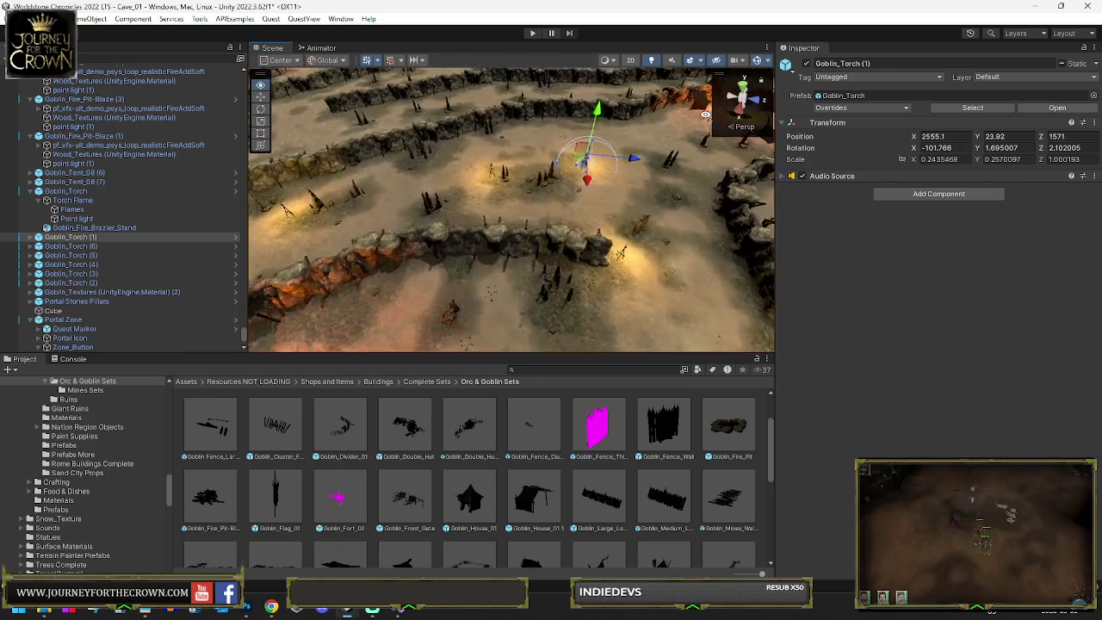
pyautogui.press('w')
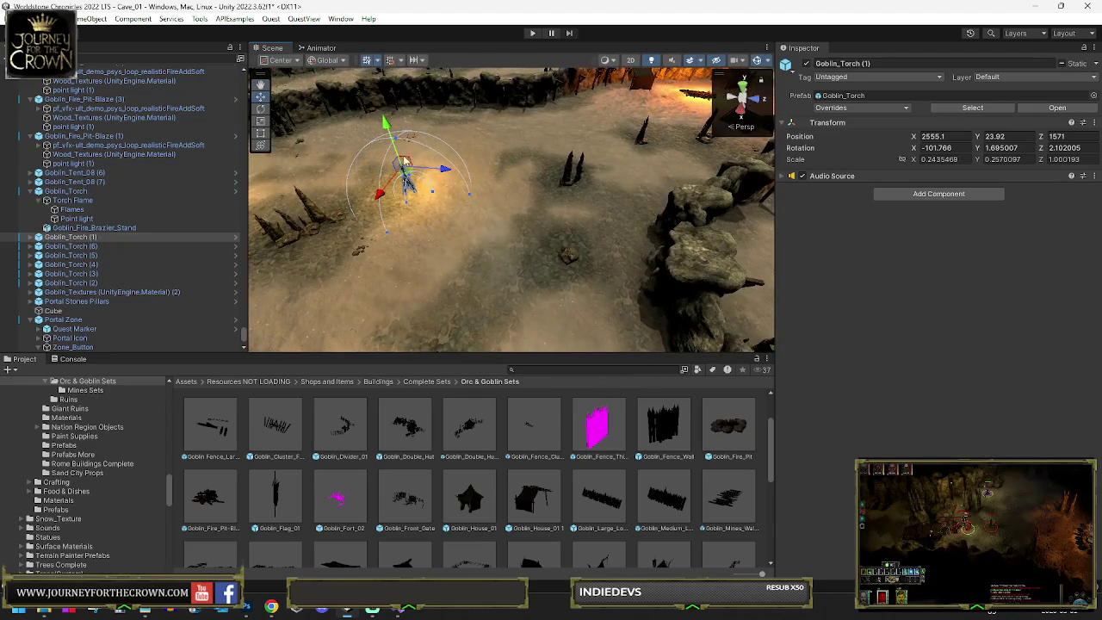
pyautogui.moveTo(407, 180); pyautogui.dragTo(501, 170)
pyautogui.moveTo(547, 171); pyautogui.dragTo(559, 170)
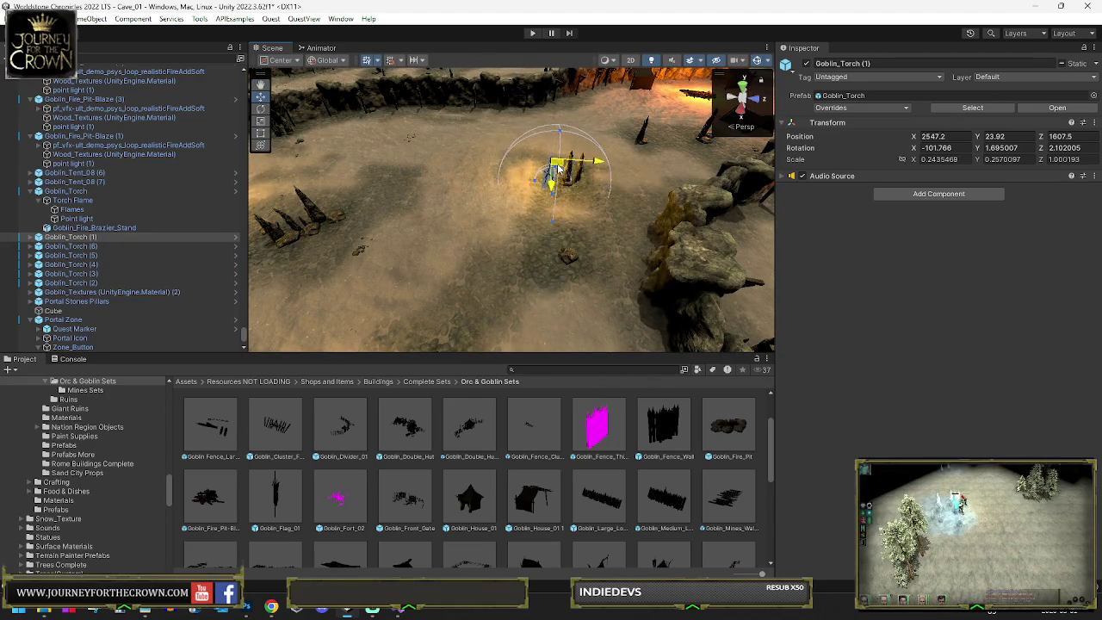
pyautogui.scroll(-10, 527, 92)
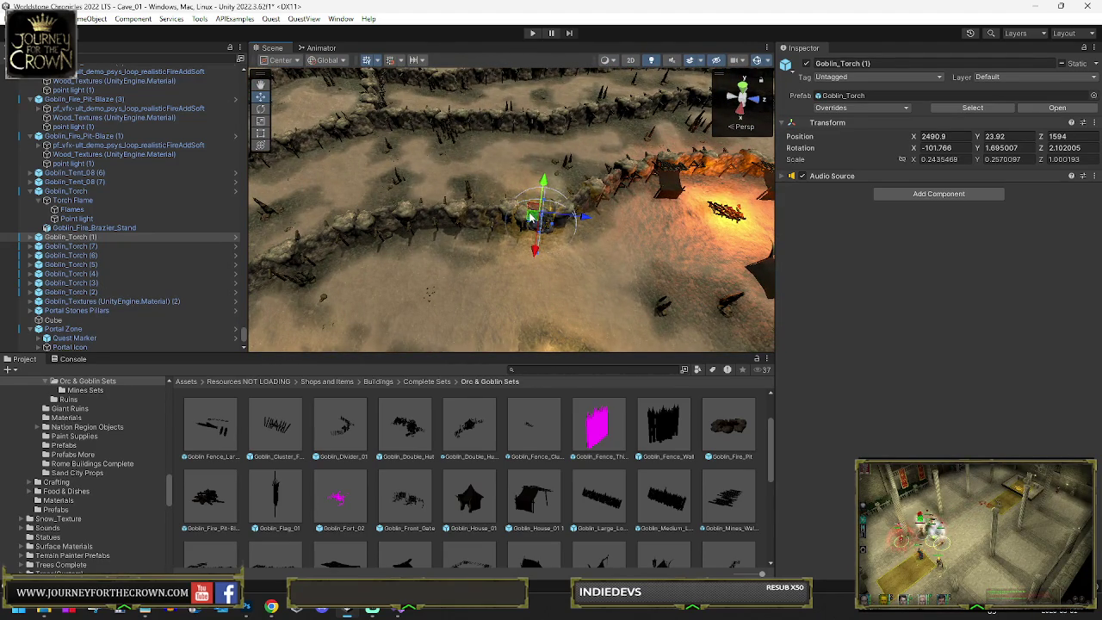
pyautogui.moveTo(545, 168); pyautogui.dragTo(361, 173)
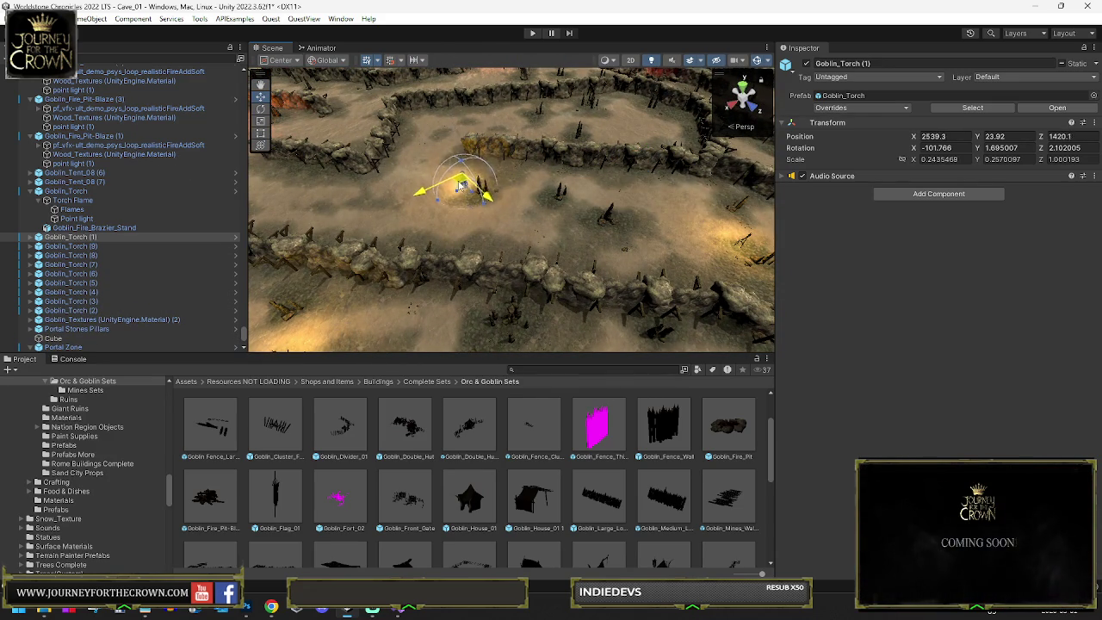
# Step: Make more torch copies beside the walls, continuing up to Goblin_Torch (13)
pyautogui.hotkey('ctrl', 'd')
pyautogui.moveTo(461, 183); pyautogui.dragTo(495, 142)
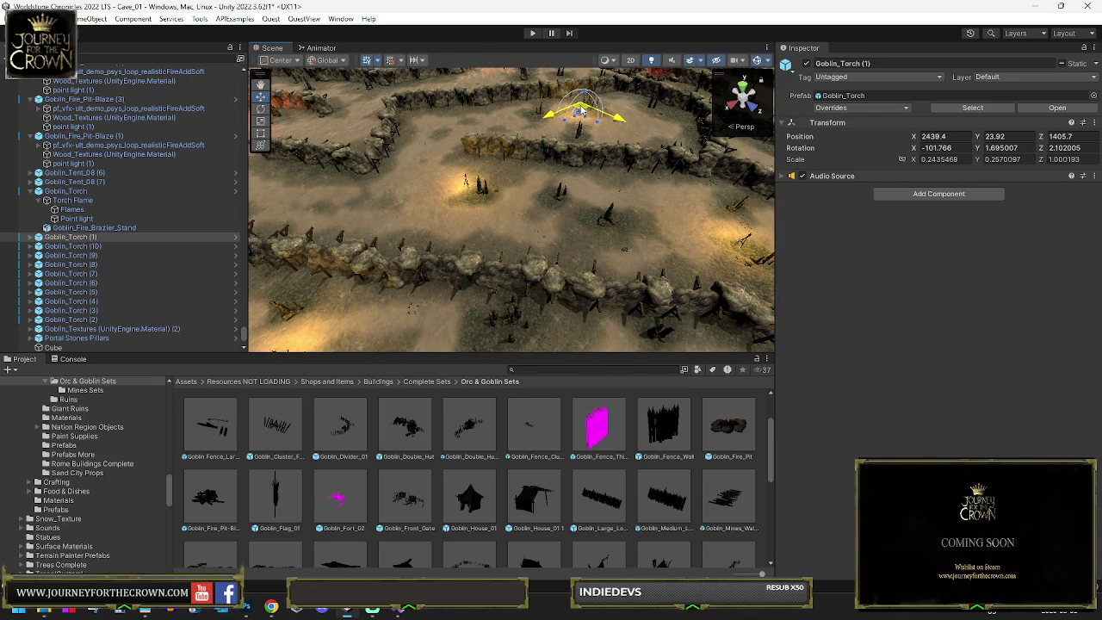
pyautogui.moveTo(438, 164)
pyautogui.mouseDown()
pyautogui.moveTo(307, 184)
pyautogui.moveTo(531, 144)
pyautogui.mouseUp()
pyautogui.press('f')
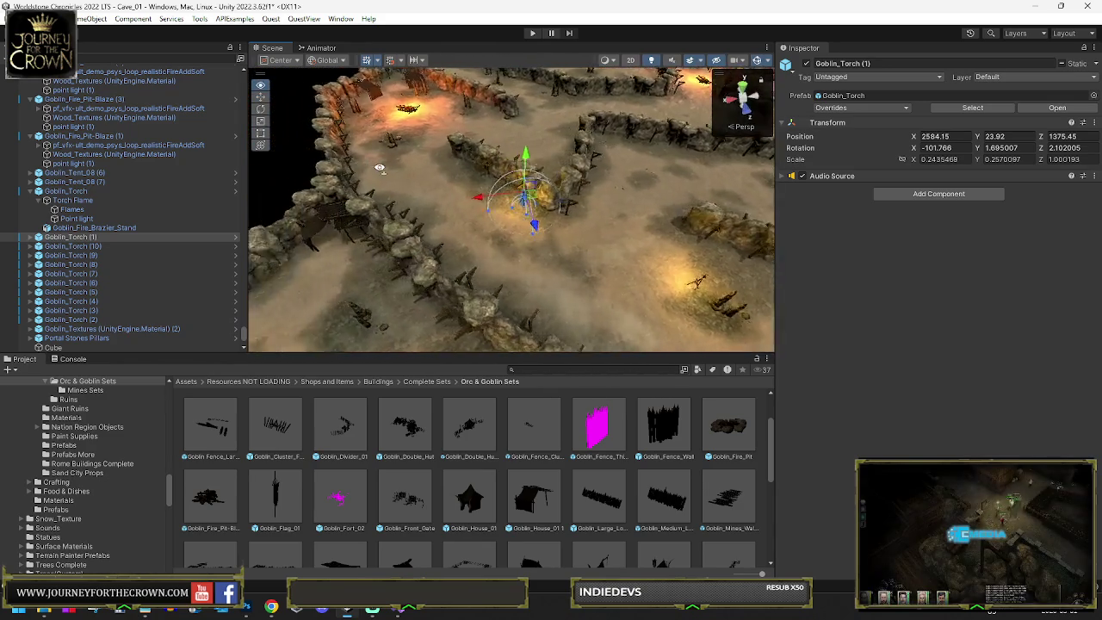
pyautogui.press('f')
pyautogui.moveTo(600, 196)
pyautogui.mouseDown()
pyautogui.moveTo(551, 207)
pyautogui.moveTo(491, 179)
pyautogui.moveTo(442, 187)
pyautogui.moveTo(563, 159)
pyautogui.moveTo(491, 168)
pyautogui.moveTo(390, 139)
pyautogui.moveTo(525, 143)
pyautogui.moveTo(657, 170)
pyautogui.mouseUp()
pyautogui.moveTo(676, 110)
pyautogui.mouseDown()
pyautogui.moveTo(486, 272)
pyautogui.moveTo(506, 244)
pyautogui.moveTo(502, 128)
pyautogui.moveTo(558, 101)
pyautogui.mouseUp()
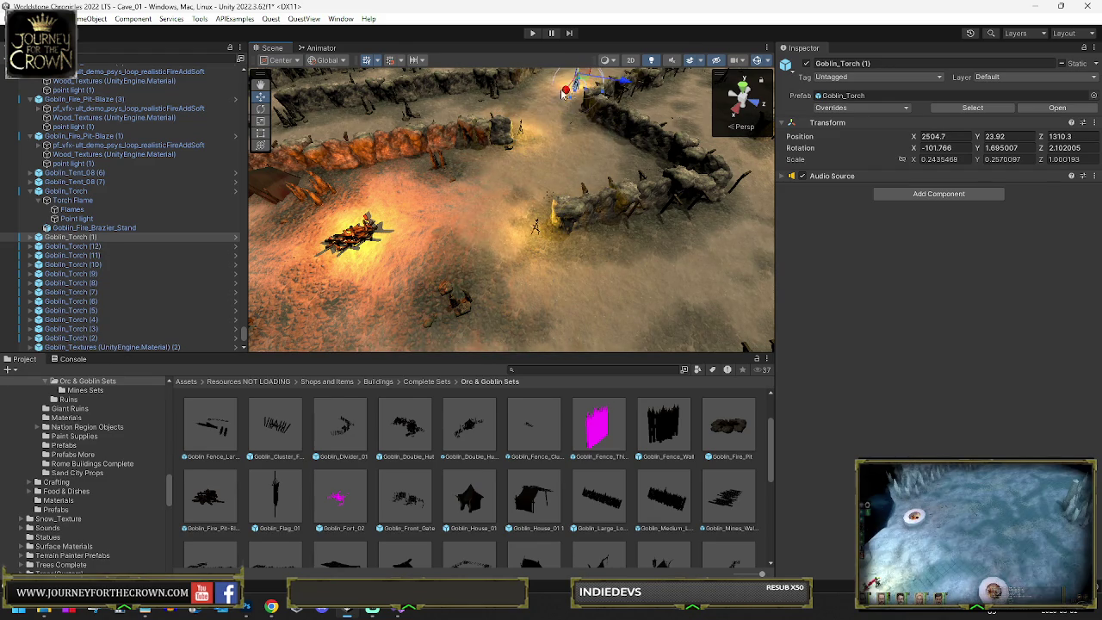
pyautogui.press('f')
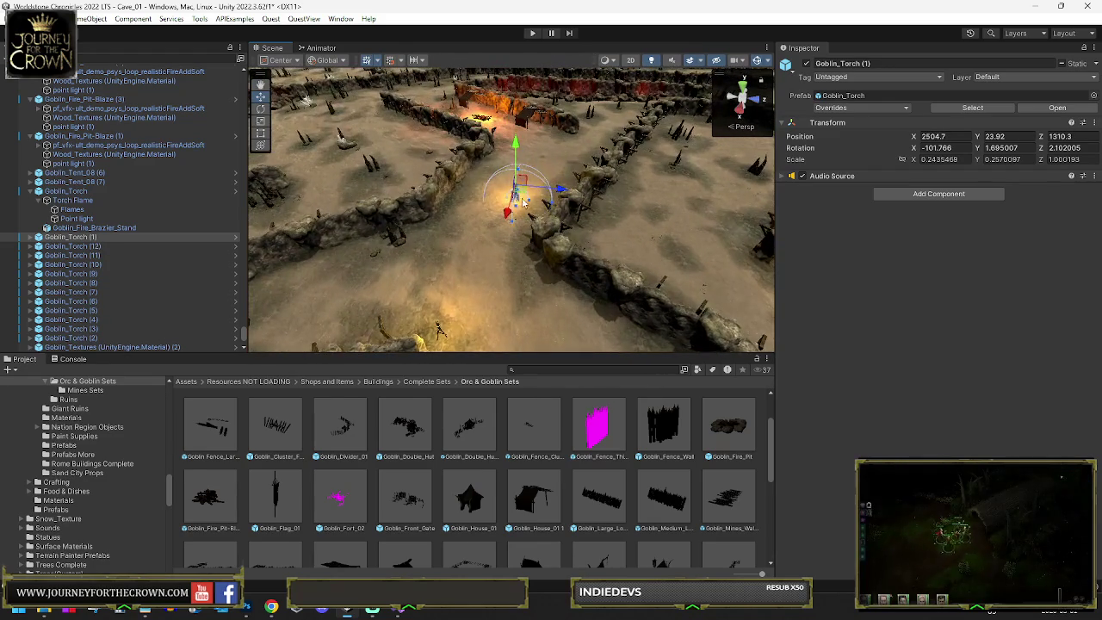
pyautogui.moveTo(520, 194)
pyautogui.mouseDown()
pyautogui.moveTo(575, 139)
pyautogui.moveTo(602, 133)
pyautogui.mouseUp()
pyautogui.hotkey('ctrl', 'd')
# Step: Duplicate the torch as Goblin_Torch (14) and move it along the path past the red rock
pyautogui.press('f')
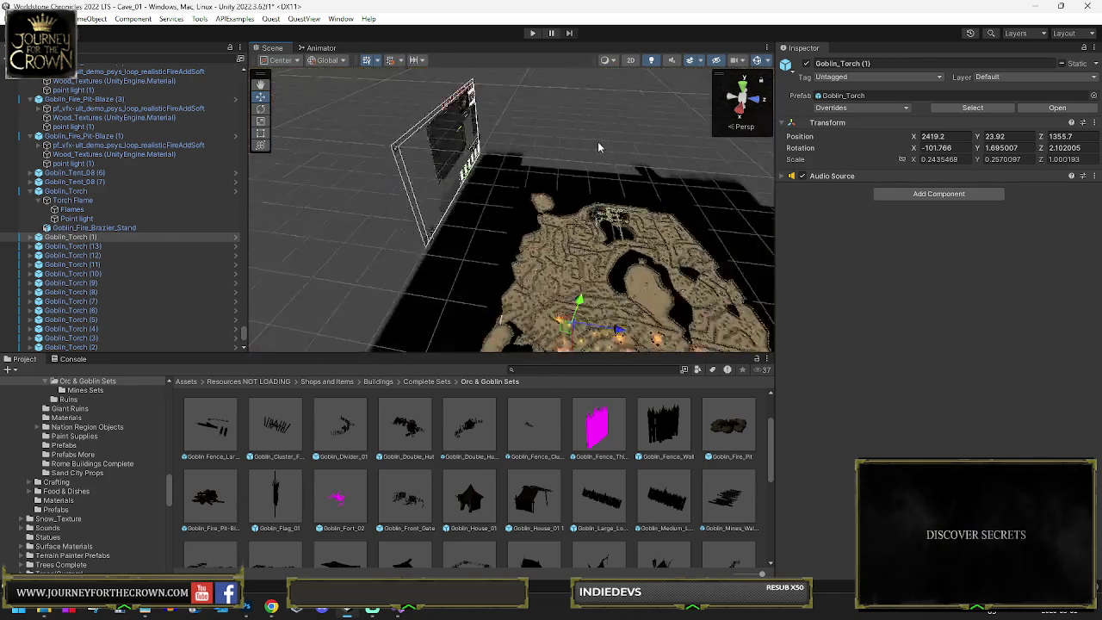
pyautogui.scroll(-10, 592, 213)
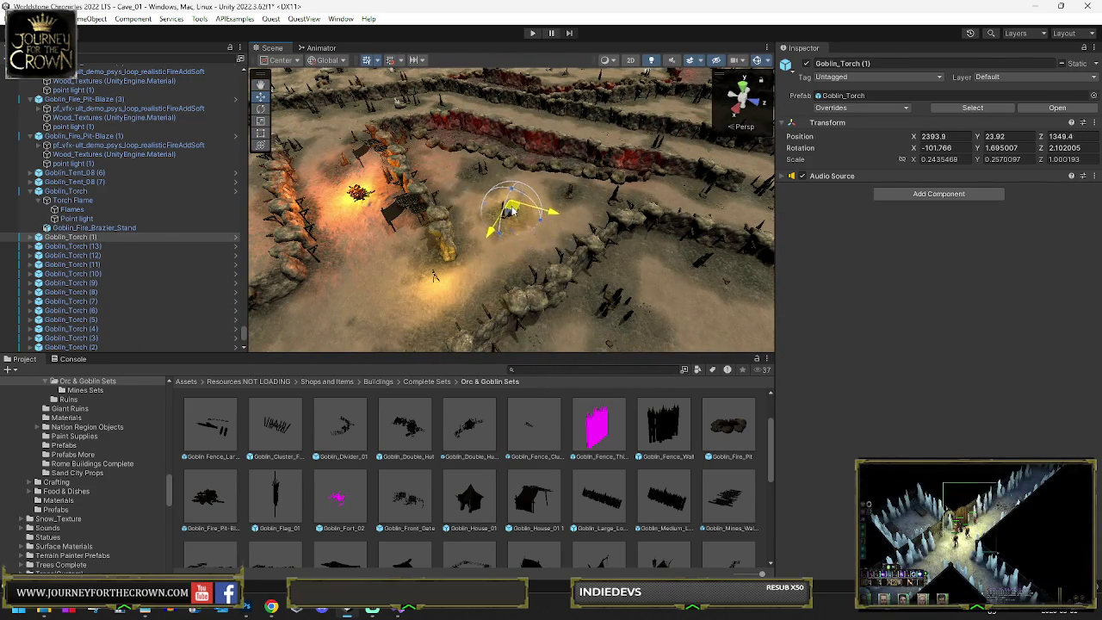
pyautogui.hotkey('ctrl', 'd')
pyautogui.moveTo(511, 210)
pyautogui.mouseDown()
pyautogui.moveTo(529, 198)
pyautogui.moveTo(759, 192)
pyautogui.mouseUp()
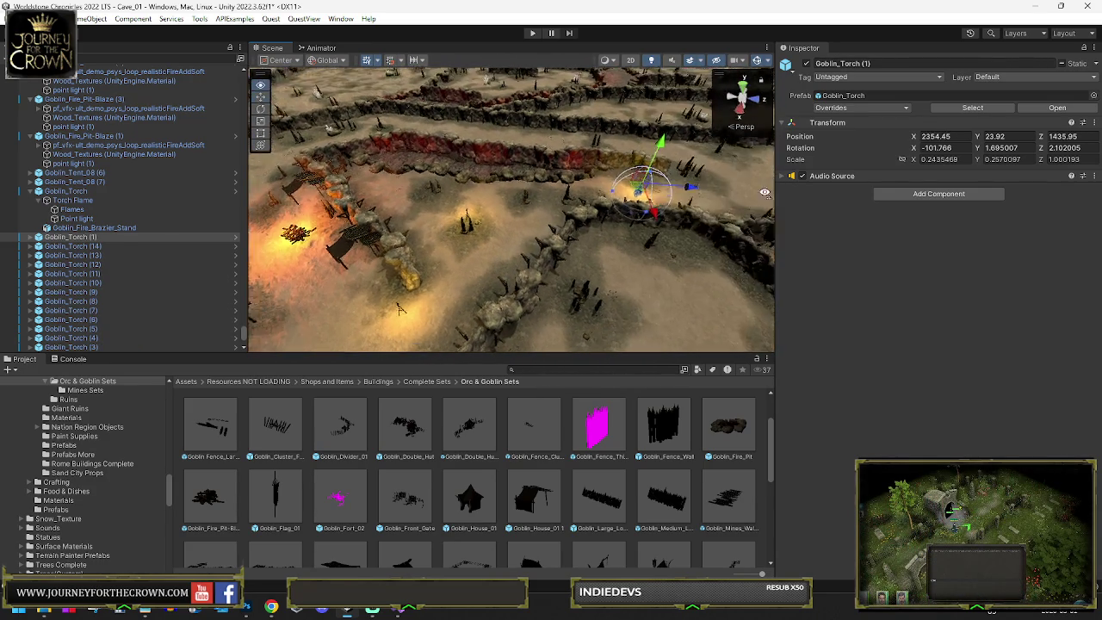
pyautogui.scroll(10, 530, 181)
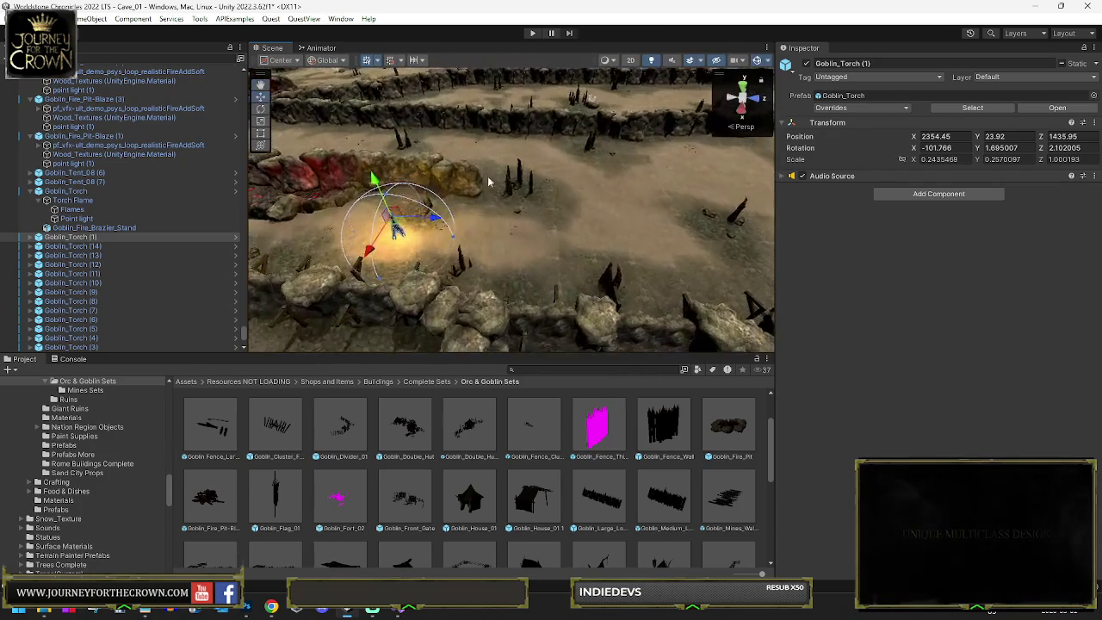
pyautogui.moveTo(394, 226)
pyautogui.mouseDown()
pyautogui.moveTo(565, 184)
pyautogui.moveTo(523, 178)
pyautogui.moveTo(586, 123)
pyautogui.moveTo(586, 93)
pyautogui.moveTo(645, 147)
pyautogui.moveTo(474, 190)
pyautogui.moveTo(425, 189)
pyautogui.moveTo(448, 245)
pyautogui.moveTo(625, 303)
pyautogui.mouseUp()
pyautogui.press('f')
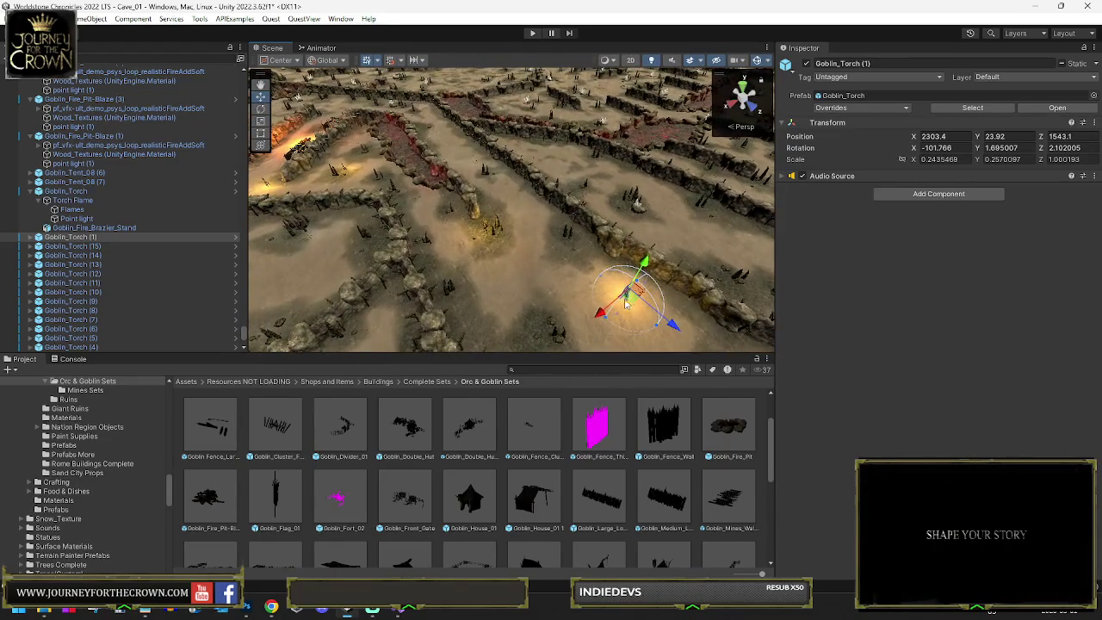
# Step: Bring the torch back up-left along the path and set the move handle to its pivot
pyautogui.moveTo(579, 253)
pyautogui.mouseDown()
pyautogui.moveTo(454, 144)
pyautogui.moveTo(479, 169)
pyautogui.mouseUp()
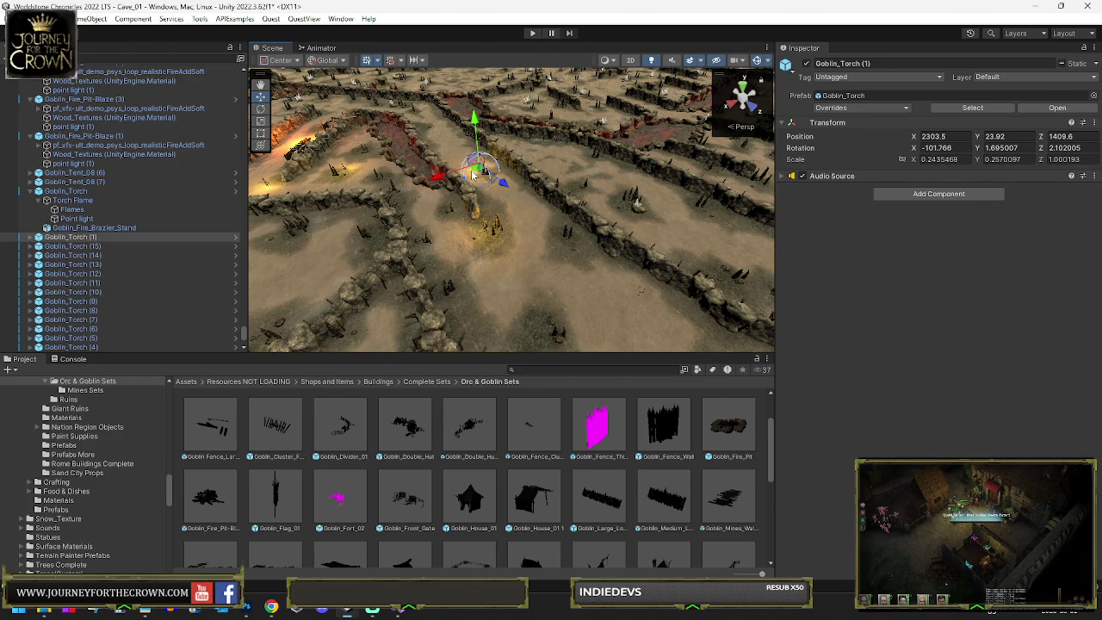
pyautogui.press('f')
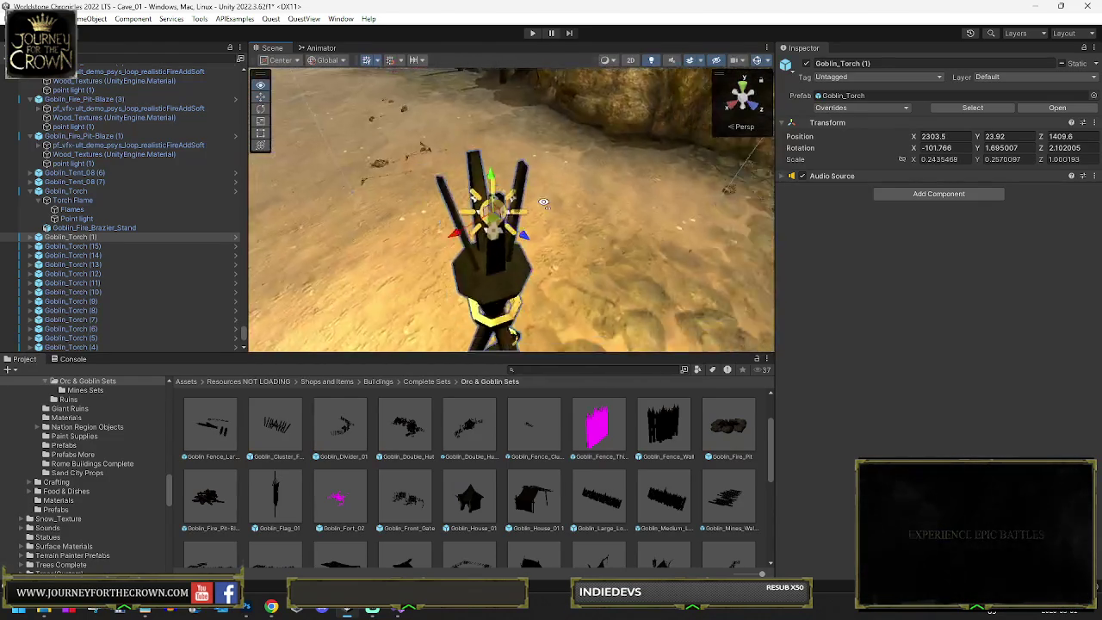
pyautogui.moveTo(543, 202)
pyautogui.mouseDown()
pyautogui.moveTo(583, 227)
pyautogui.moveTo(475, 206)
pyautogui.moveTo(425, 175)
pyautogui.moveTo(562, 234)
pyautogui.moveTo(579, 262)
pyautogui.moveTo(393, 141)
pyautogui.moveTo(386, 110)
pyautogui.moveTo(226, 118)
pyautogui.mouseUp()
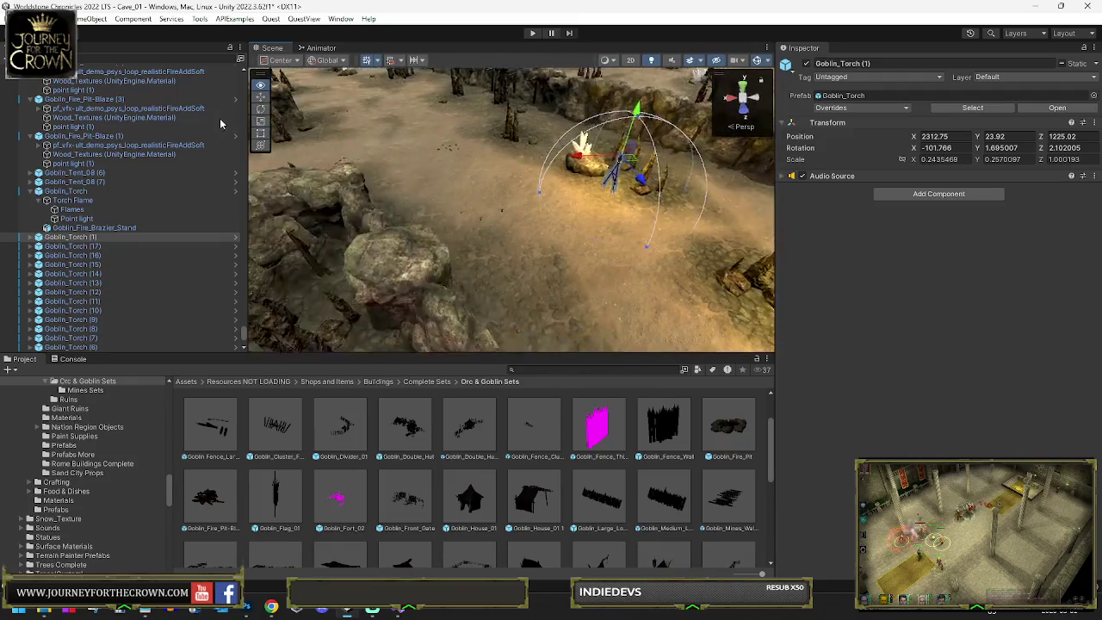
pyautogui.moveTo(169, 146)
pyautogui.mouseDown()
pyautogui.moveTo(514, 190)
pyautogui.moveTo(502, 153)
pyautogui.mouseUp()
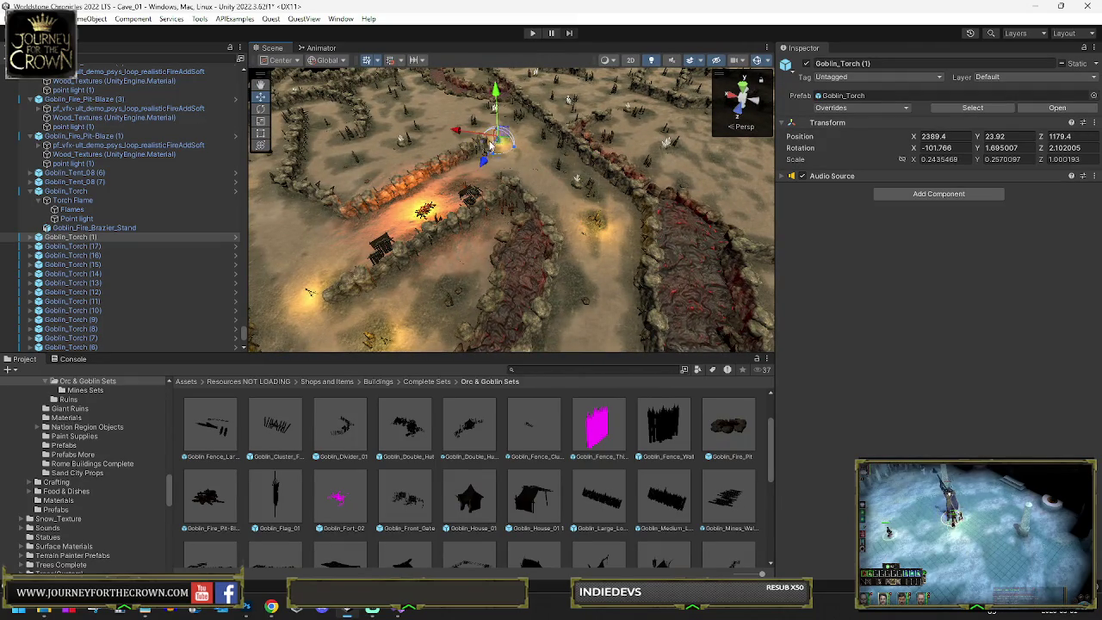
pyautogui.press('f')
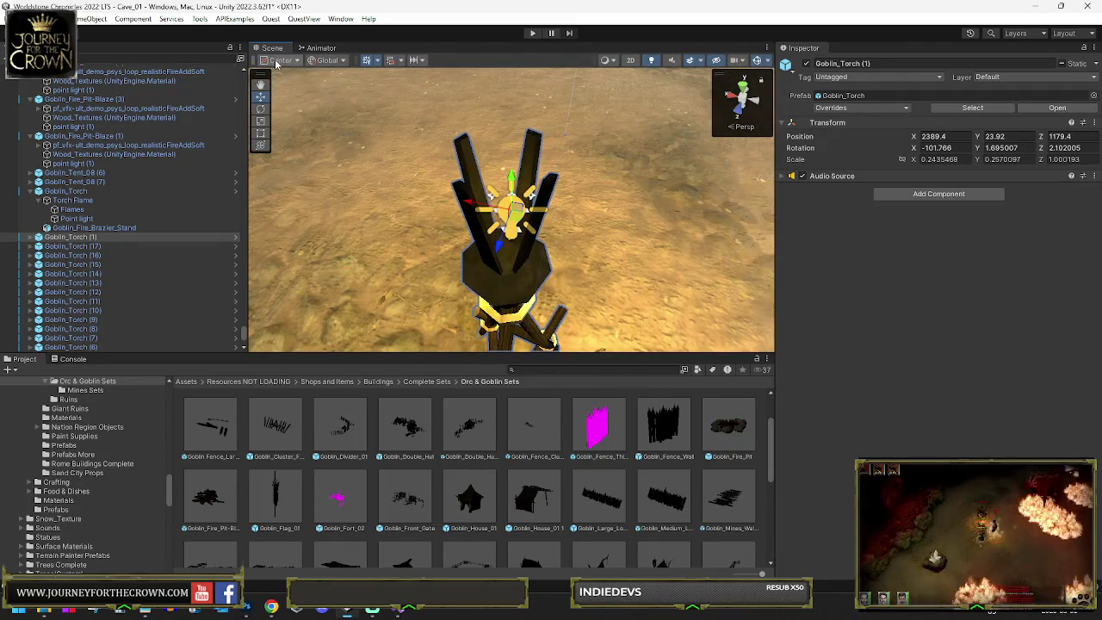
pyautogui.click(276, 62)
pyautogui.scroll(-5, 553, 159)
pyautogui.moveTo(529, 153); pyautogui.dragTo(491, 136)
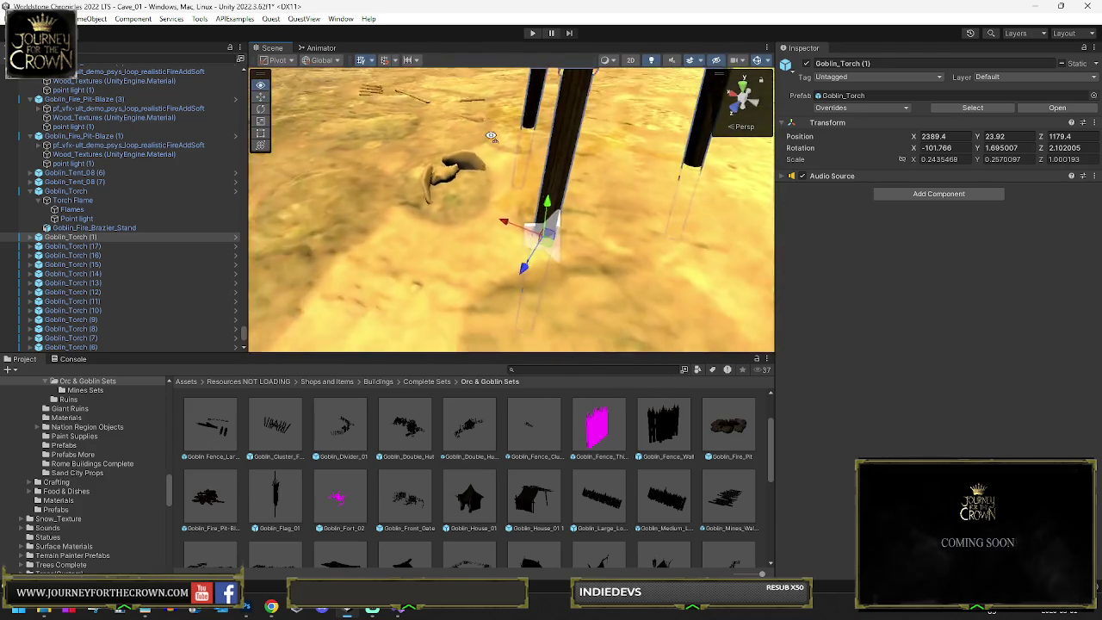
pyautogui.scroll(-6, 495, 151)
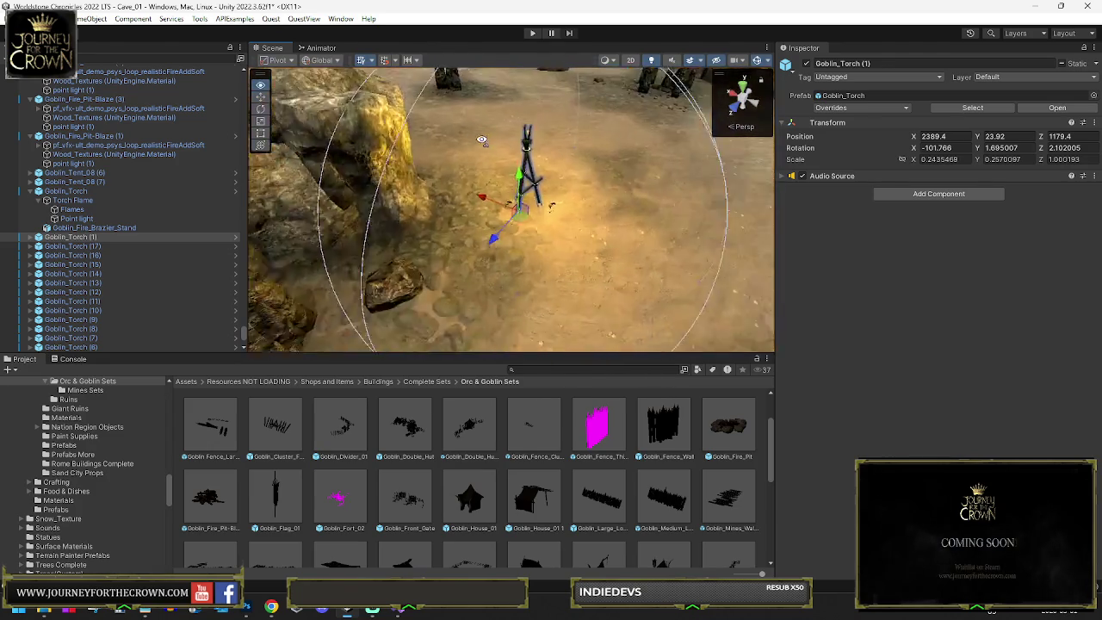
# Step: Reposition the torch beside the rock wall and further down-right along the path
pyautogui.moveTo(495, 189)
pyautogui.mouseDown()
pyautogui.moveTo(430, 185)
pyautogui.moveTo(430, 172)
pyautogui.moveTo(297, 113)
pyautogui.moveTo(598, 253)
pyautogui.mouseUp()
pyautogui.scroll(-5, 588, 146)
pyautogui.moveTo(588, 146); pyautogui.dragTo(529, 198)
pyautogui.moveTo(420, 216)
pyautogui.mouseDown()
pyautogui.moveTo(306, 254)
pyautogui.moveTo(542, 351)
pyautogui.moveTo(654, 349)
pyautogui.mouseUp()
pyautogui.press('f')
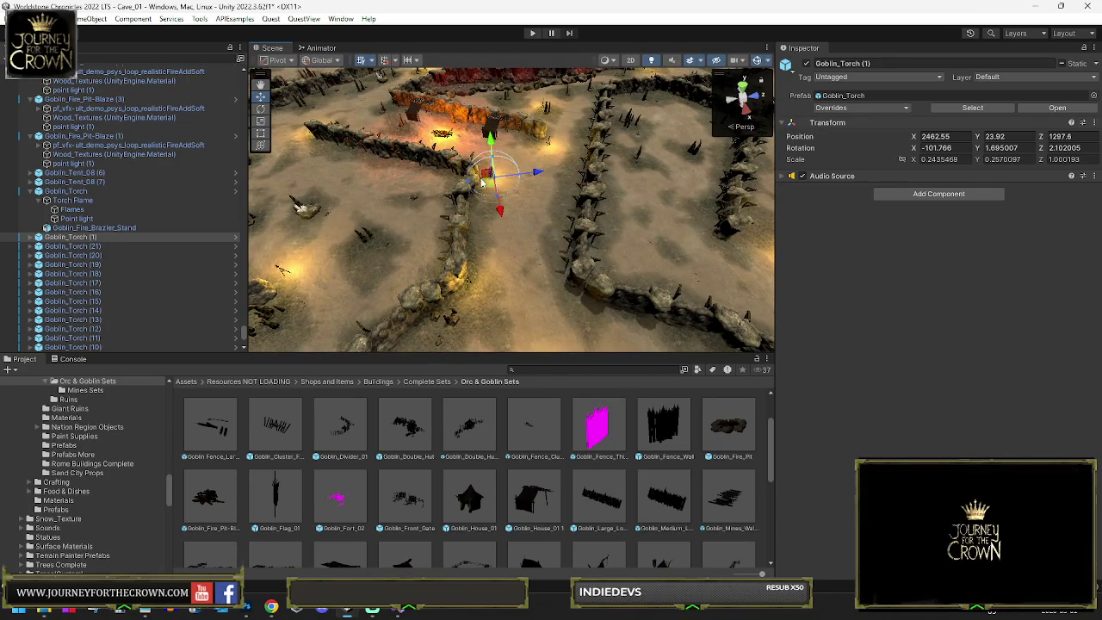
pyautogui.moveTo(551, 155)
pyautogui.mouseDown()
pyautogui.moveTo(598, 226)
pyautogui.moveTo(715, 256)
pyautogui.moveTo(639, 131)
pyautogui.moveTo(716, 170)
pyautogui.mouseUp()
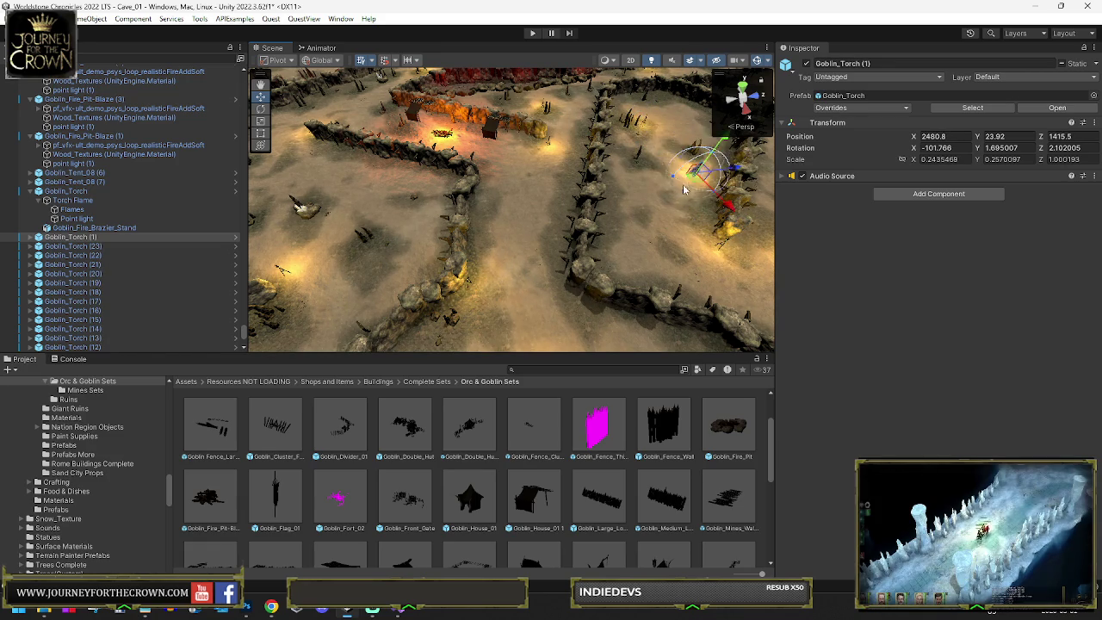
pyautogui.press('f')
pyautogui.moveTo(617, 221)
pyautogui.mouseDown()
pyautogui.moveTo(661, 267)
pyautogui.moveTo(779, 262)
pyautogui.moveTo(657, 186)
pyautogui.moveTo(449, 197)
pyautogui.moveTo(603, 245)
pyautogui.mouseUp()
# Step: Duplicate the torch as Goblin_Torch (24) and move it onto the upper path near the central fire
pyautogui.hotkey('ctrl', 'd')
pyautogui.press('f')
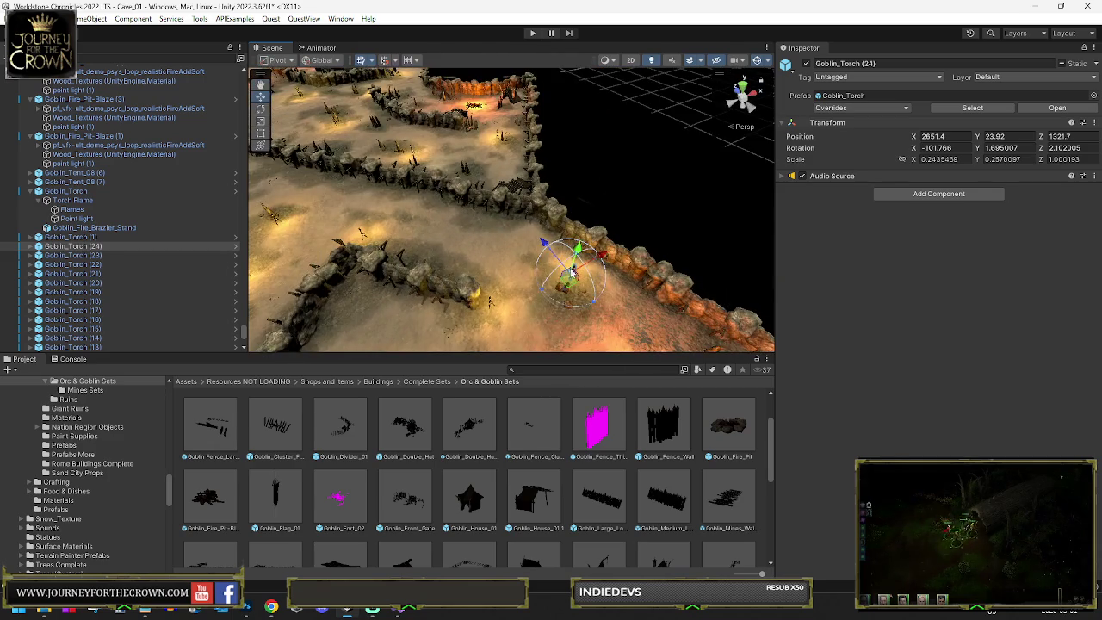
pyautogui.moveTo(567, 283)
pyautogui.mouseDown()
pyautogui.moveTo(465, 146)
pyautogui.moveTo(413, 160)
pyautogui.moveTo(410, 188)
pyautogui.mouseUp()
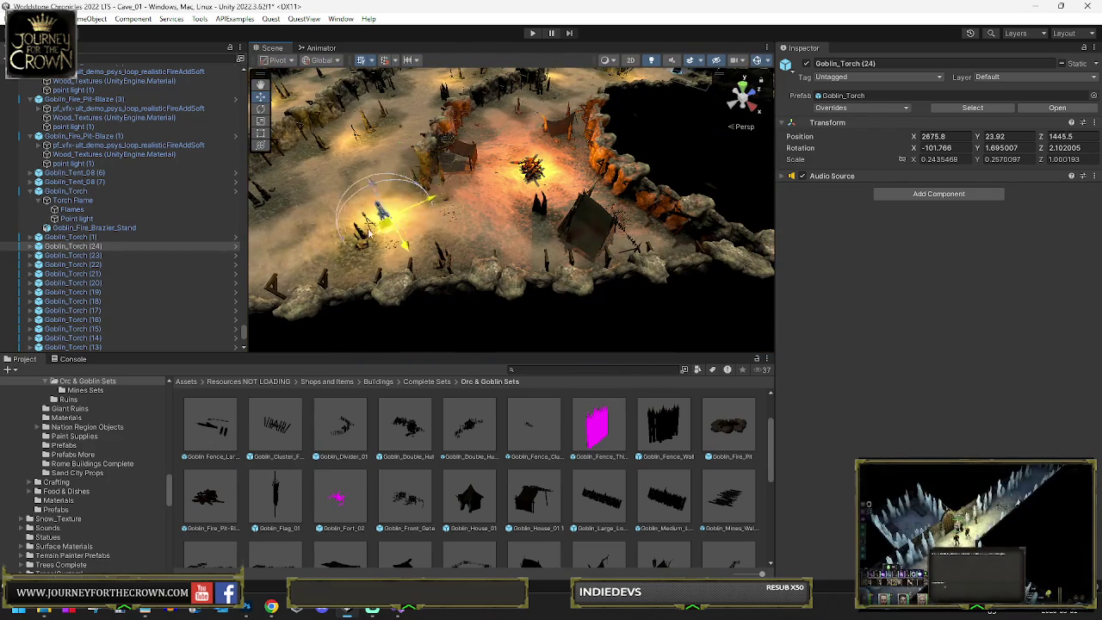
pyautogui.moveTo(324, 252); pyautogui.dragTo(515, 143)
pyautogui.moveTo(581, 104)
pyautogui.mouseDown()
pyautogui.moveTo(557, 175)
pyautogui.moveTo(477, 213)
pyautogui.mouseUp()
pyautogui.moveTo(594, 168); pyautogui.dragTo(555, 170)
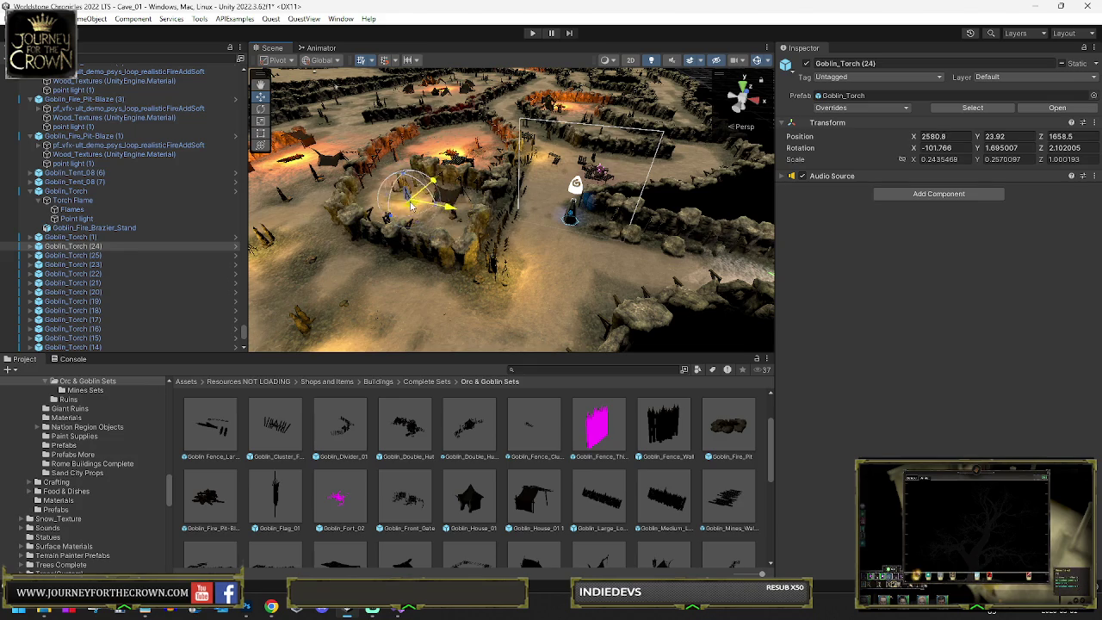
pyautogui.moveTo(420, 198); pyautogui.dragTo(422, 198)
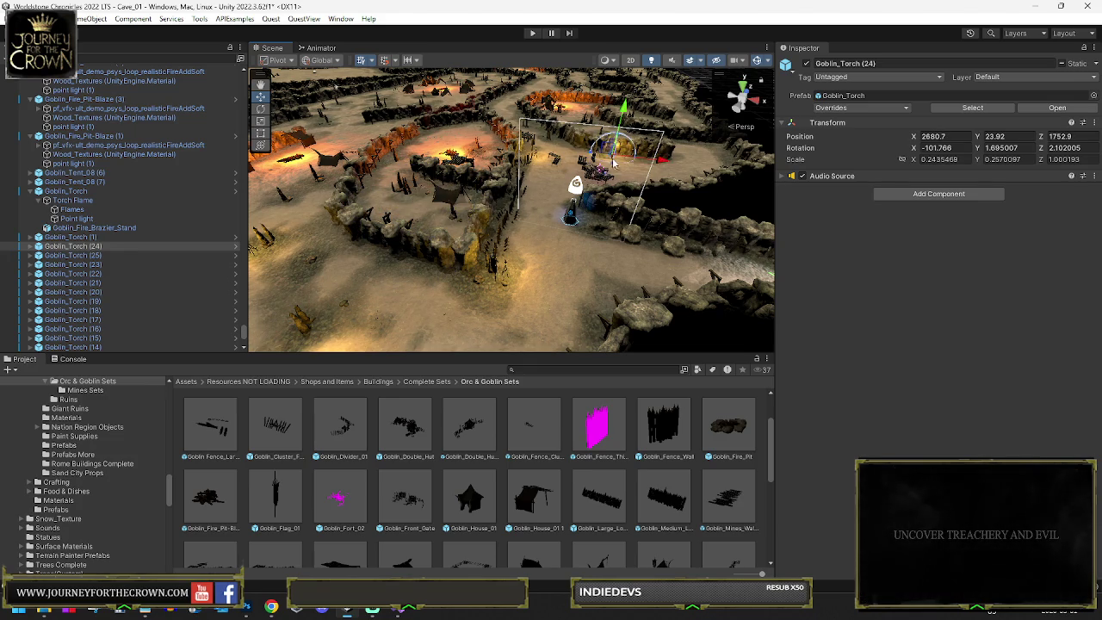
# Step: Move the torch down-left, then up-left and left along the maze wall
pyautogui.scroll(5, 613, 161)
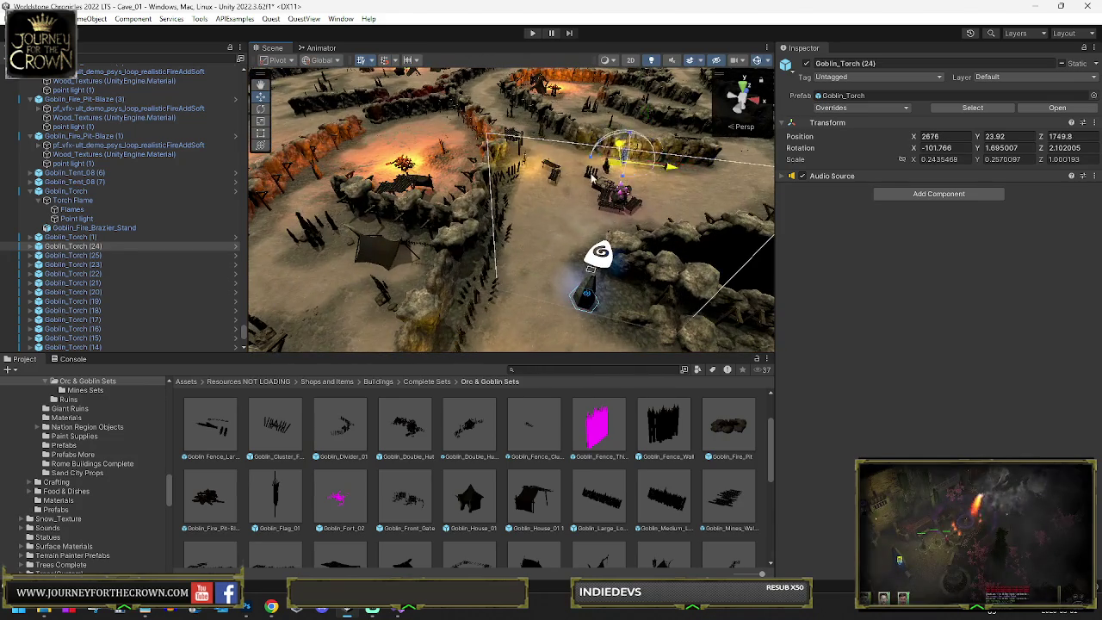
pyautogui.moveTo(592, 174)
pyautogui.mouseDown()
pyautogui.moveTo(346, 299)
pyautogui.moveTo(361, 318)
pyautogui.moveTo(602, 207)
pyautogui.moveTo(581, 201)
pyautogui.mouseUp()
pyautogui.press('f')
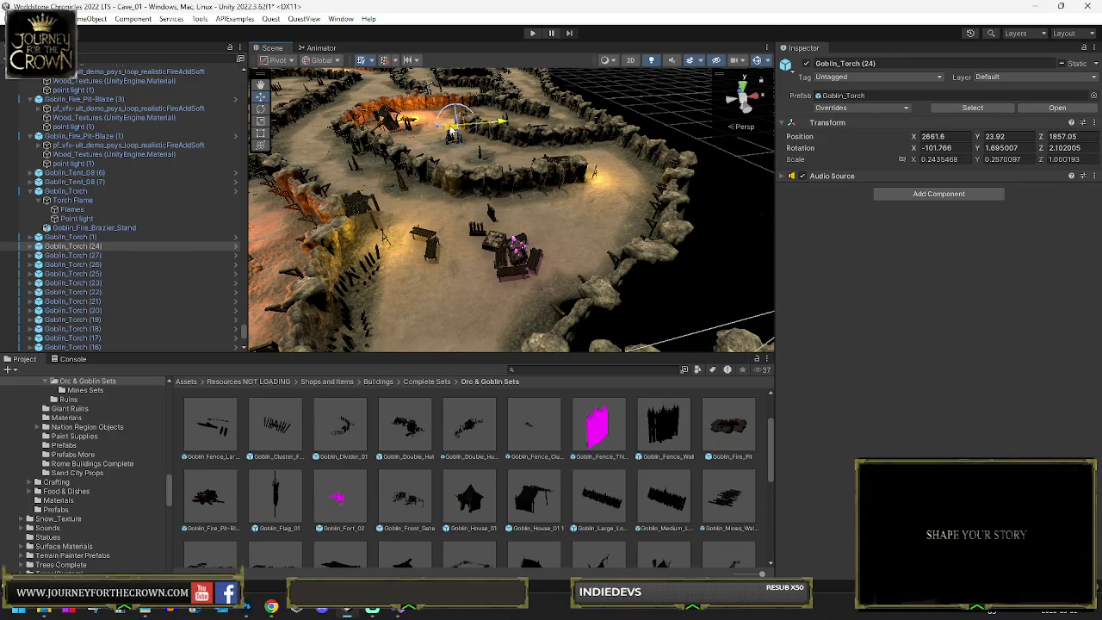
pyautogui.moveTo(551, 123)
pyautogui.mouseDown()
pyautogui.moveTo(522, 96)
pyautogui.moveTo(603, 229)
pyautogui.mouseUp()
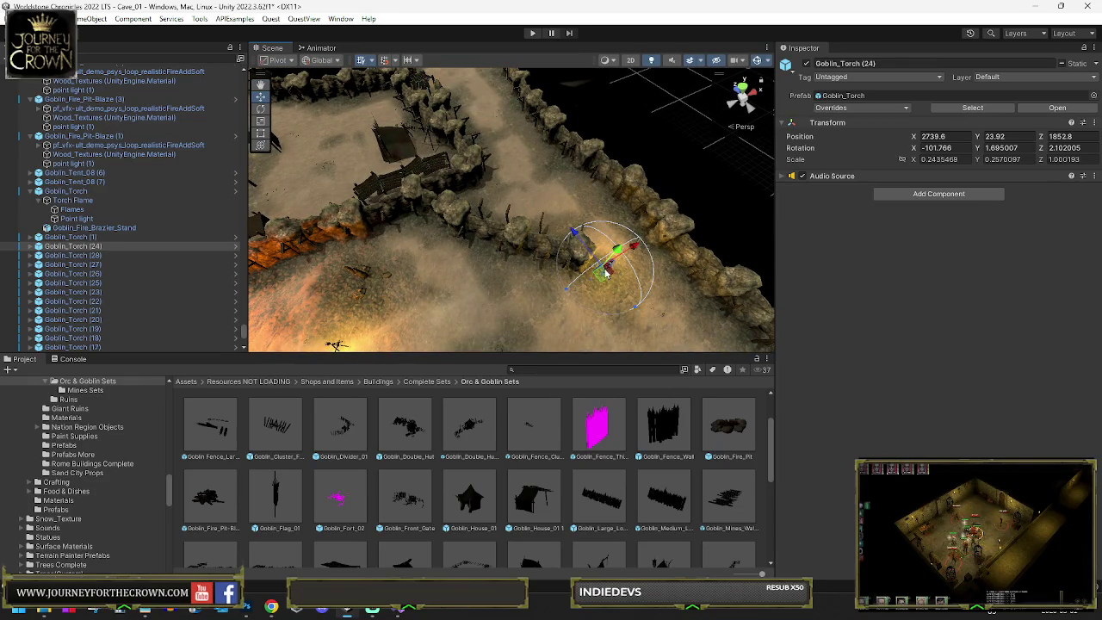
pyautogui.moveTo(599, 274)
pyautogui.mouseDown()
pyautogui.moveTo(483, 209)
pyautogui.moveTo(474, 155)
pyautogui.moveTo(429, 69)
pyautogui.moveTo(480, 245)
pyautogui.mouseUp()
pyautogui.moveTo(540, 220)
pyautogui.mouseDown()
pyautogui.moveTo(455, 216)
pyautogui.moveTo(462, 222)
pyautogui.mouseUp()
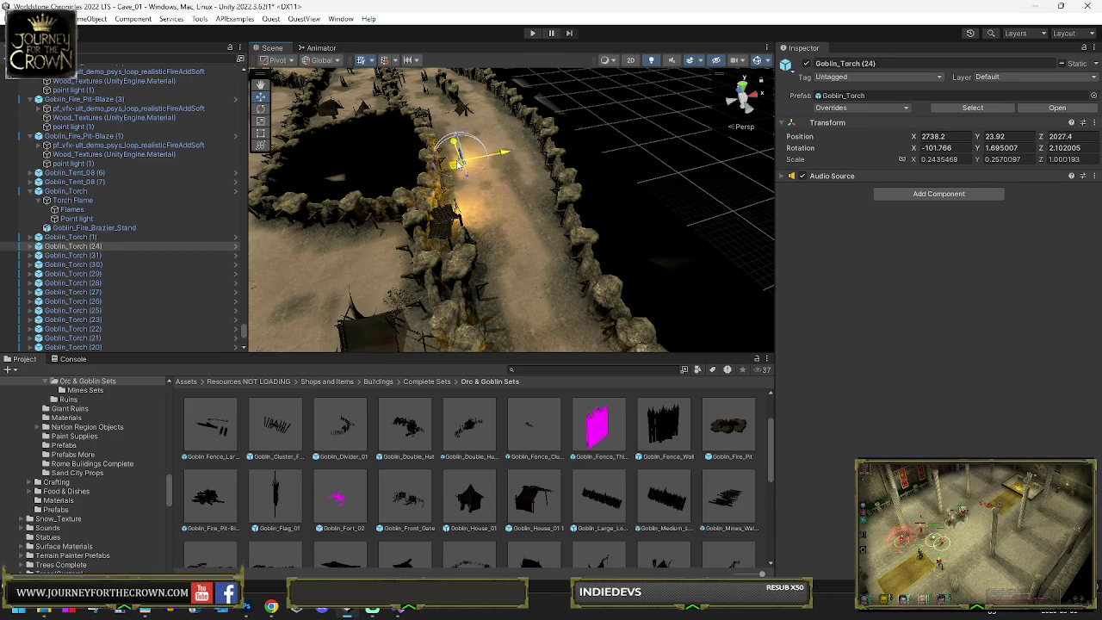
pyautogui.moveTo(427, 106); pyautogui.dragTo(345, 159)
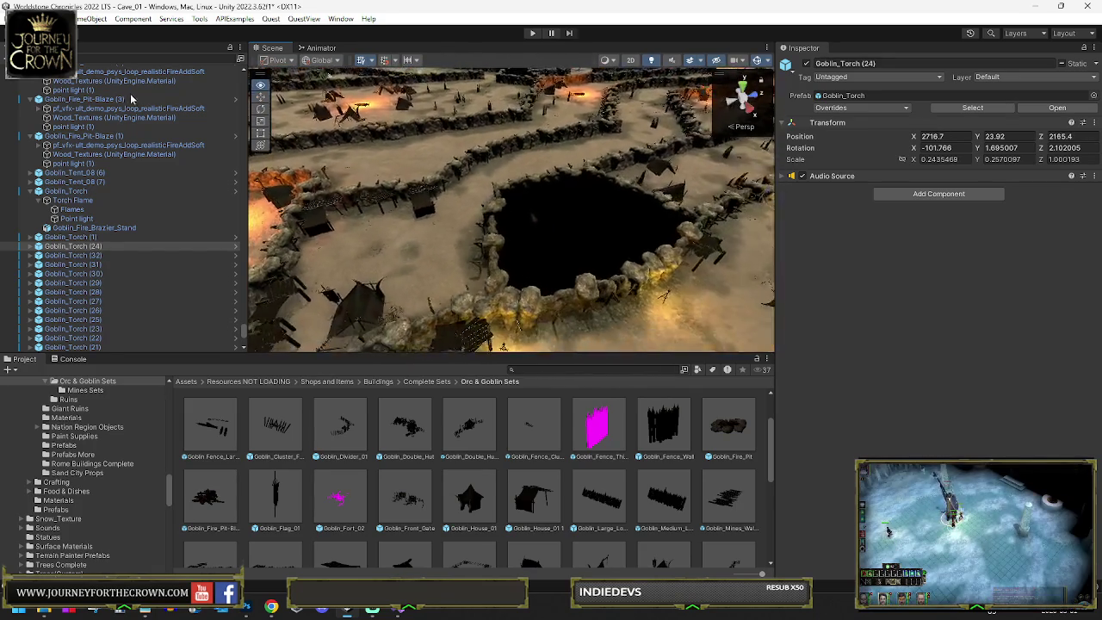
# Step: Move the torch across and along the path, placing it beside the dark pit
pyautogui.press('f')
pyautogui.moveTo(602, 161)
pyautogui.mouseDown()
pyautogui.moveTo(637, 176)
pyautogui.moveTo(486, 193)
pyautogui.mouseUp()
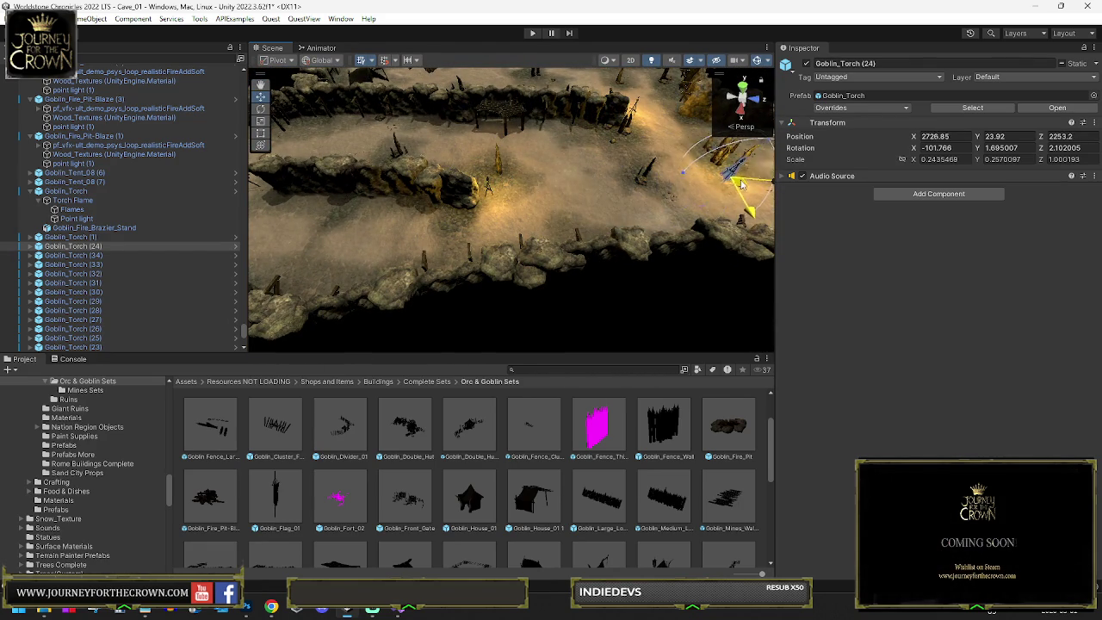
pyautogui.moveTo(741, 178)
pyautogui.mouseDown()
pyautogui.moveTo(361, 216)
pyautogui.moveTo(295, 196)
pyautogui.moveTo(445, 243)
pyautogui.moveTo(516, 233)
pyautogui.moveTo(591, 184)
pyautogui.moveTo(588, 247)
pyautogui.mouseUp()
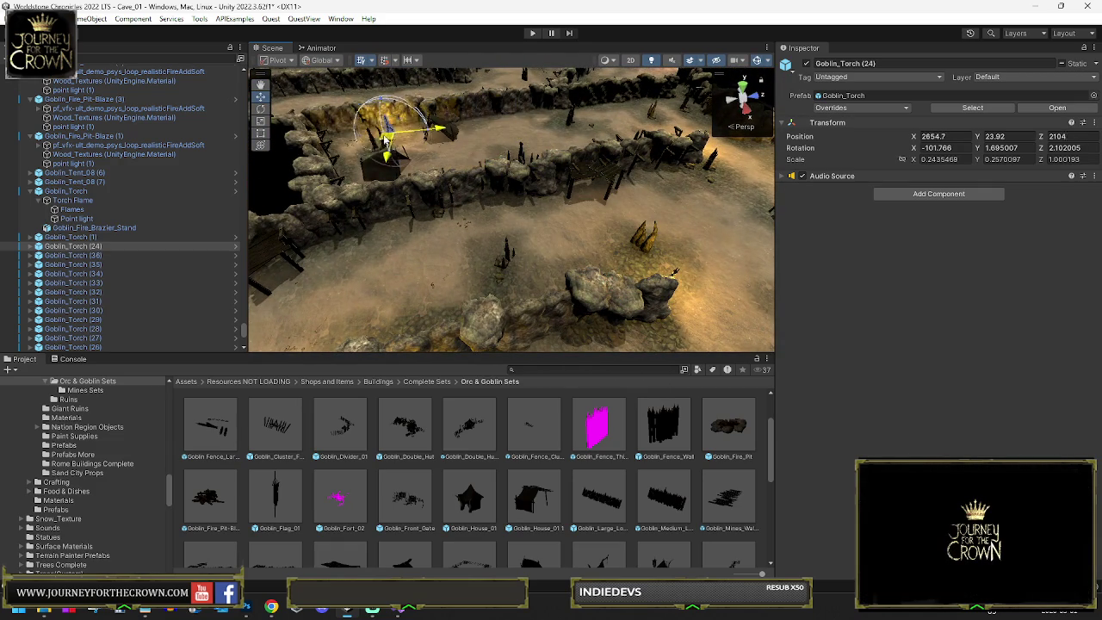
pyautogui.moveTo(392, 152)
pyautogui.mouseDown()
pyautogui.moveTo(516, 162)
pyautogui.moveTo(414, 186)
pyautogui.moveTo(622, 184)
pyautogui.mouseUp()
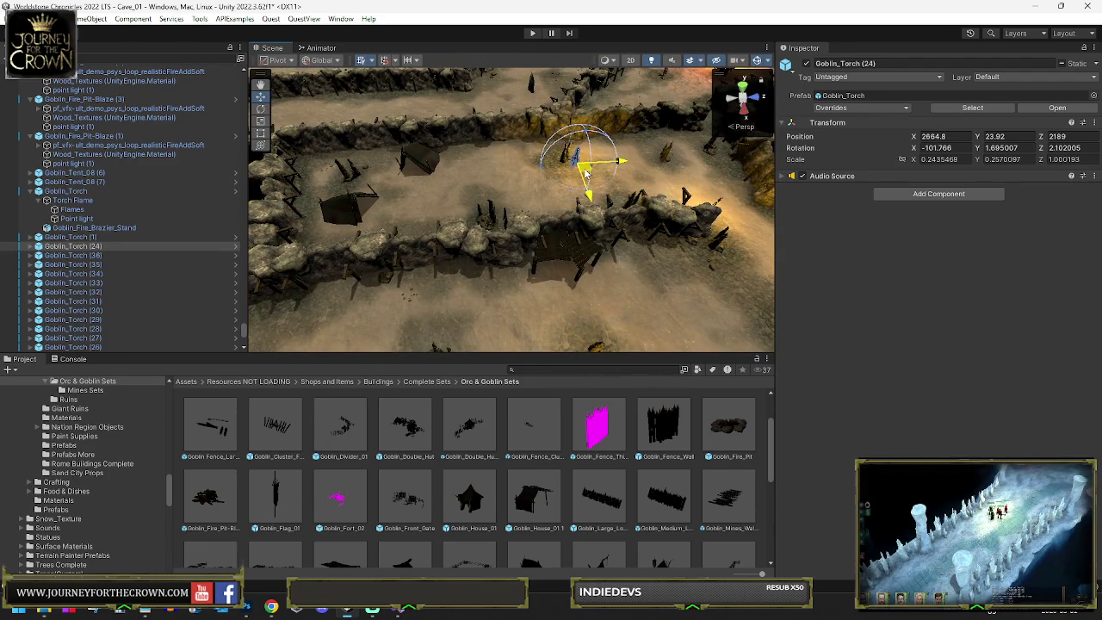
pyautogui.moveTo(504, 219); pyautogui.dragTo(509, 223)
pyautogui.moveTo(640, 177); pyautogui.dragTo(583, 229)
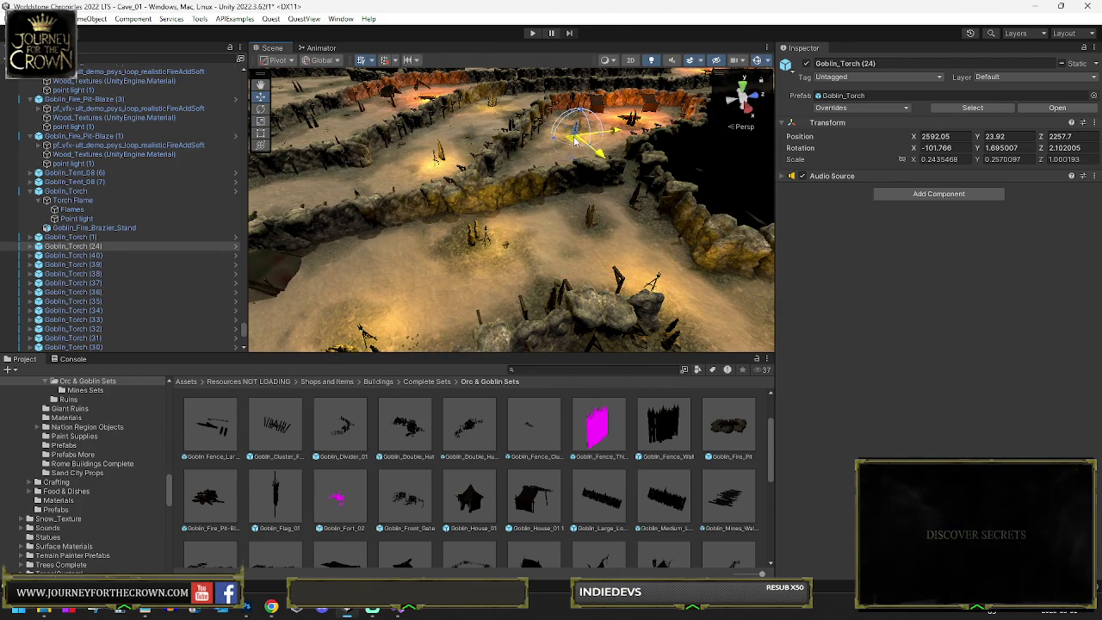
pyautogui.moveTo(575, 141)
pyautogui.mouseDown()
pyautogui.moveTo(668, 158)
pyautogui.moveTo(495, 181)
pyautogui.mouseUp()
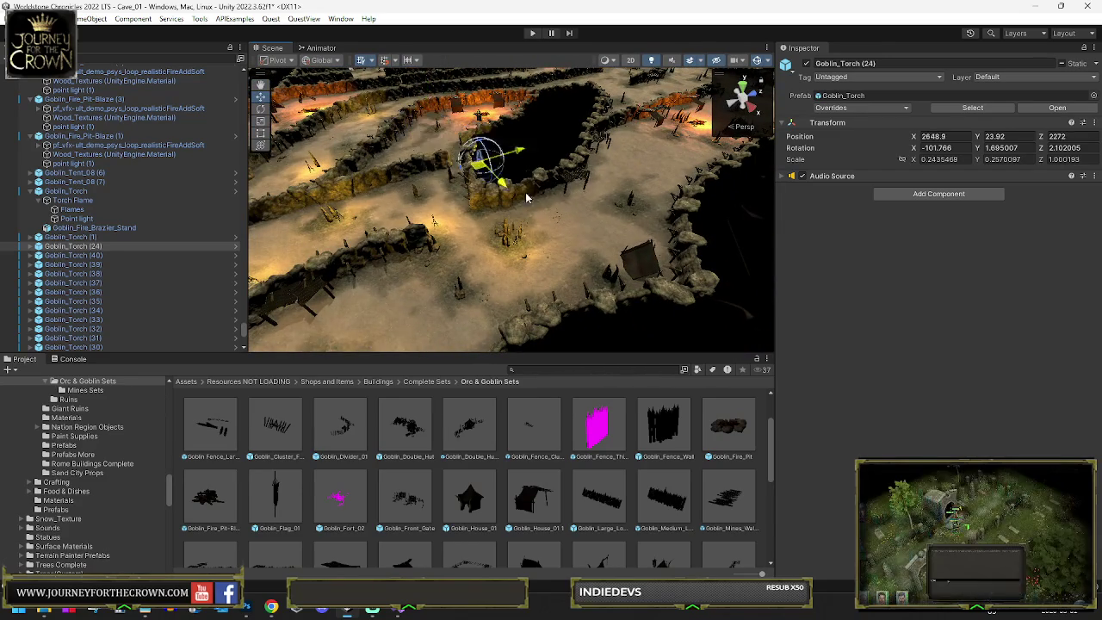
pyautogui.moveTo(629, 225)
pyautogui.mouseDown()
pyautogui.moveTo(677, 167)
pyautogui.moveTo(786, 164)
pyautogui.moveTo(717, 165)
pyautogui.mouseUp()
# Step: Place a torch copy further along the cave path near the tents, around X 2816.2, Z 2614.55
pyautogui.scroll(3, 649, 164)
pyautogui.moveTo(649, 164)
pyautogui.mouseDown()
pyautogui.moveTo(512, 166)
pyautogui.moveTo(488, 207)
pyautogui.mouseUp()
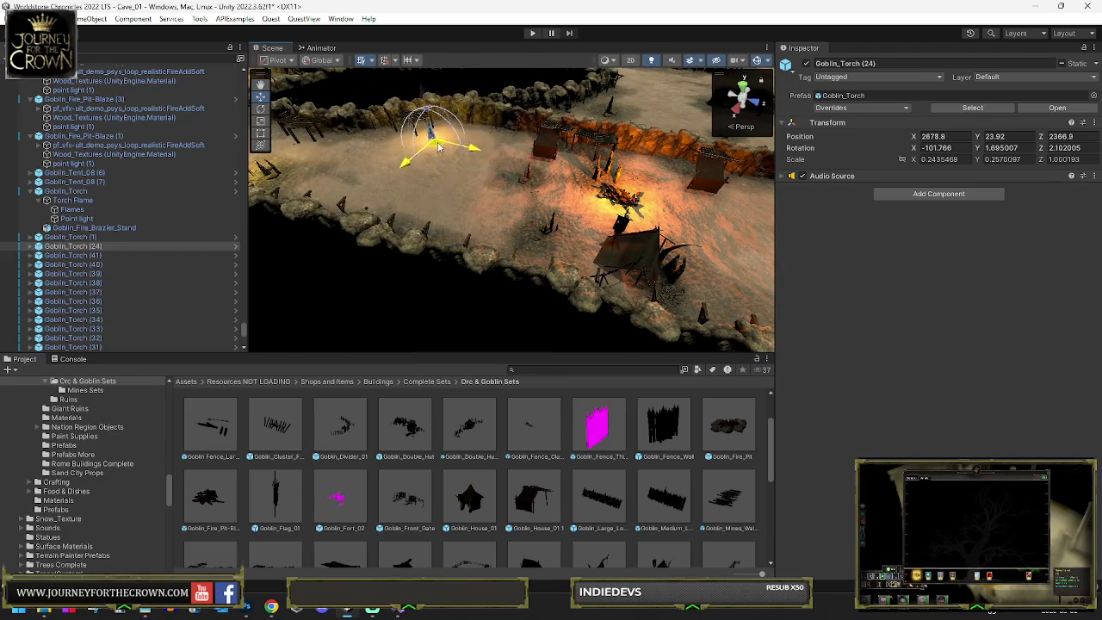
pyautogui.moveTo(437, 148); pyautogui.dragTo(455, 138)
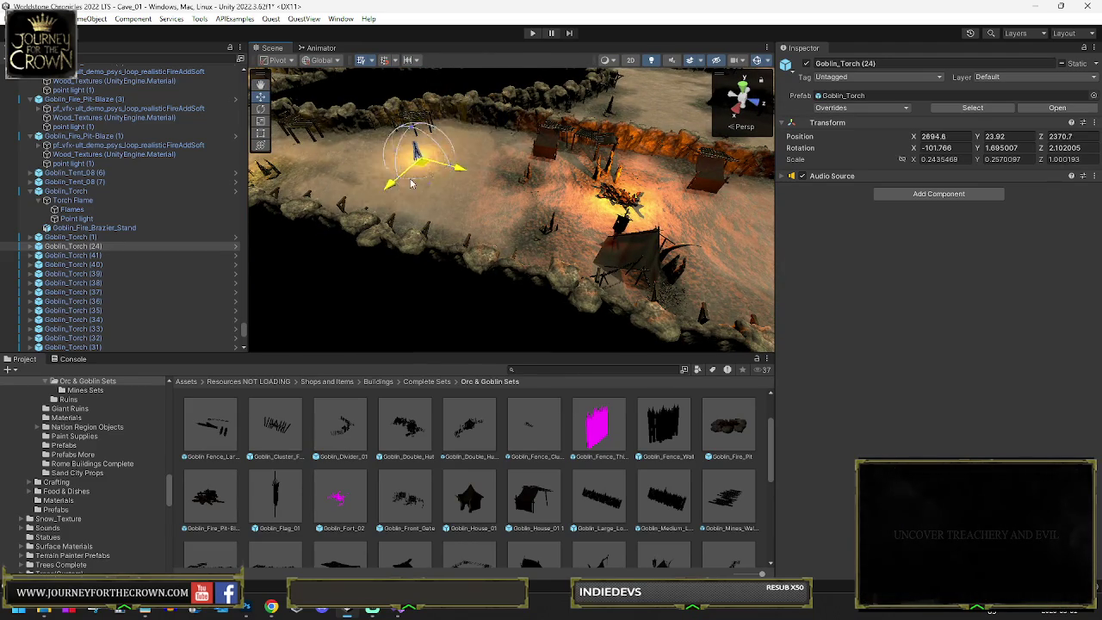
pyautogui.moveTo(389, 224); pyautogui.dragTo(387, 232)
pyautogui.moveTo(482, 234)
pyautogui.mouseDown()
pyautogui.moveTo(594, 245)
pyautogui.moveTo(671, 230)
pyautogui.moveTo(654, 233)
pyautogui.mouseUp()
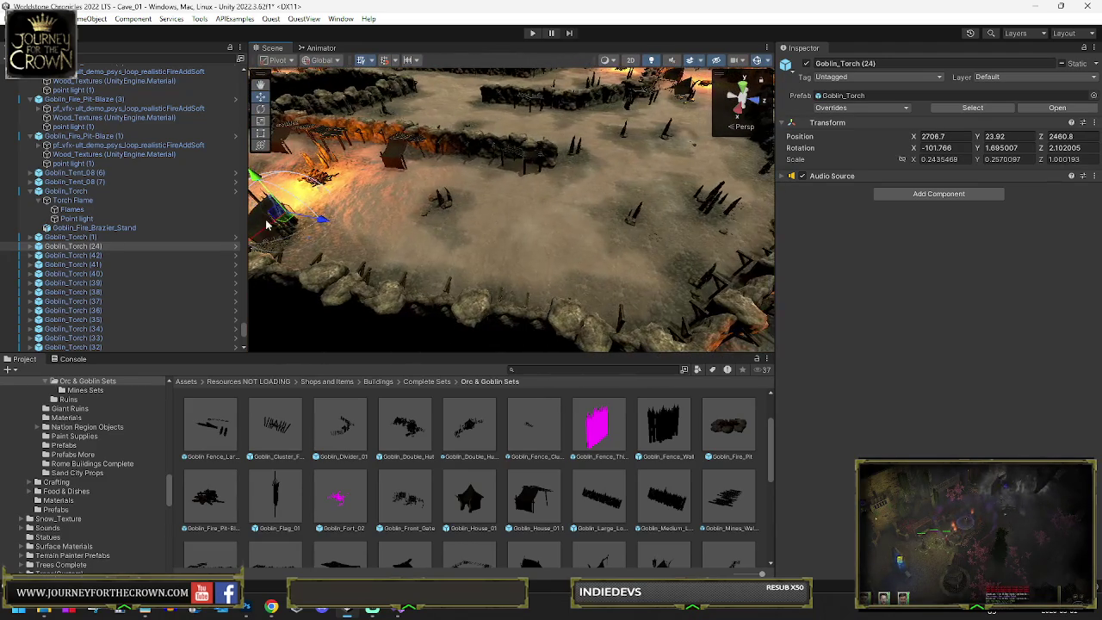
pyautogui.moveTo(288, 222)
pyautogui.mouseDown()
pyautogui.moveTo(655, 226)
pyautogui.moveTo(730, 196)
pyautogui.moveTo(688, 160)
pyautogui.mouseUp()
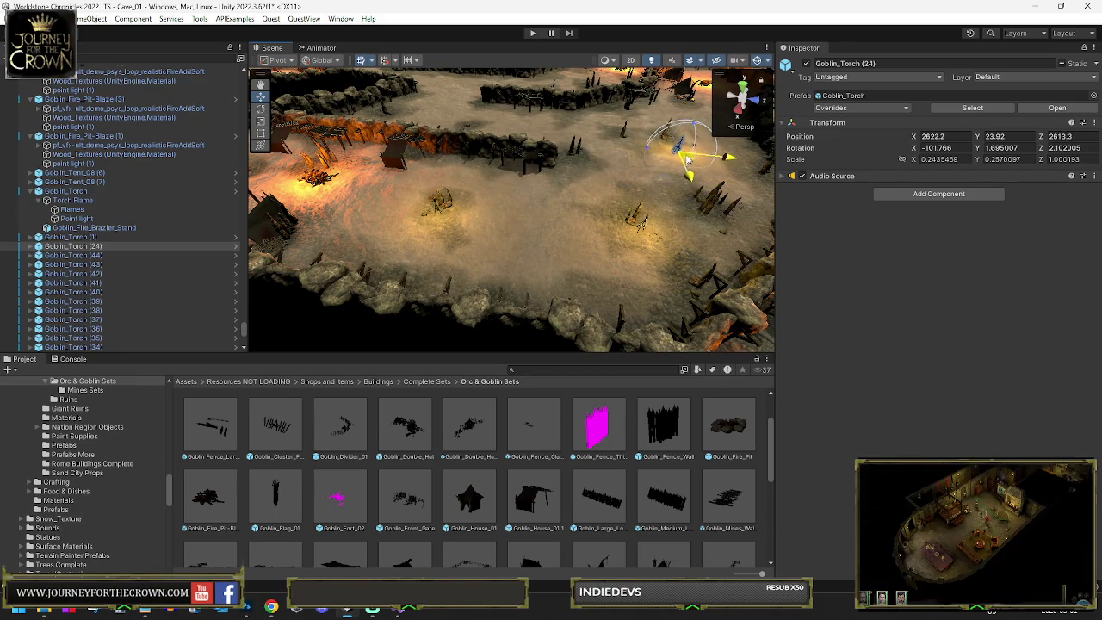
pyautogui.press('f')
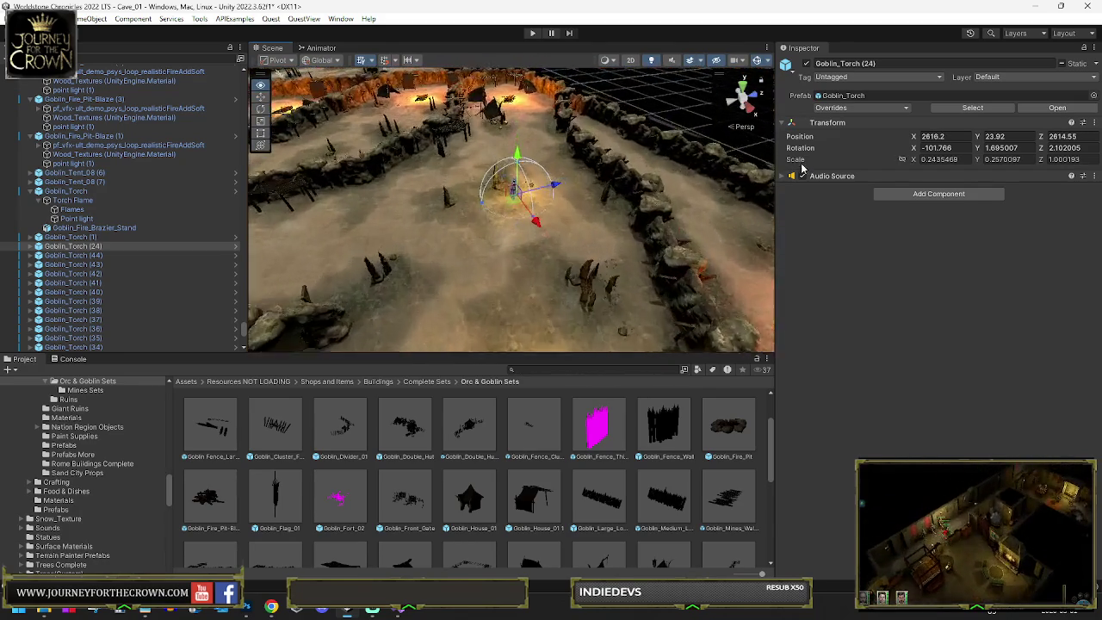
# Step: Slide the torch copy up-left along the rock-walled corridor to about X 2538.8, Z 2470.1
pyautogui.moveTo(519, 250)
pyautogui.mouseDown()
pyautogui.moveTo(490, 197)
pyautogui.moveTo(423, 196)
pyautogui.moveTo(295, 246)
pyautogui.mouseUp()
pyautogui.press('f')
pyautogui.moveTo(537, 201)
pyautogui.mouseDown()
pyautogui.moveTo(330, 202)
pyautogui.moveTo(448, 233)
pyautogui.moveTo(508, 327)
pyautogui.moveTo(568, 321)
pyautogui.moveTo(556, 194)
pyautogui.moveTo(454, 183)
pyautogui.moveTo(340, 108)
pyautogui.moveTo(320, 125)
pyautogui.moveTo(646, 237)
pyautogui.moveTo(517, 194)
pyautogui.mouseUp()
pyautogui.moveTo(617, 244); pyautogui.dragTo(443, 235)
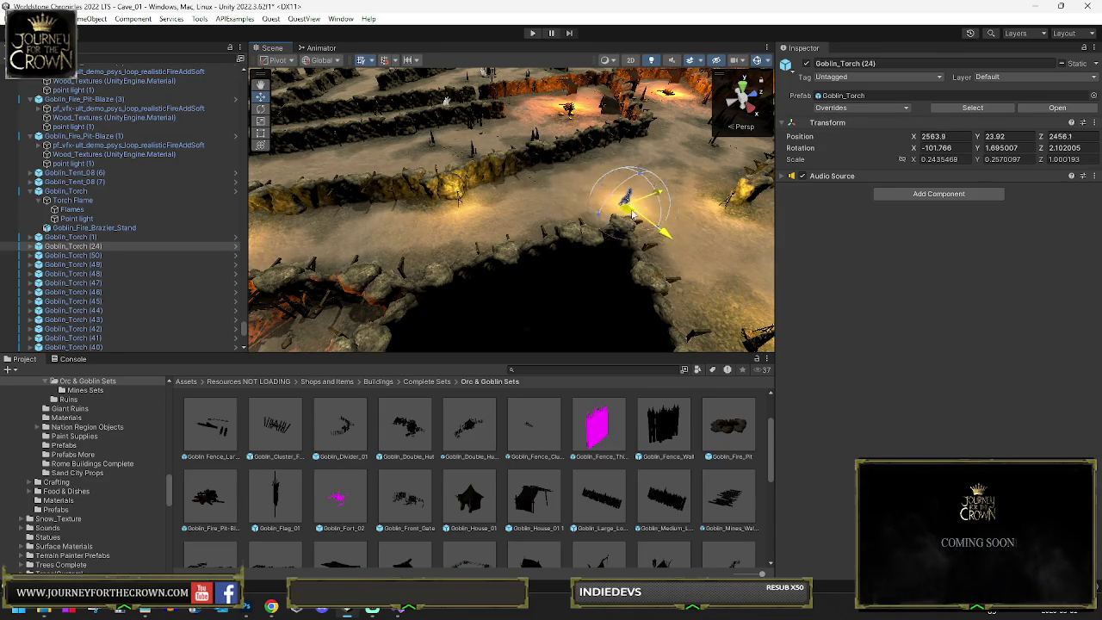
pyautogui.moveTo(701, 182)
pyautogui.mouseDown()
pyautogui.moveTo(765, 188)
pyautogui.moveTo(502, 303)
pyautogui.mouseUp()
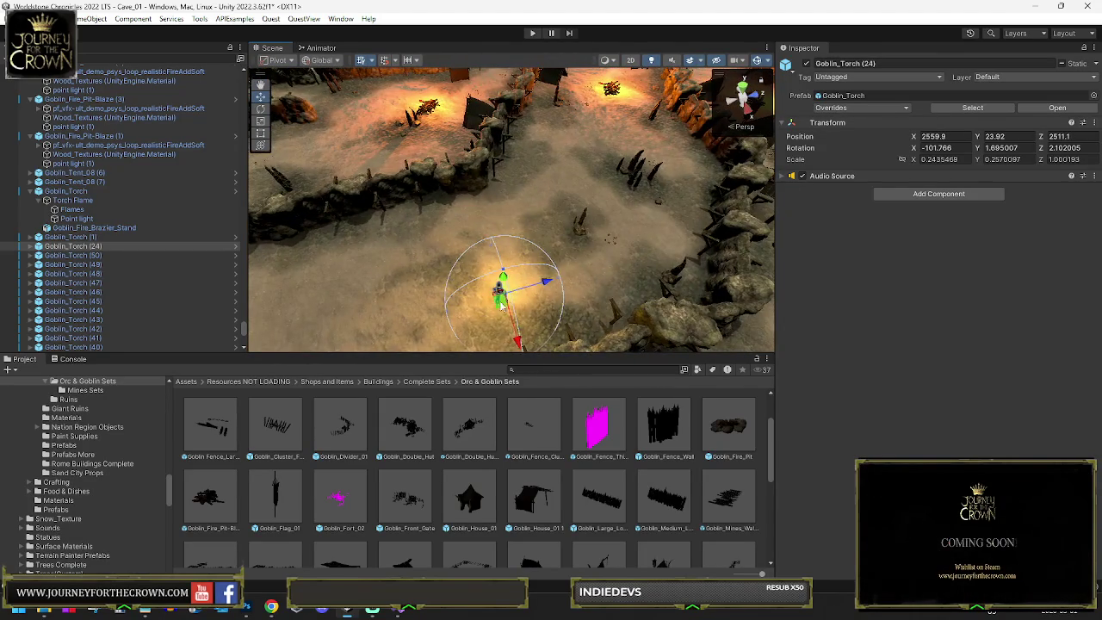
pyautogui.moveTo(593, 221)
pyautogui.mouseDown()
pyautogui.moveTo(594, 235)
pyautogui.moveTo(603, 142)
pyautogui.moveTo(573, 167)
pyautogui.moveTo(275, 176)
pyautogui.mouseUp()
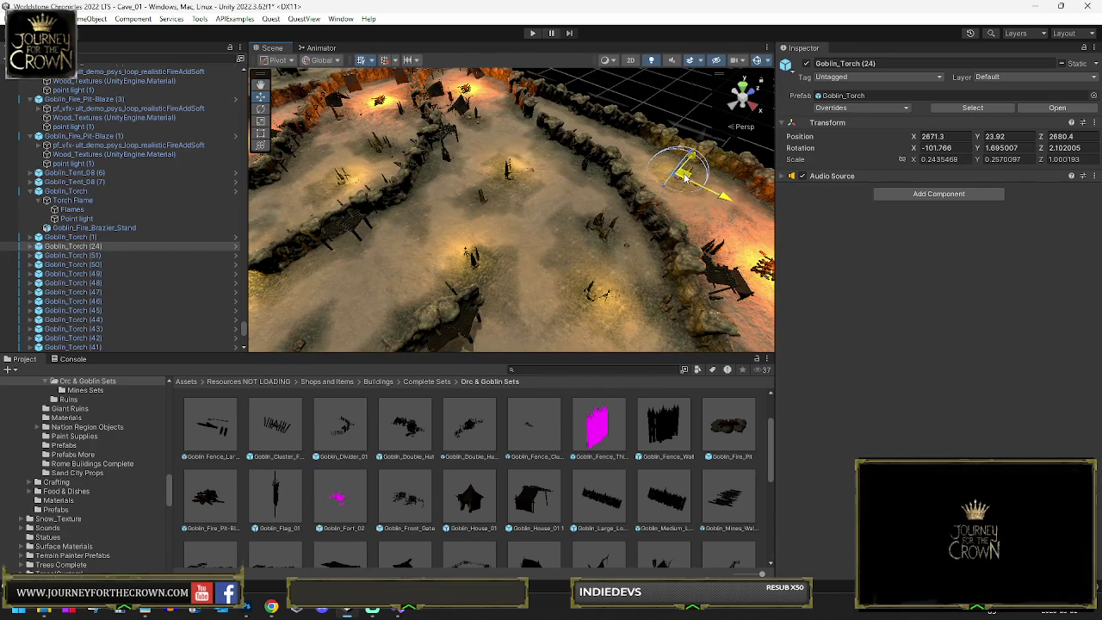
pyautogui.moveTo(564, 256)
pyautogui.mouseDown()
pyautogui.moveTo(484, 289)
pyautogui.moveTo(544, 255)
pyautogui.mouseUp()
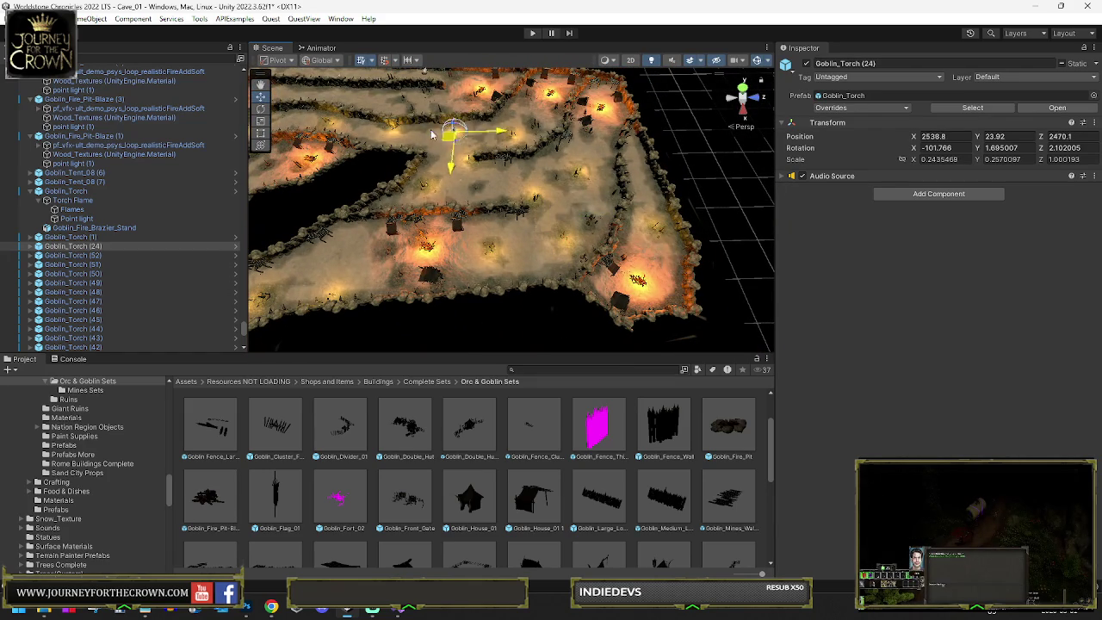
# Step: Set the new torch down-left beside the chasm path wall, nudging it into position
pyautogui.moveTo(453, 147)
pyautogui.mouseDown()
pyautogui.moveTo(446, 123)
pyautogui.moveTo(625, 249)
pyautogui.mouseUp()
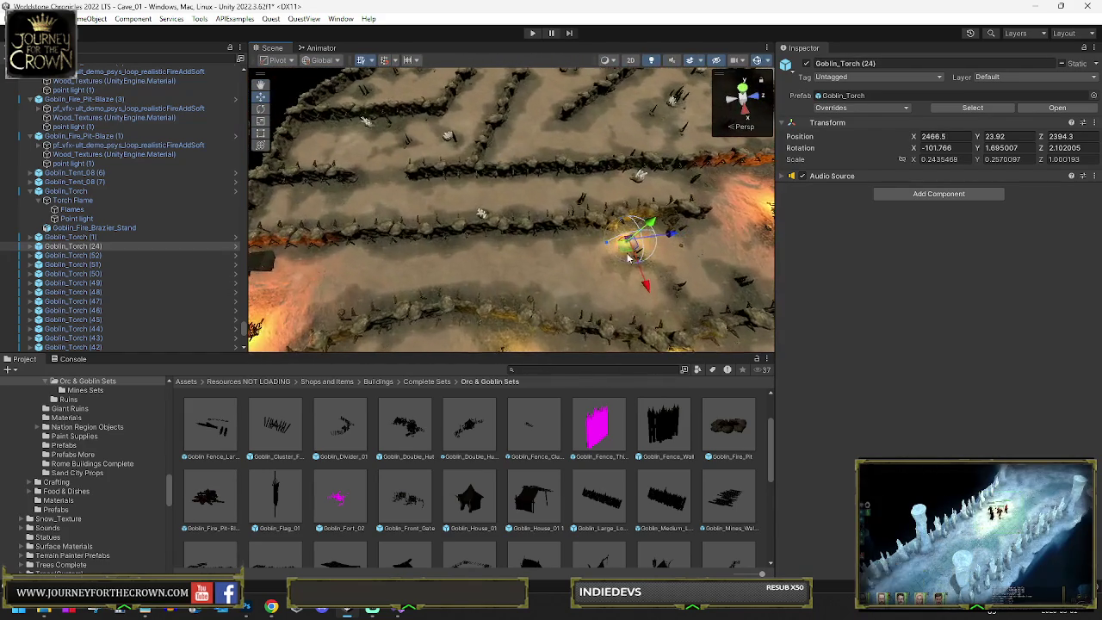
pyautogui.moveTo(439, 262); pyautogui.dragTo(433, 274)
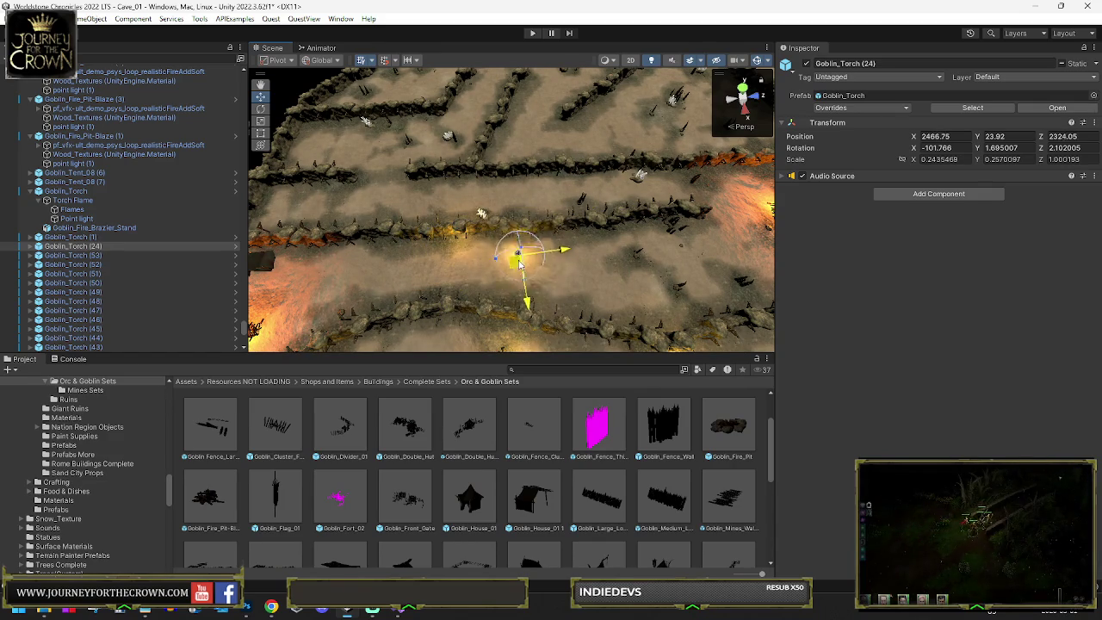
pyautogui.moveTo(543, 245); pyautogui.dragTo(379, 255)
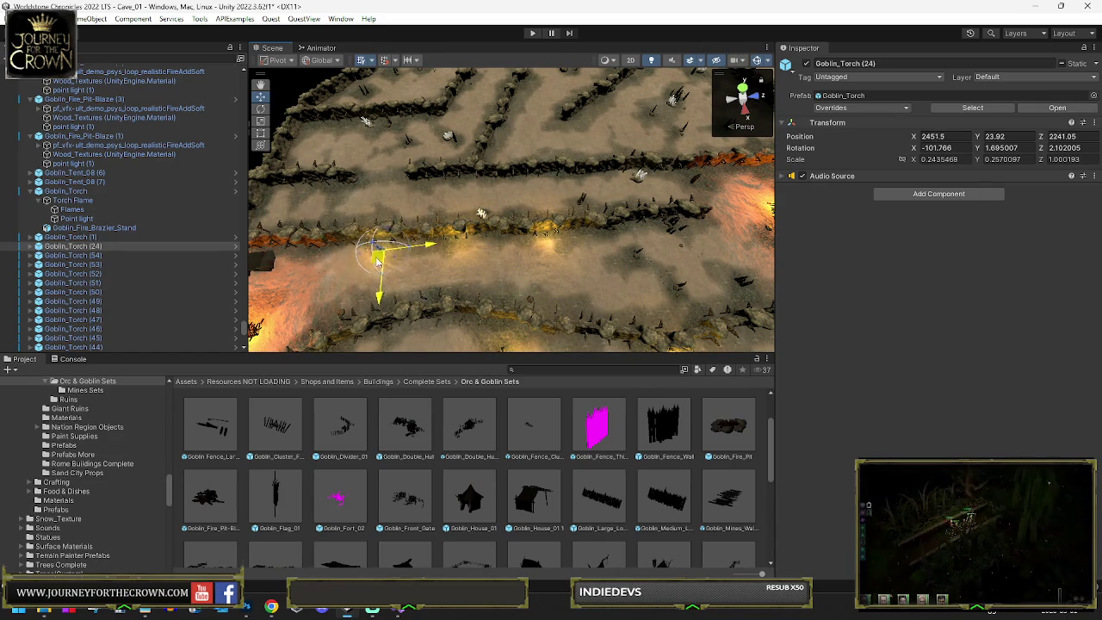
pyautogui.moveTo(340, 312)
pyautogui.mouseDown()
pyautogui.moveTo(211, 218)
pyautogui.moveTo(241, 209)
pyautogui.moveTo(478, 260)
pyautogui.mouseUp()
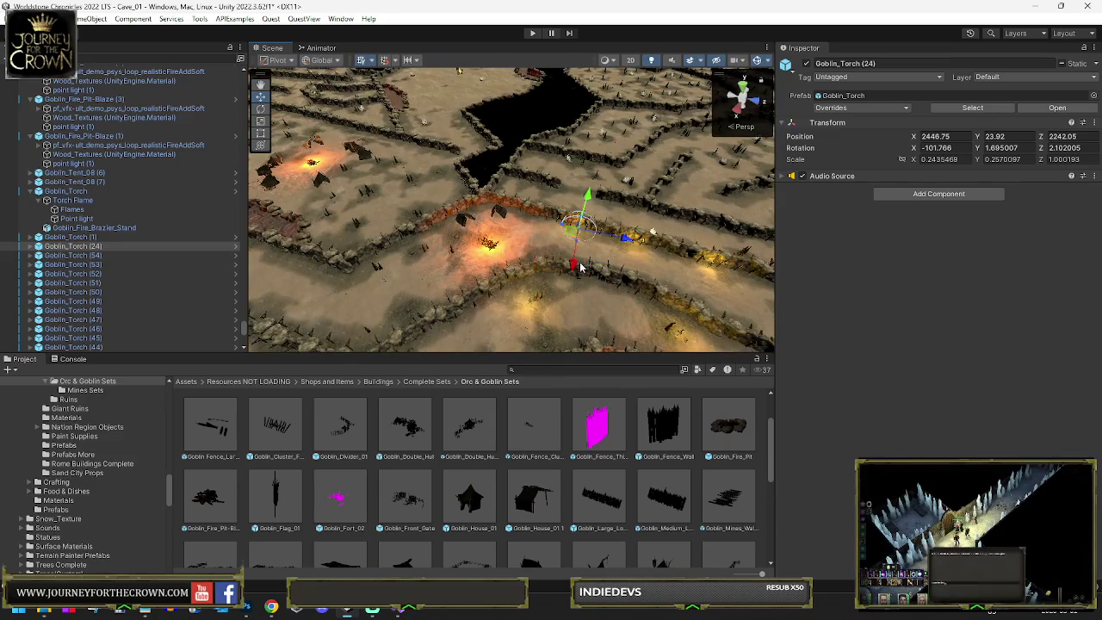
pyautogui.moveTo(570, 251)
pyautogui.mouseDown()
pyautogui.moveTo(616, 284)
pyautogui.moveTo(448, 284)
pyautogui.moveTo(418, 172)
pyautogui.moveTo(498, 150)
pyautogui.moveTo(592, 196)
pyautogui.moveTo(607, 283)
pyautogui.moveTo(470, 222)
pyautogui.mouseUp()
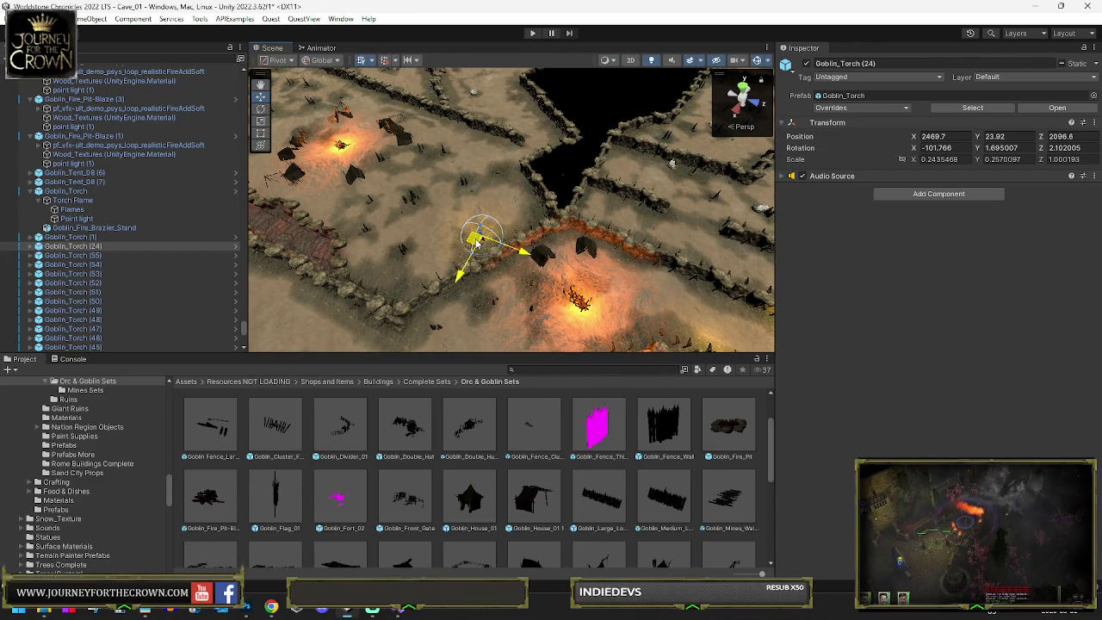
pyautogui.moveTo(451, 162); pyautogui.dragTo(448, 161)
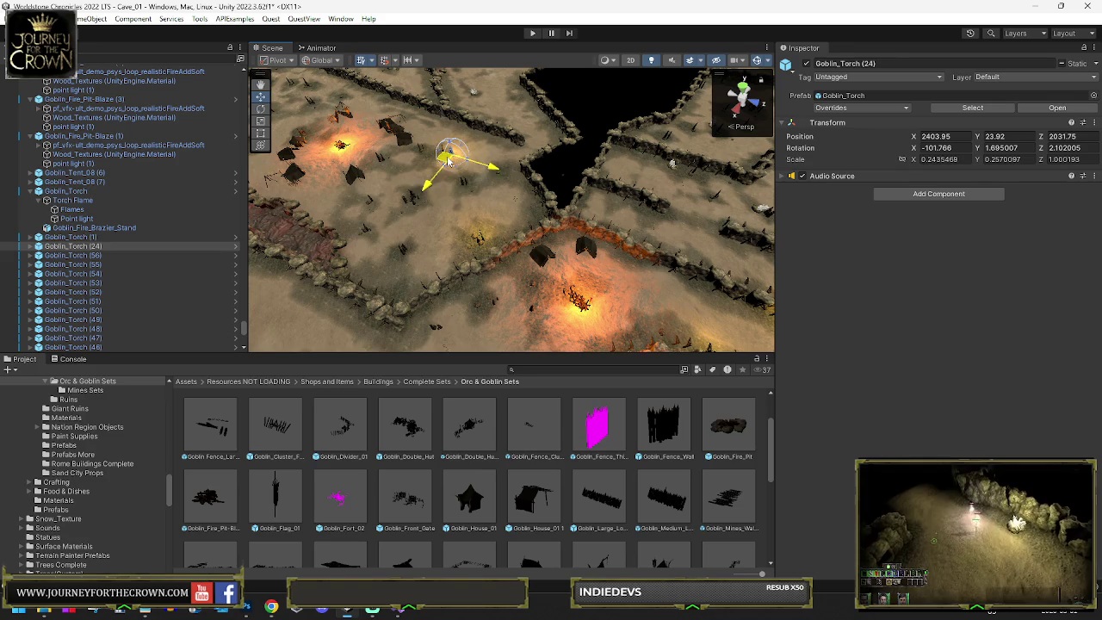
pyautogui.moveTo(419, 216); pyautogui.dragTo(398, 217)
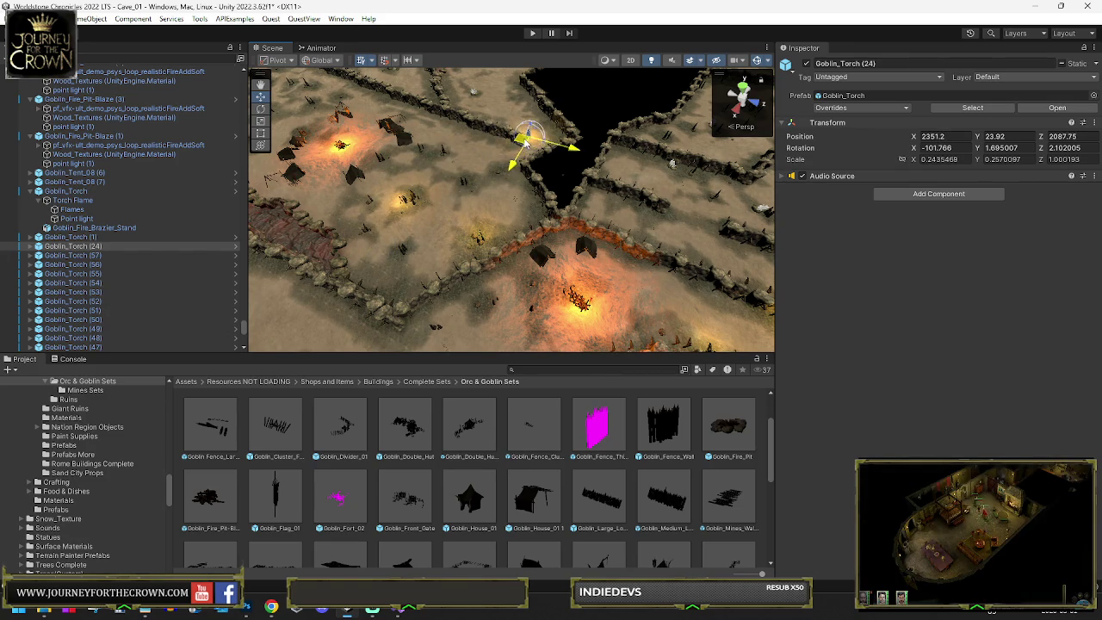
# Step: Move Goblin_Torch (24) near the wall, then across to another cave area around X 2016.2, Z 2042.6
pyautogui.press('f')
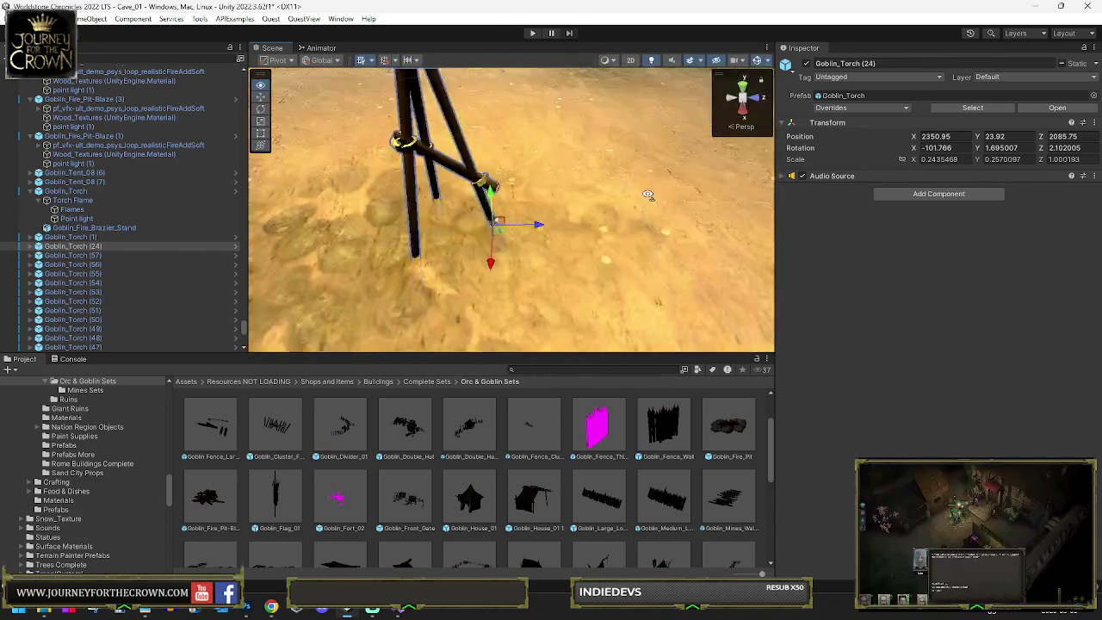
pyautogui.scroll(-5, 654, 187)
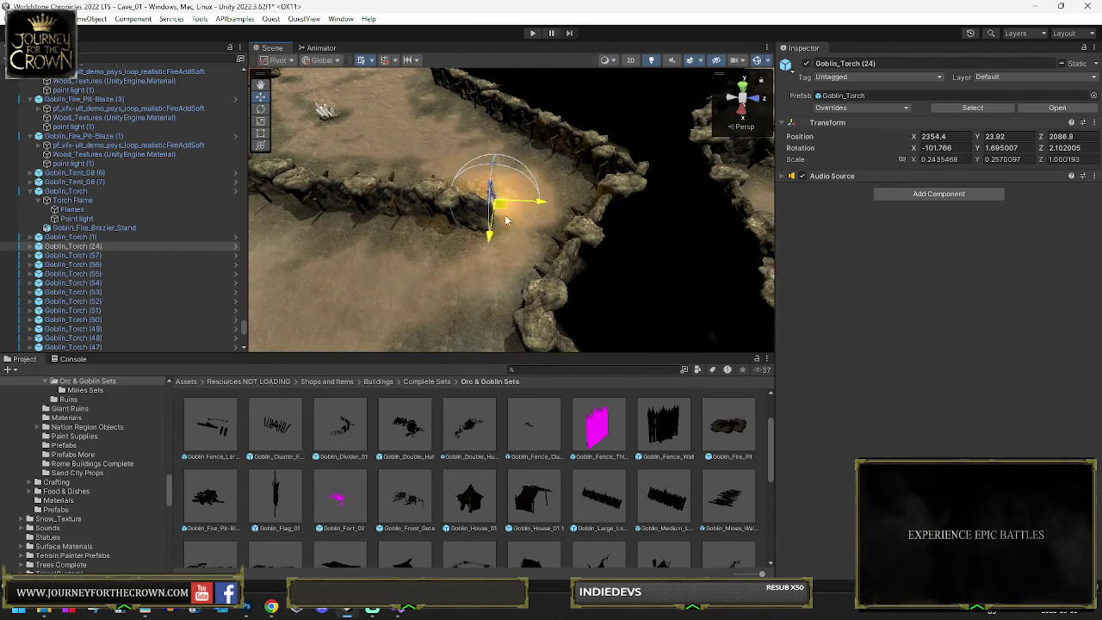
pyautogui.moveTo(506, 220)
pyautogui.mouseDown()
pyautogui.moveTo(468, 250)
pyautogui.moveTo(467, 274)
pyautogui.moveTo(504, 320)
pyautogui.moveTo(479, 136)
pyautogui.moveTo(449, 107)
pyautogui.mouseUp()
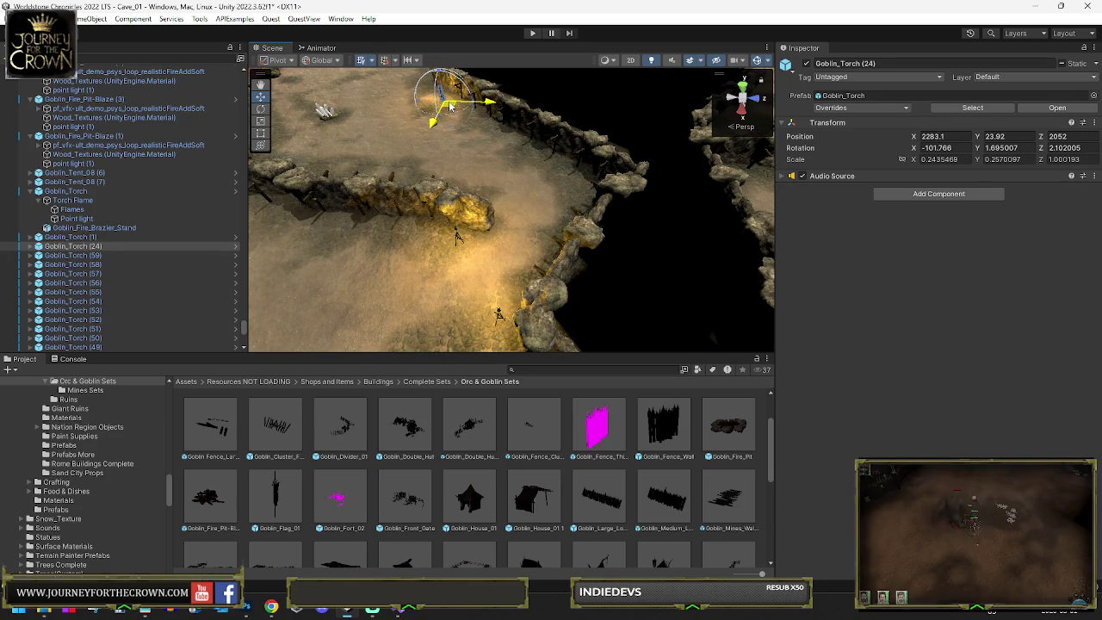
pyautogui.moveTo(404, 171)
pyautogui.mouseDown()
pyautogui.moveTo(389, 179)
pyautogui.moveTo(340, 158)
pyautogui.moveTo(329, 123)
pyautogui.moveTo(517, 250)
pyautogui.mouseUp()
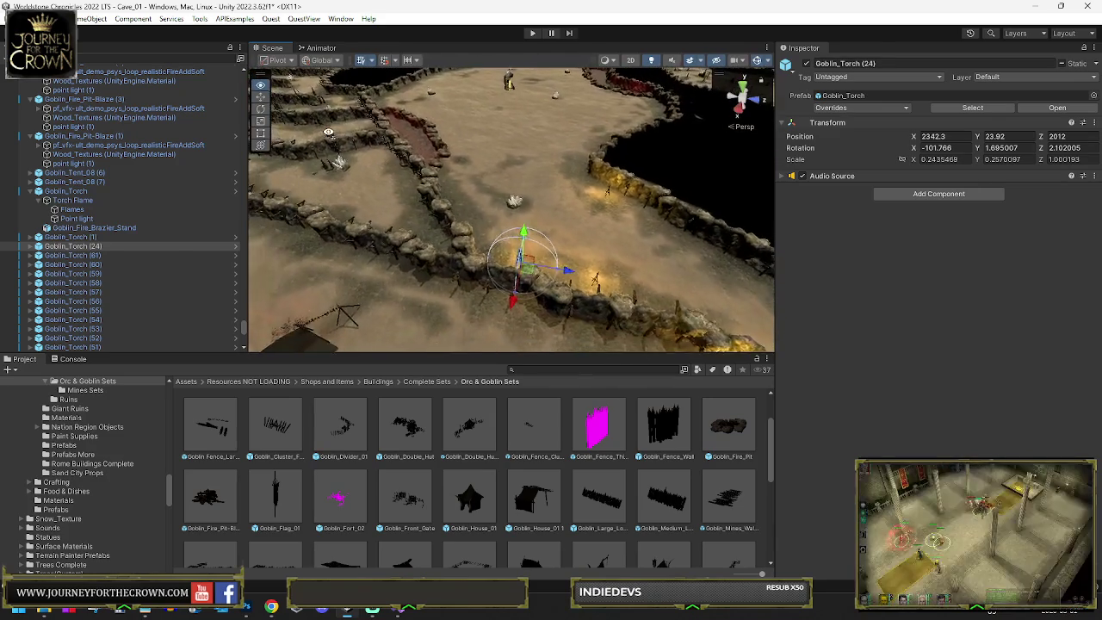
pyautogui.moveTo(554, 205); pyautogui.dragTo(607, 95)
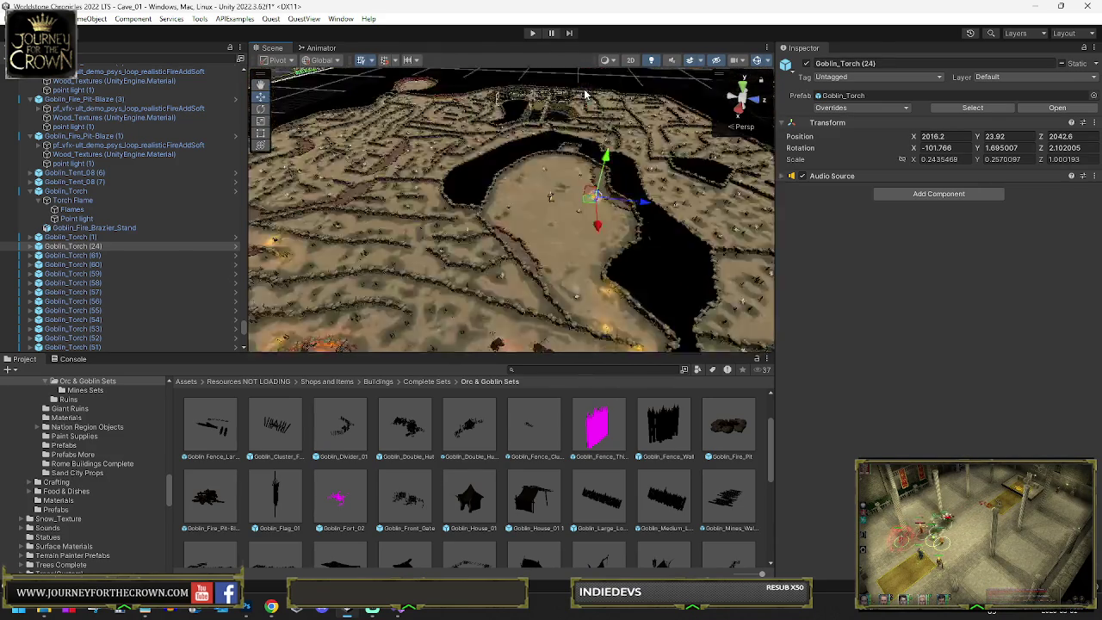
# Step: Place the relocated torch beside the trench and along the path
pyautogui.press('f')
pyautogui.scroll(-5, 585, 216)
pyautogui.moveTo(584, 217)
pyautogui.mouseDown()
pyautogui.moveTo(524, 224)
pyautogui.moveTo(559, 207)
pyautogui.moveTo(491, 248)
pyautogui.moveTo(535, 199)
pyautogui.moveTo(546, 205)
pyautogui.moveTo(528, 203)
pyautogui.mouseUp()
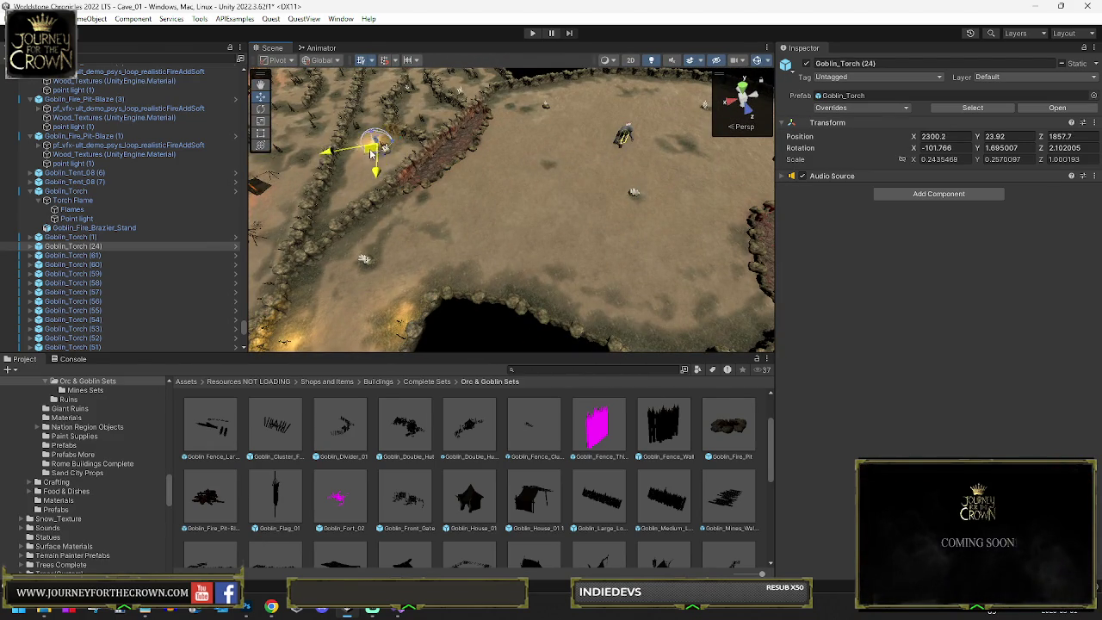
pyautogui.moveTo(314, 163); pyautogui.dragTo(326, 159)
pyautogui.scroll(-5, 511, 210)
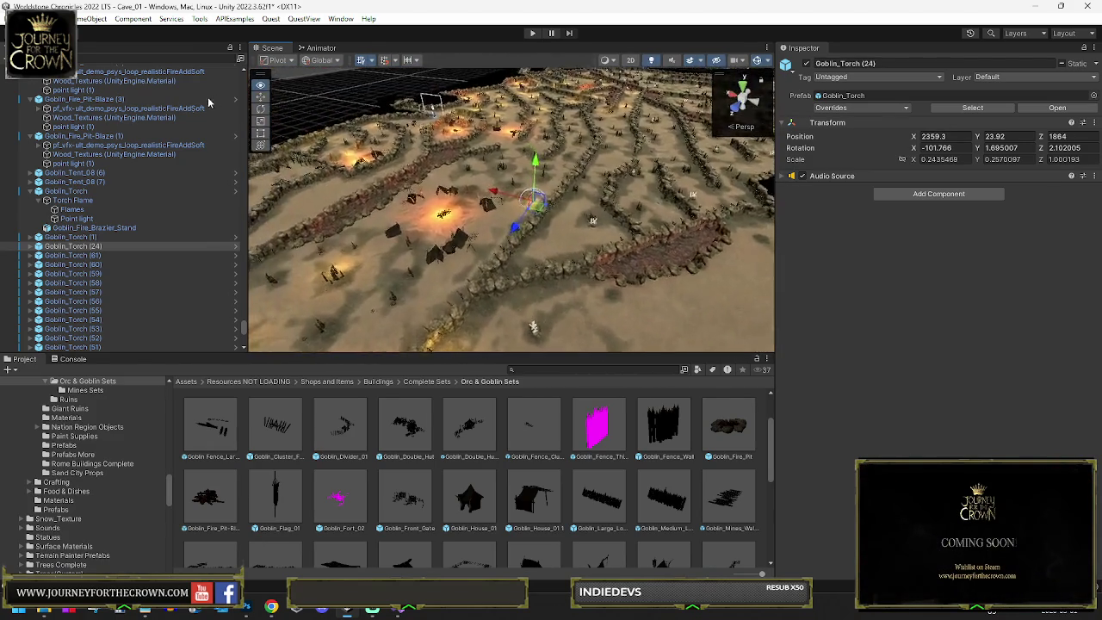
pyautogui.scroll(10, 537, 125)
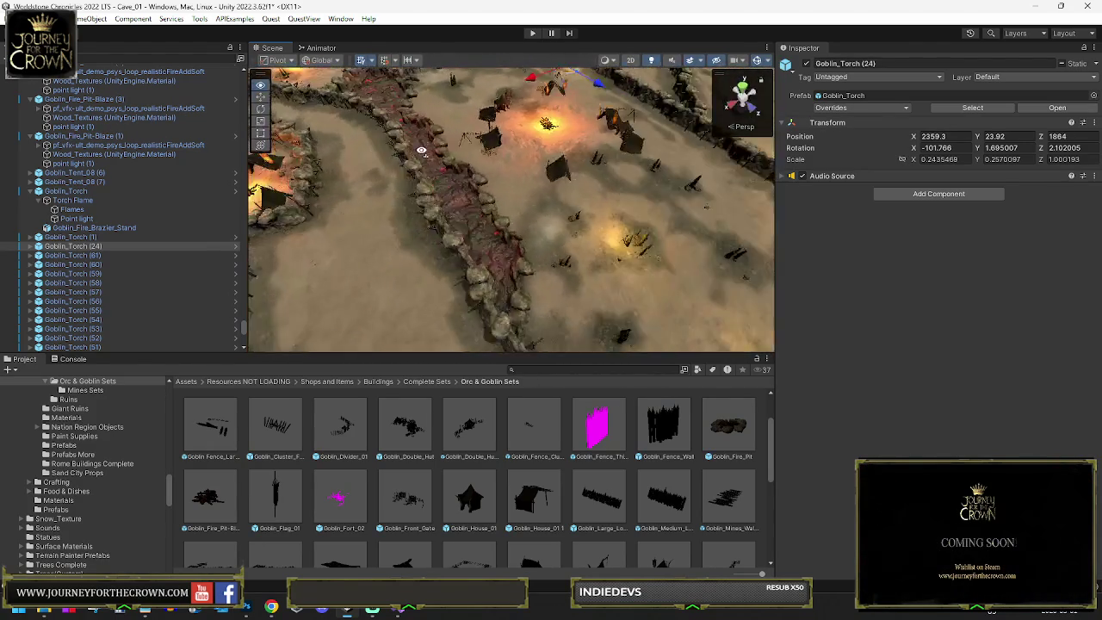
pyautogui.moveTo(568, 83); pyautogui.dragTo(405, 204)
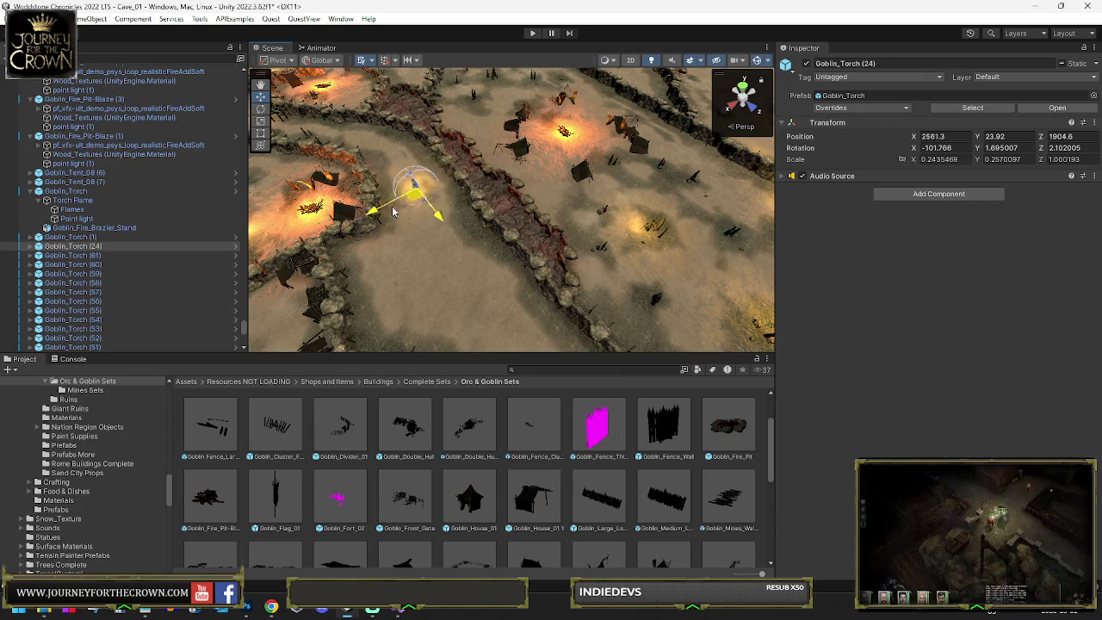
pyautogui.moveTo(370, 254)
pyautogui.mouseDown()
pyautogui.moveTo(379, 245)
pyautogui.moveTo(398, 317)
pyautogui.mouseUp()
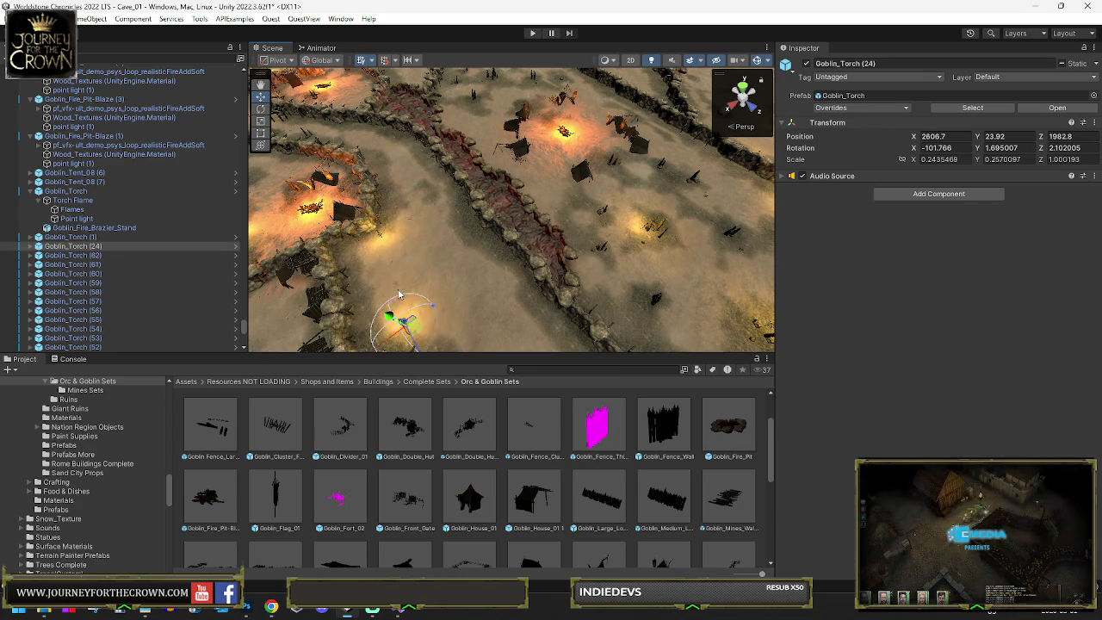
pyautogui.moveTo(409, 267)
pyautogui.mouseDown()
pyautogui.moveTo(433, 315)
pyautogui.moveTo(376, 130)
pyautogui.mouseUp()
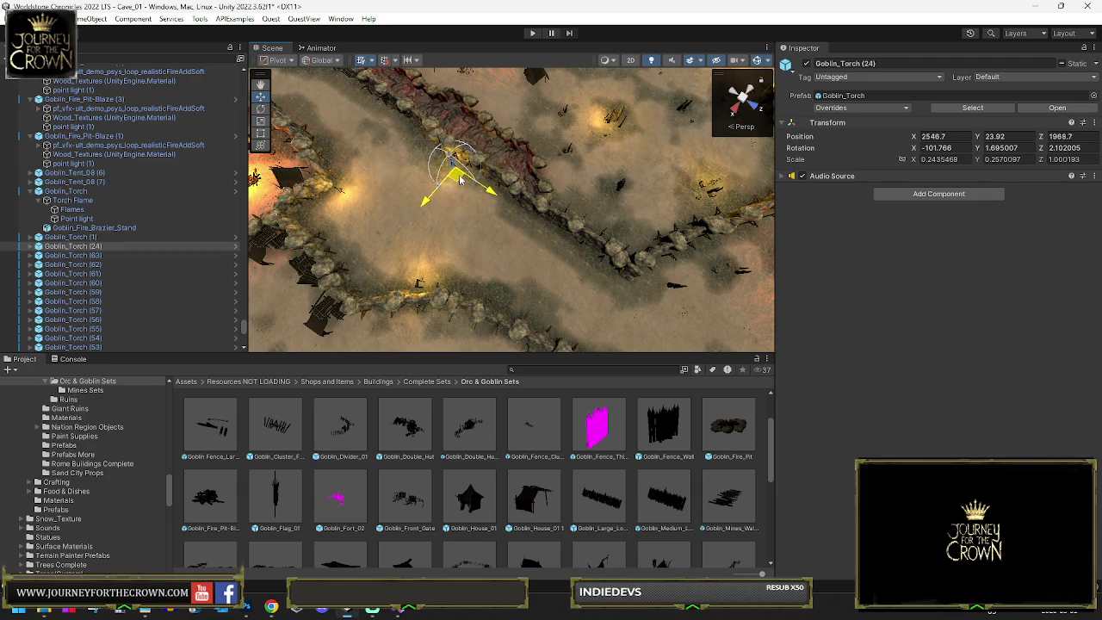
pyautogui.press('f')
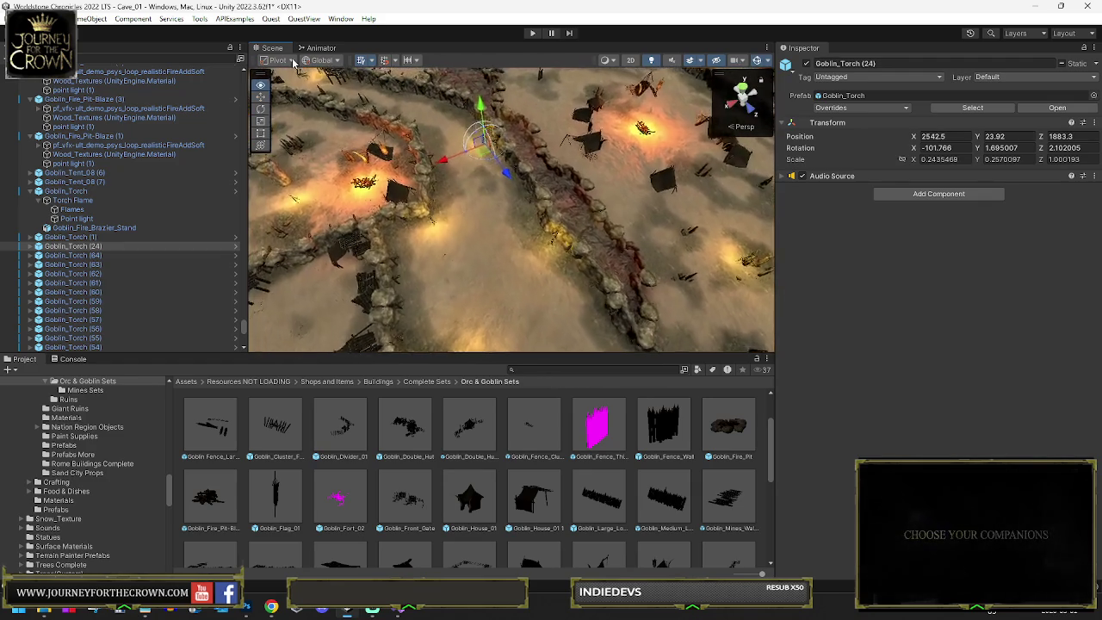
# Step: Settle Goblin_Torch (24) down-left along the trench path near X 2605.7, Z 1591.2
pyautogui.moveTo(592, 231); pyautogui.dragTo(532, 181)
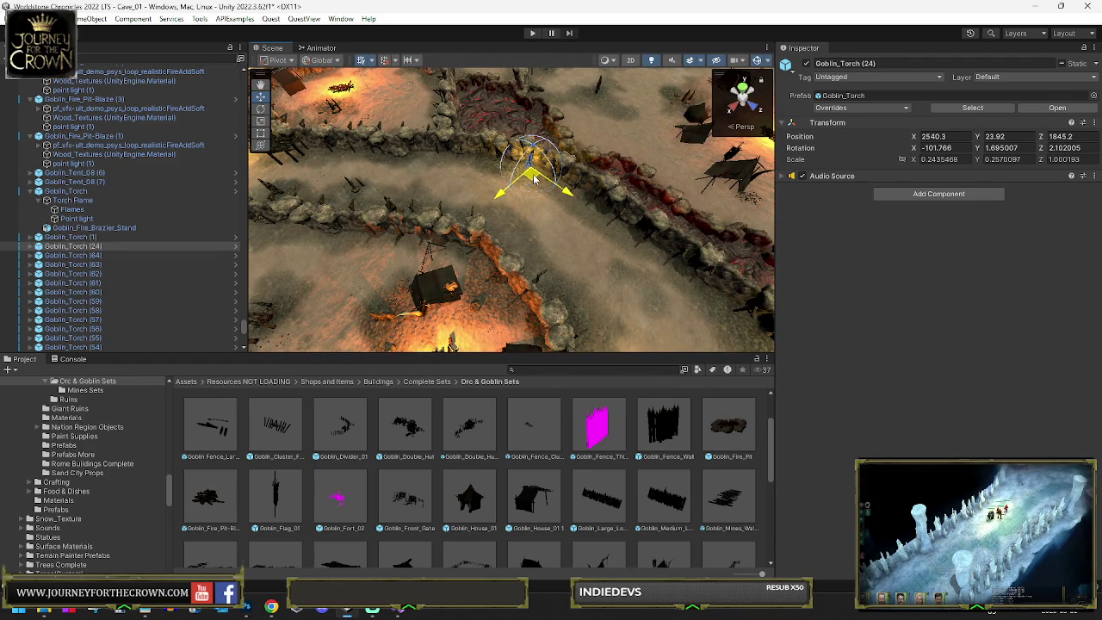
pyautogui.moveTo(415, 172); pyautogui.dragTo(370, 194)
pyautogui.moveTo(284, 204); pyautogui.dragTo(277, 200)
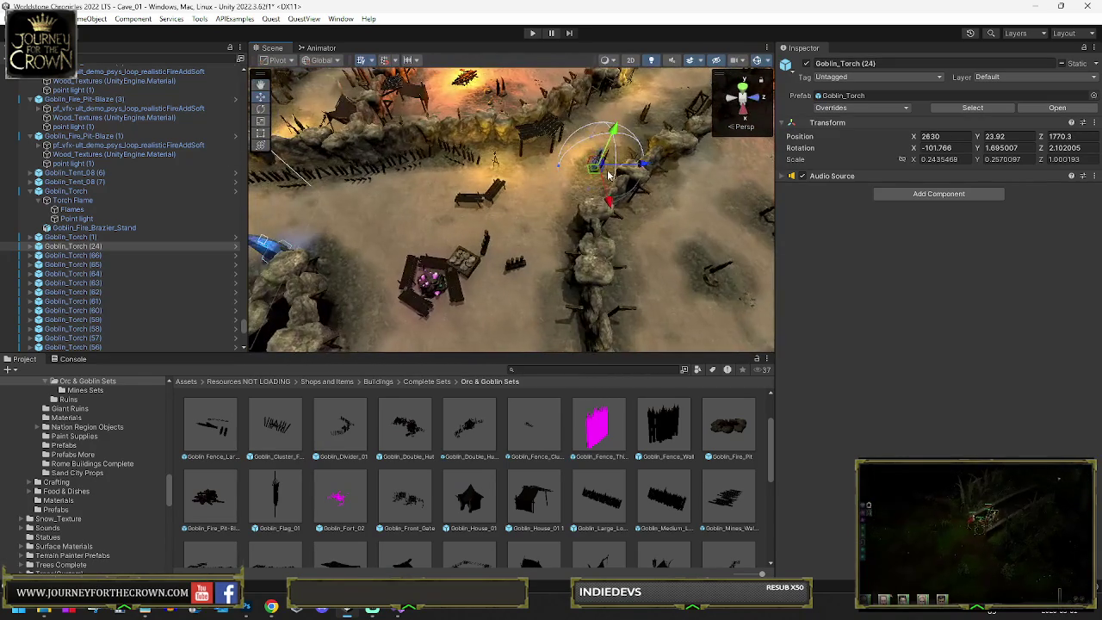
pyautogui.click(540, 228)
pyautogui.click(589, 184)
pyautogui.moveTo(592, 168)
pyautogui.mouseDown()
pyautogui.moveTo(546, 228)
pyautogui.moveTo(542, 269)
pyautogui.moveTo(569, 284)
pyautogui.moveTo(629, 252)
pyautogui.moveTo(568, 233)
pyautogui.moveTo(413, 138)
pyautogui.moveTo(430, 89)
pyautogui.moveTo(387, 82)
pyautogui.moveTo(478, 151)
pyautogui.moveTo(566, 150)
pyautogui.mouseUp()
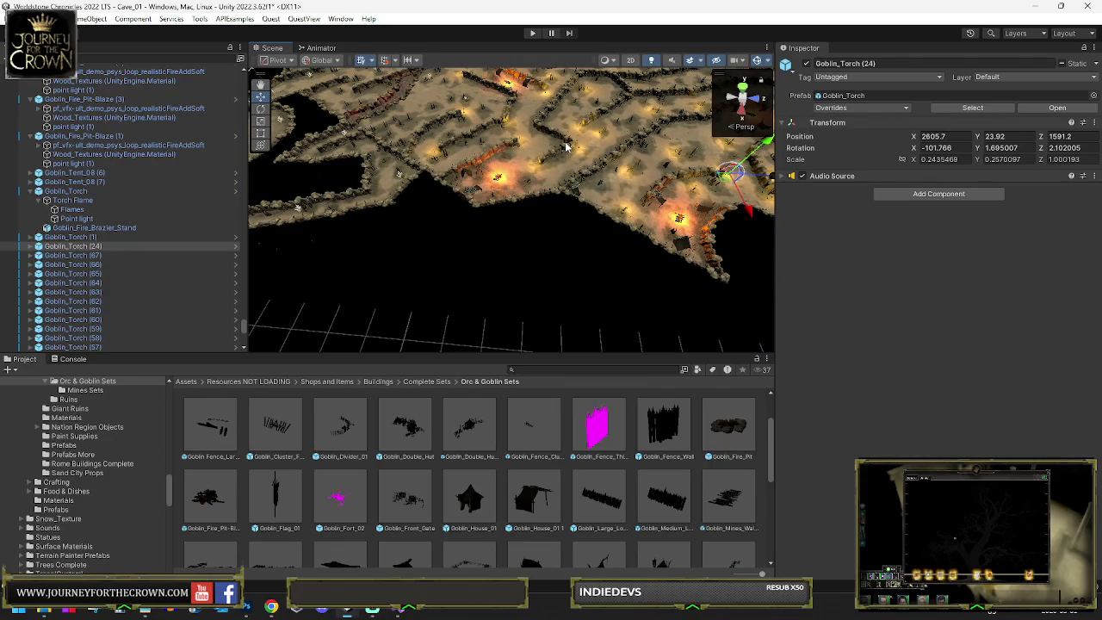
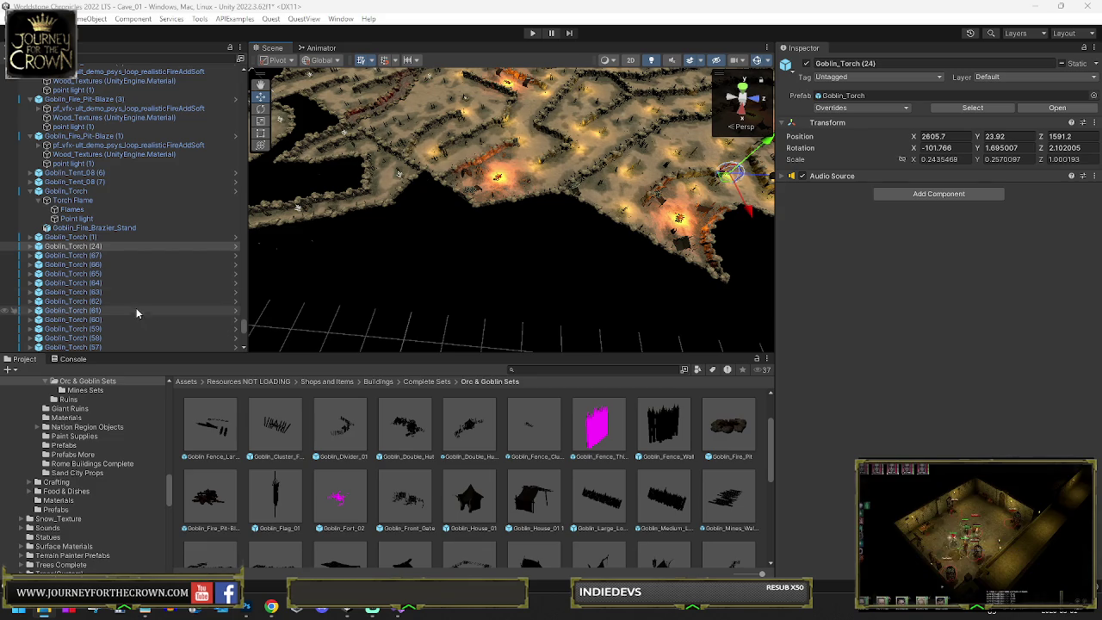
# Step: Move Goblin_Torch (24) over to the goblin camp fire
pyautogui.moveTo(592, 246)
pyautogui.mouseDown()
pyautogui.moveTo(709, 155)
pyautogui.moveTo(705, 194)
pyautogui.moveTo(242, 149)
pyautogui.mouseUp()
pyautogui.moveTo(482, 259)
pyautogui.mouseDown()
pyautogui.moveTo(643, 328)
pyautogui.moveTo(336, 229)
pyautogui.mouseUp()
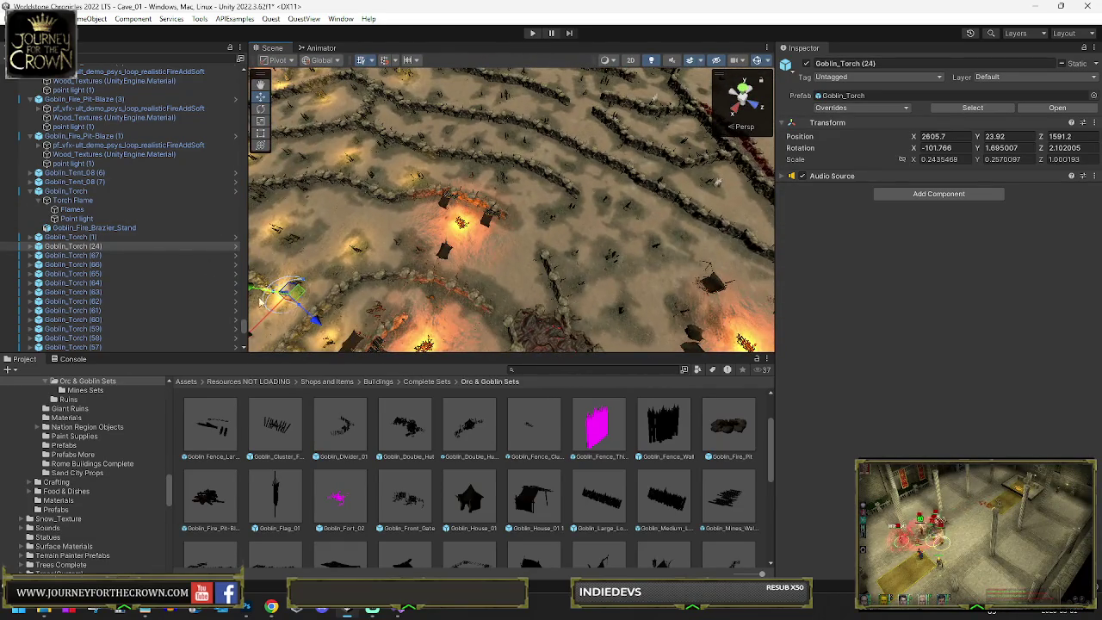
pyautogui.moveTo(297, 297); pyautogui.dragTo(534, 228)
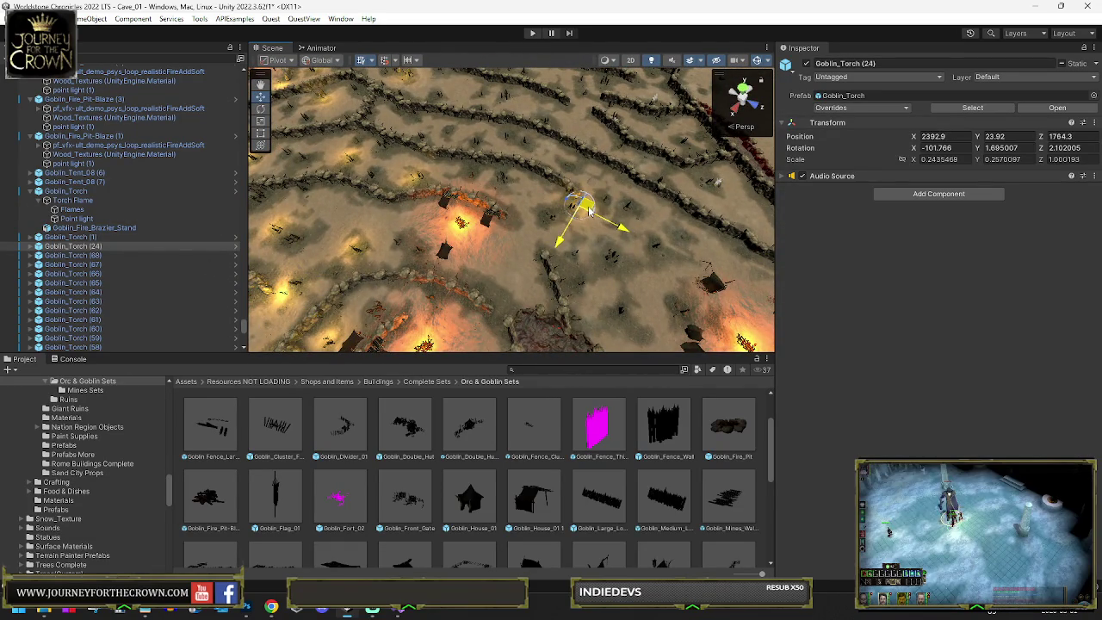
pyautogui.press('f')
pyautogui.scroll(-5, 576, 209)
pyautogui.moveTo(517, 226); pyautogui.dragTo(511, 200)
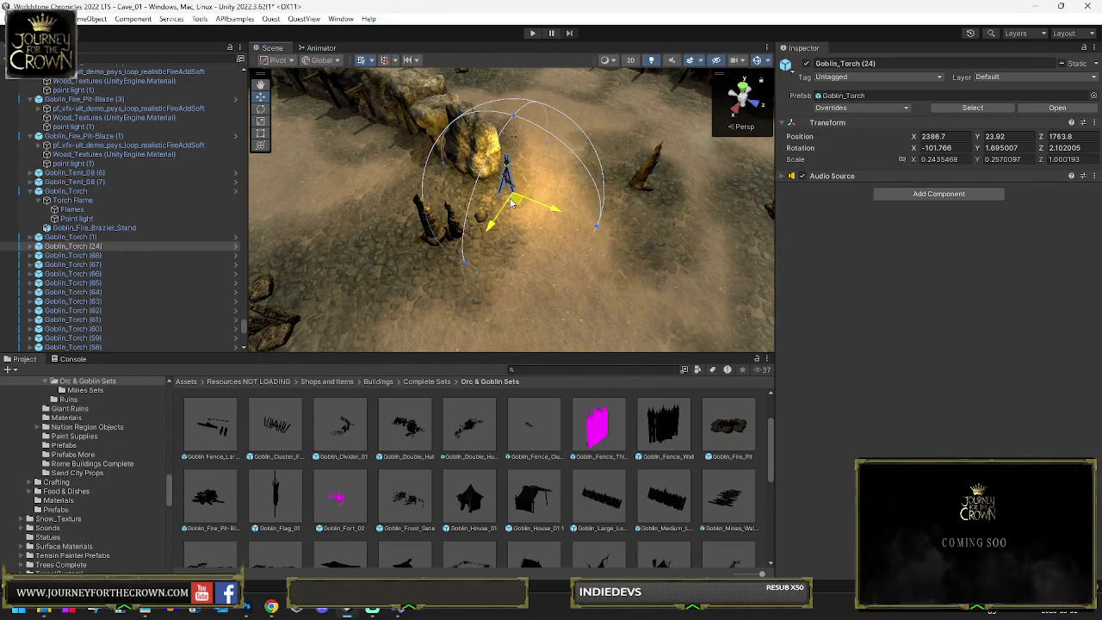
pyautogui.scroll(-10, 511, 196)
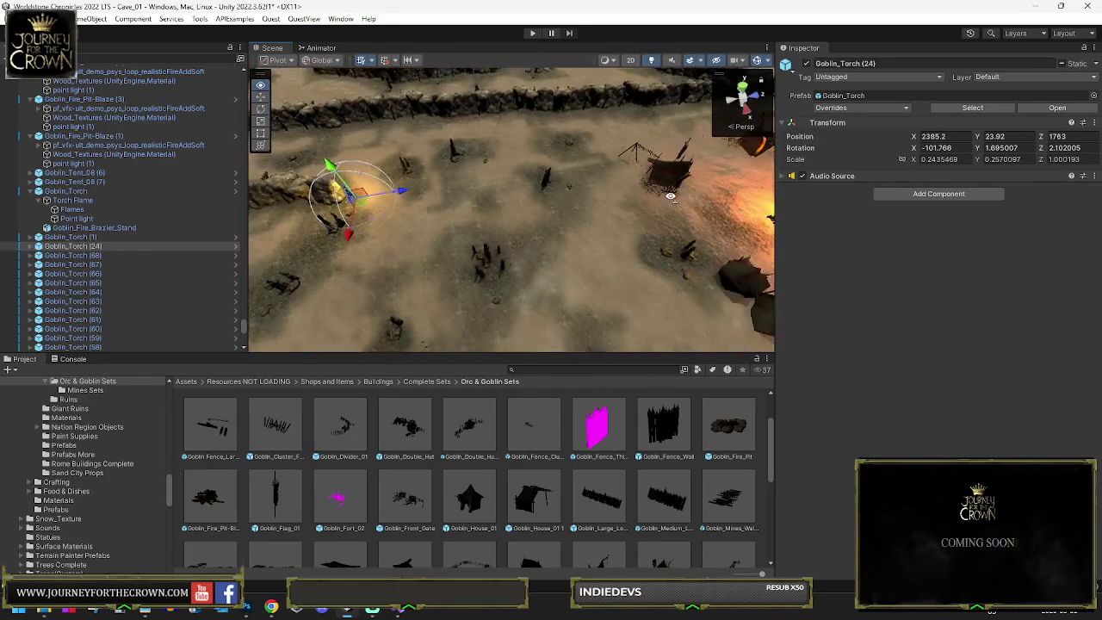
# Step: Duplicate the torch, try the copy beside the tents, then delete the extra copy
pyautogui.hotkey('ctrl', 'd')
pyautogui.moveTo(379, 188)
pyautogui.mouseDown()
pyautogui.moveTo(506, 245)
pyautogui.moveTo(519, 288)
pyautogui.moveTo(488, 183)
pyautogui.moveTo(455, 199)
pyautogui.moveTo(621, 230)
pyautogui.moveTo(706, 187)
pyautogui.moveTo(655, 215)
pyautogui.moveTo(585, 211)
pyautogui.moveTo(787, 143)
pyautogui.moveTo(594, 225)
pyautogui.mouseUp()
pyautogui.moveTo(445, 230); pyautogui.dragTo(506, 316)
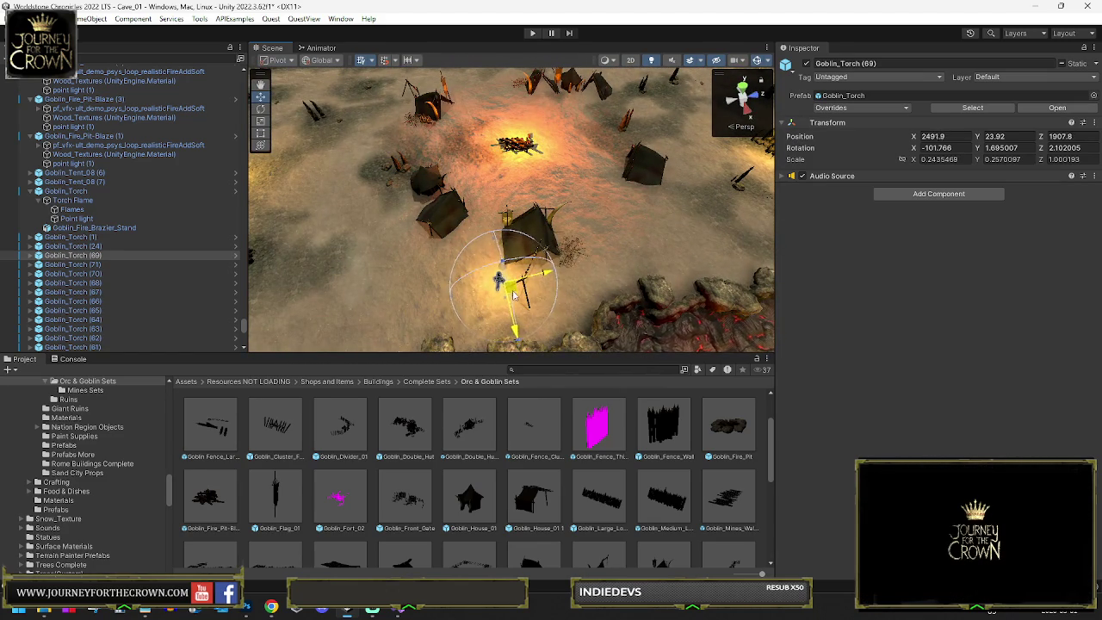
pyautogui.scroll(-3, 700, 228)
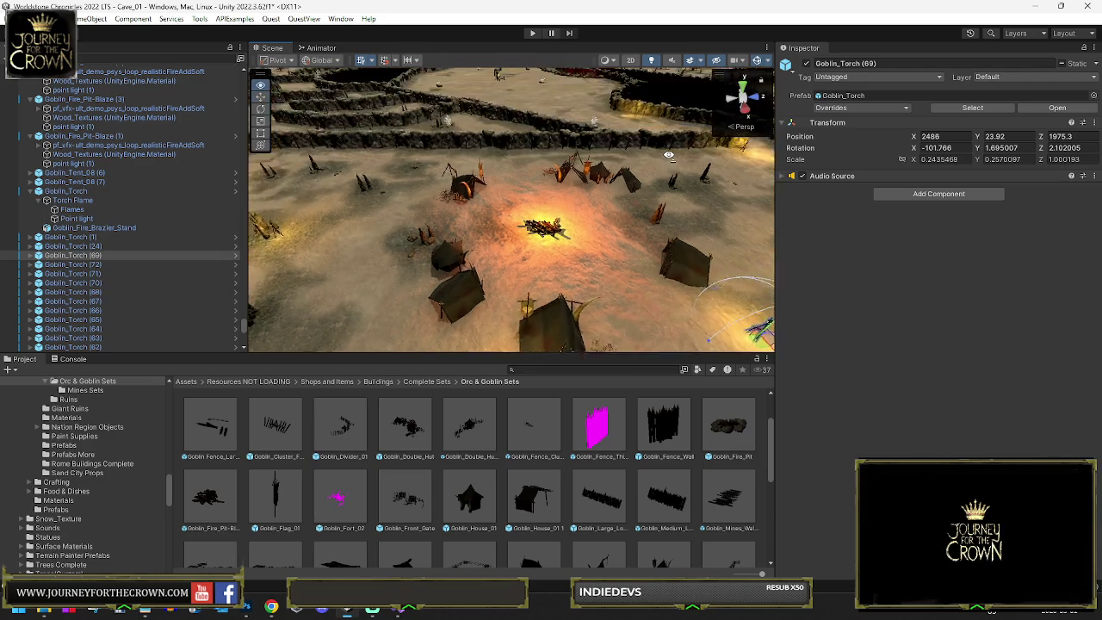
pyautogui.moveTo(679, 297)
pyautogui.mouseDown()
pyautogui.moveTo(445, 148)
pyautogui.moveTo(568, 133)
pyautogui.moveTo(689, 215)
pyautogui.moveTo(719, 254)
pyautogui.mouseUp()
pyautogui.press('f')
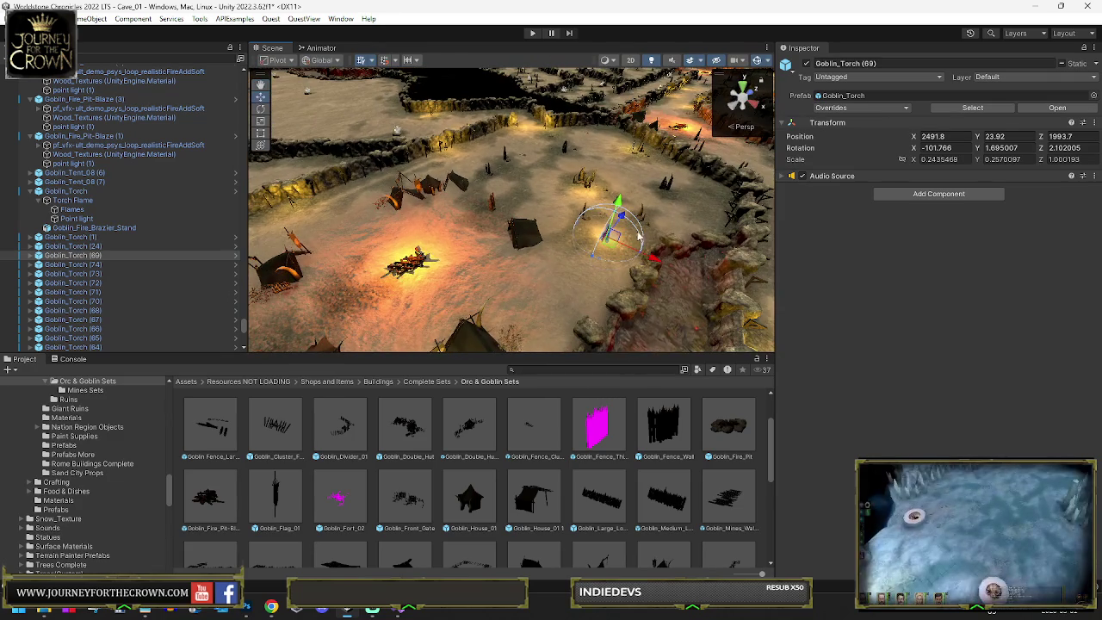
pyautogui.moveTo(608, 250); pyautogui.dragTo(676, 201)
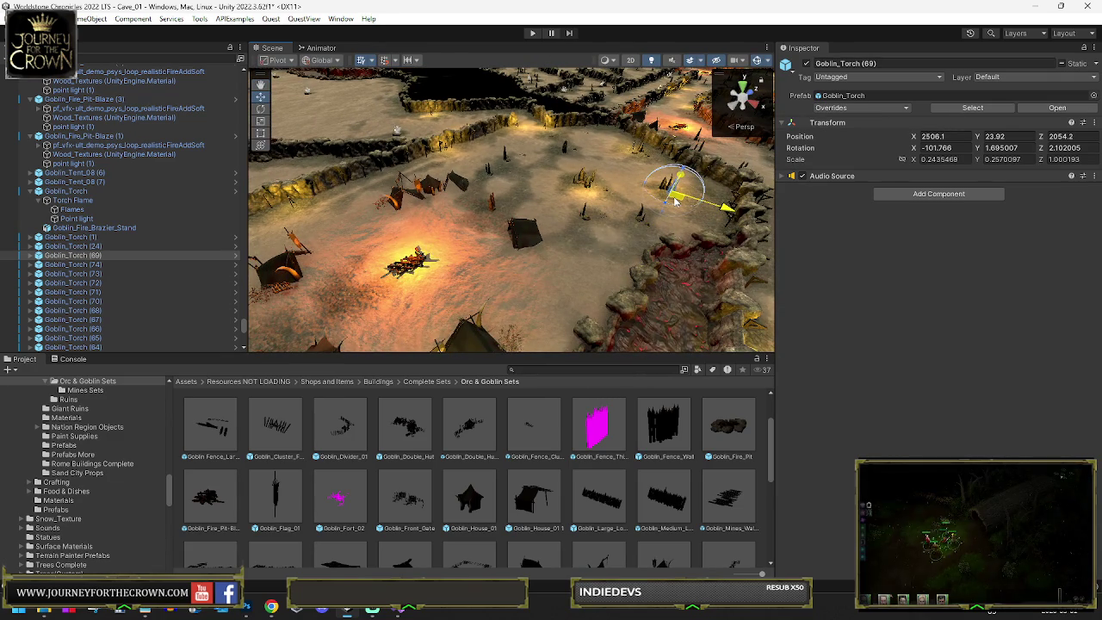
pyautogui.press('Delete')
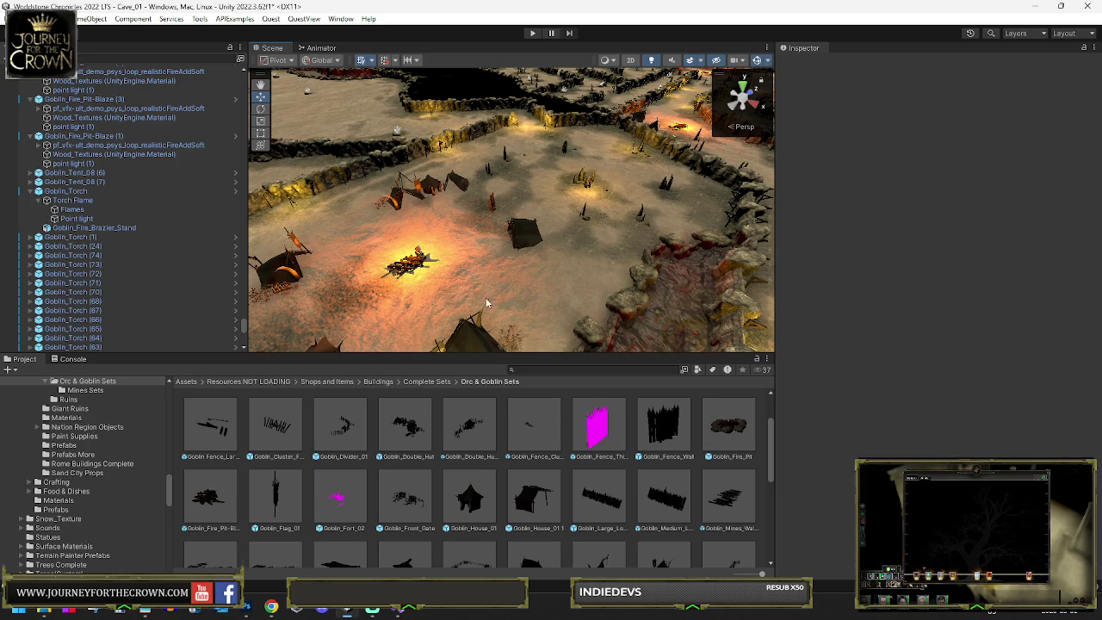
pyautogui.moveTo(486, 344)
pyautogui.mouseDown()
pyautogui.moveTo(105, 209)
pyautogui.moveTo(301, 204)
pyautogui.moveTo(450, 235)
pyautogui.moveTo(490, 221)
pyautogui.mouseUp()
# Step: Select the spiked wooden fence and set the handle position to Center
pyautogui.click(494, 221)
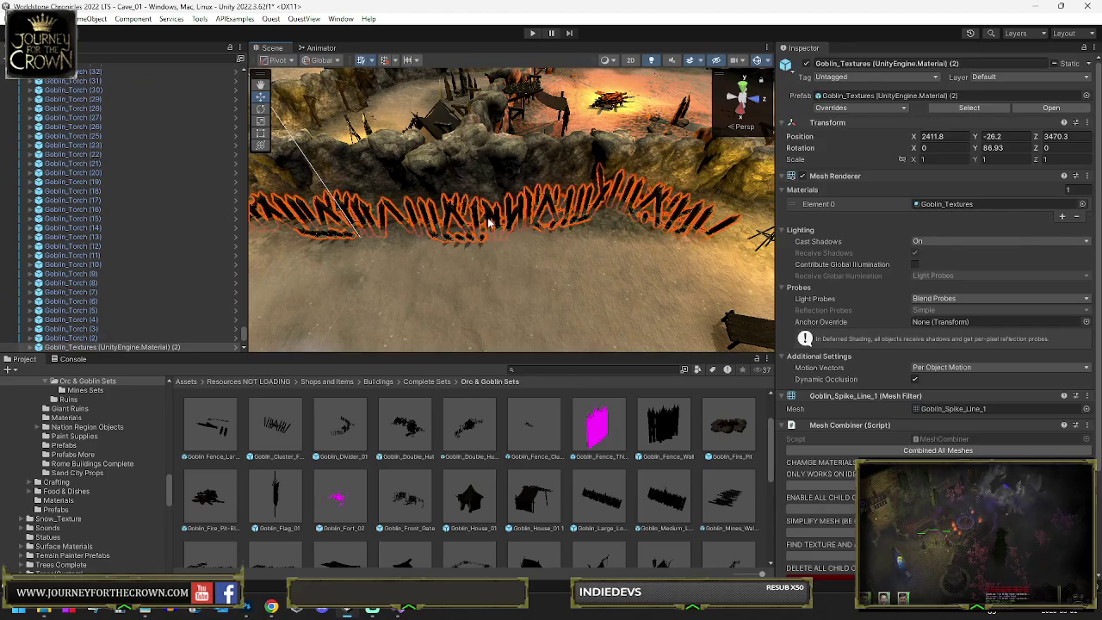
pyautogui.scroll(-10, 496, 220)
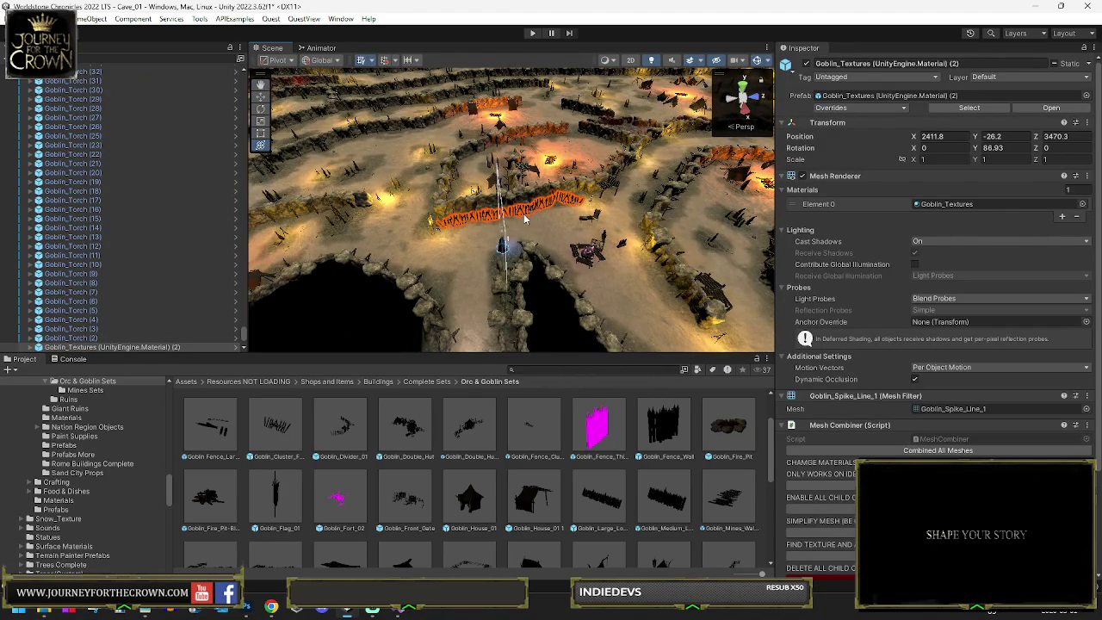
pyautogui.scroll(4, 528, 224)
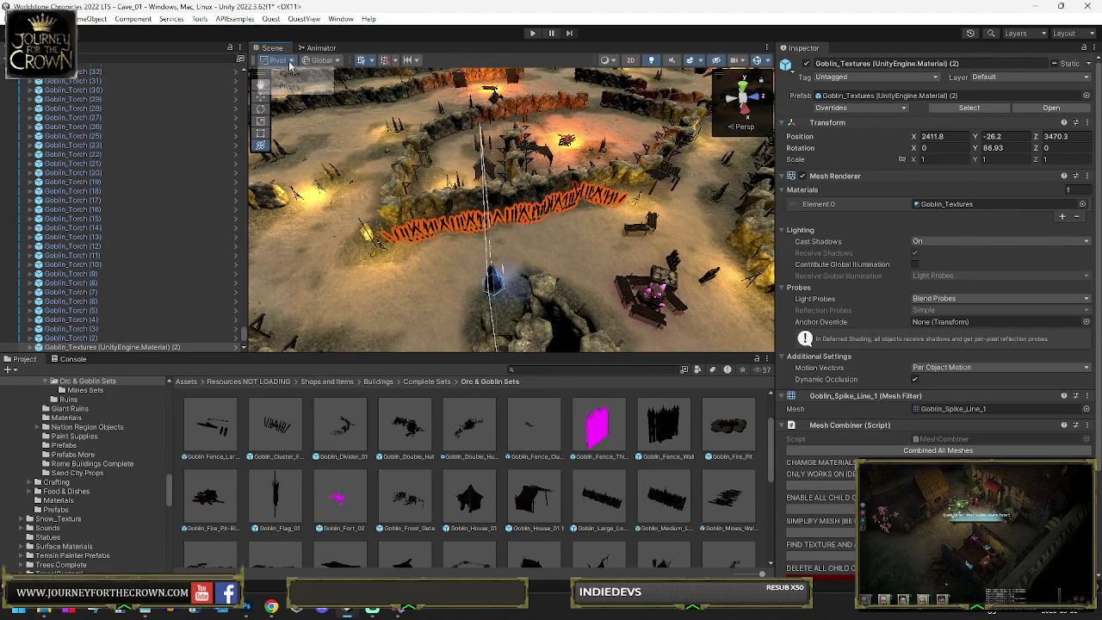
pyautogui.click(290, 75)
pyautogui.scroll(-5, 510, 200)
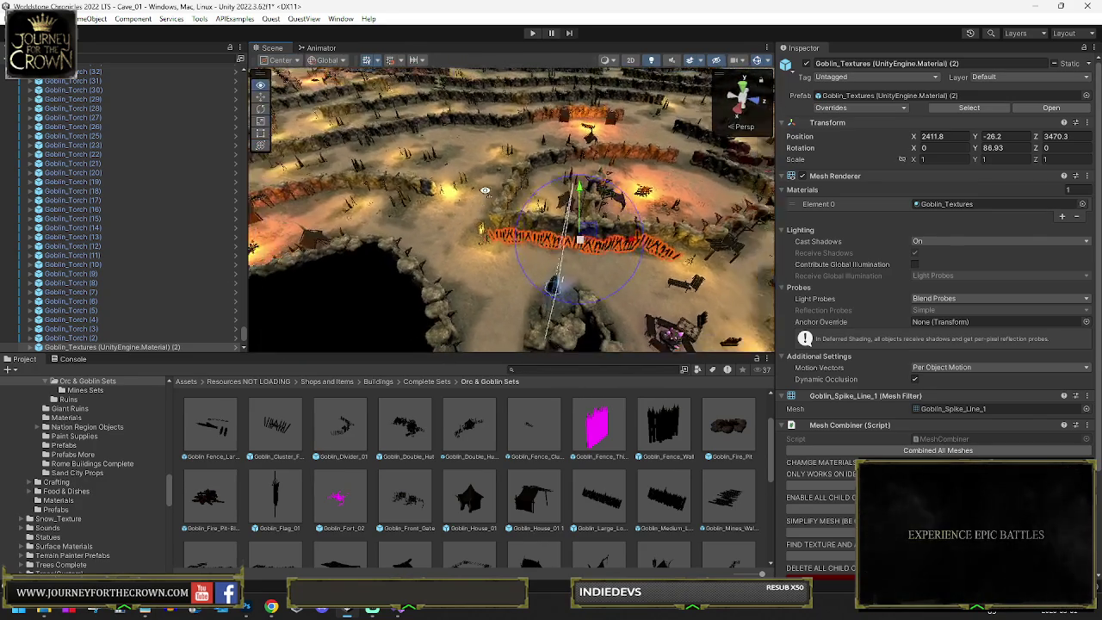
# Step: Duplicate the fence and move and turn the copy to a new spot
pyautogui.hotkey('ctrl', 'd')
pyautogui.moveTo(583, 226); pyautogui.dragTo(584, 175)
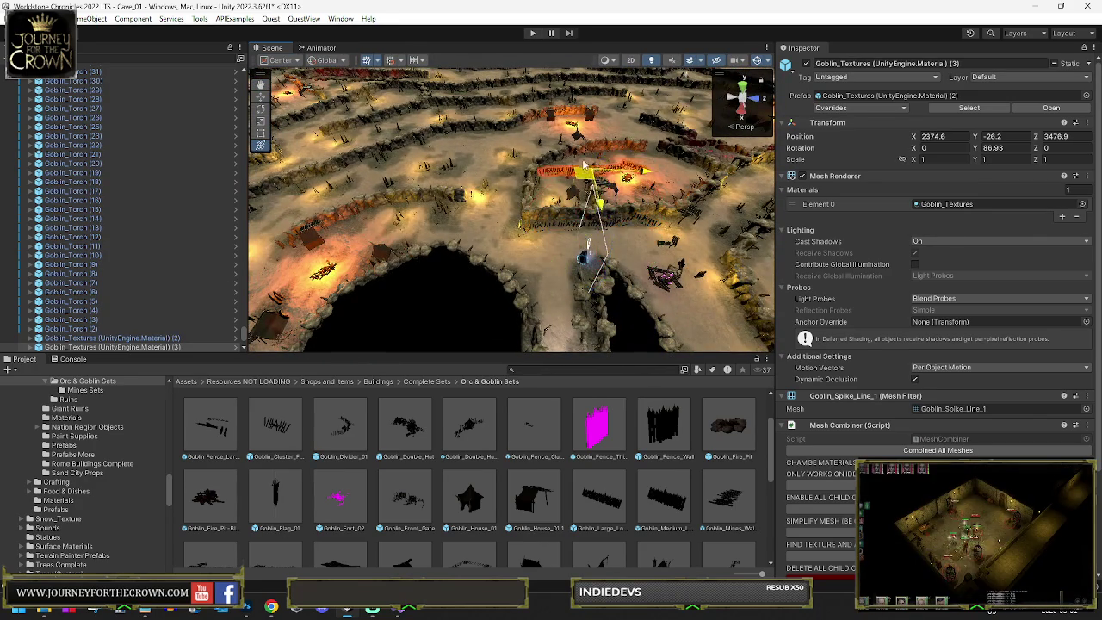
pyautogui.moveTo(592, 117); pyautogui.dragTo(589, 121)
pyautogui.press('f')
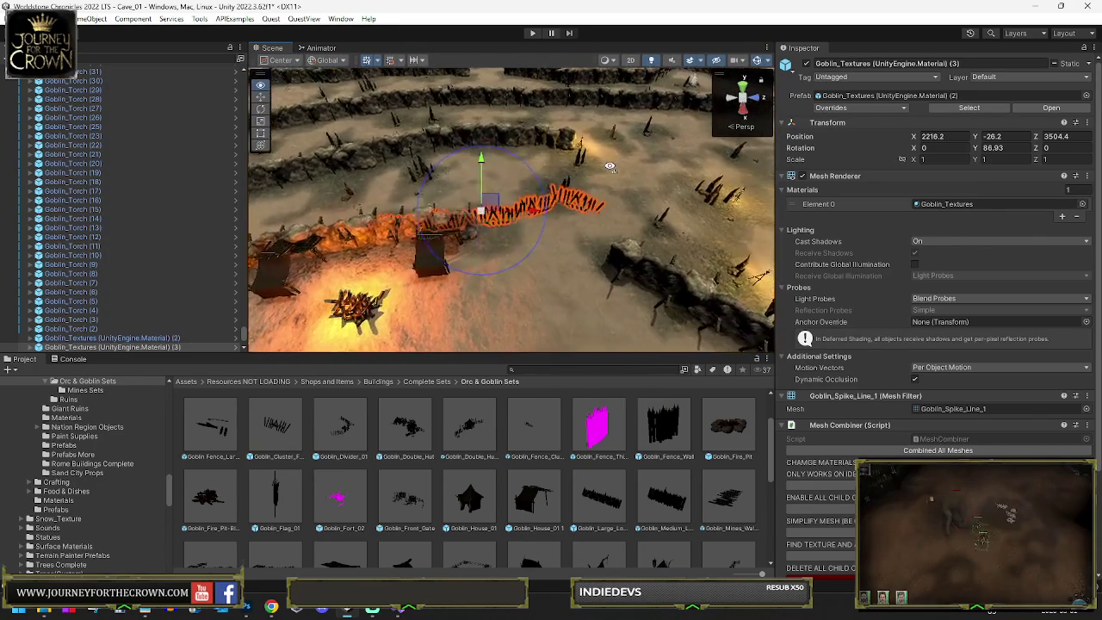
pyautogui.moveTo(564, 167)
pyautogui.mouseDown()
pyautogui.moveTo(502, 192)
pyautogui.moveTo(517, 191)
pyautogui.mouseUp()
pyautogui.press('e')
pyautogui.press('w')
pyautogui.moveTo(375, 191)
pyautogui.mouseDown()
pyautogui.moveTo(609, 161)
pyautogui.moveTo(380, 199)
pyautogui.moveTo(515, 215)
pyautogui.moveTo(568, 203)
pyautogui.moveTo(542, 220)
pyautogui.moveTo(558, 251)
pyautogui.moveTo(627, 220)
pyautogui.moveTo(504, 184)
pyautogui.moveTo(504, 197)
pyautogui.moveTo(465, 185)
pyautogui.mouseUp()
# Step: Move and rotate the fence copy to line the tents, then select Goblin_Tent_08 (1)
pyautogui.press('e')
pyautogui.press('w')
pyautogui.press('e')
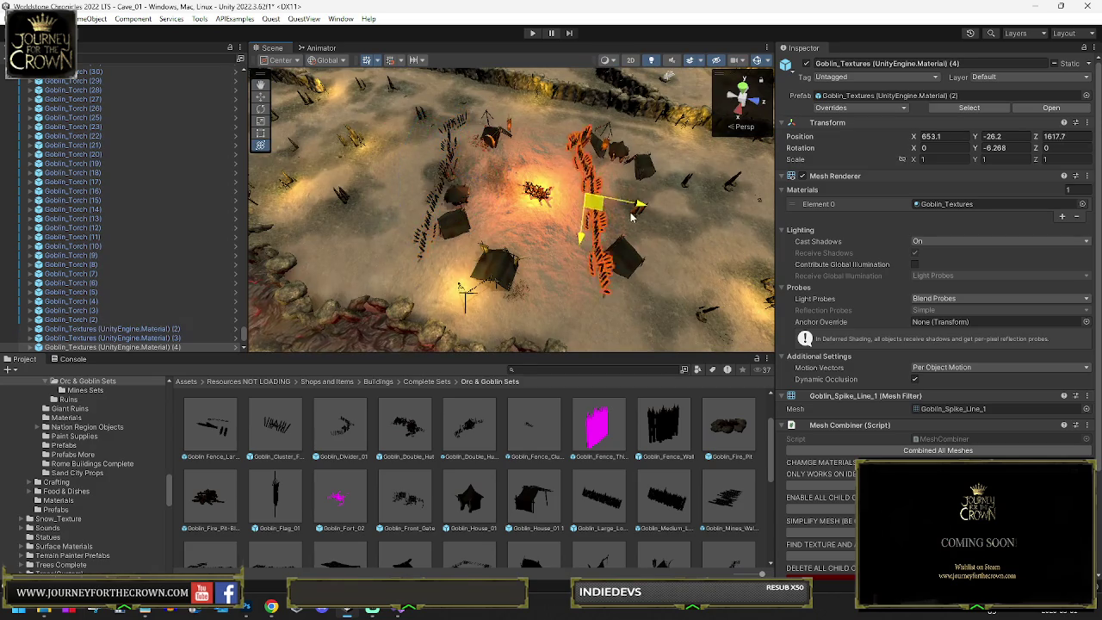
pyautogui.moveTo(612, 211); pyautogui.dragTo(667, 239)
pyautogui.press('e')
pyautogui.moveTo(689, 185); pyautogui.dragTo(723, 241)
pyautogui.moveTo(142, 128)
pyautogui.mouseDown()
pyautogui.moveTo(138, 110)
pyautogui.moveTo(275, 293)
pyautogui.moveTo(511, 161)
pyautogui.moveTo(481, 139)
pyautogui.moveTo(643, 197)
pyautogui.moveTo(633, 157)
pyautogui.mouseUp()
pyautogui.click(482, 147)
pyautogui.click(646, 196)
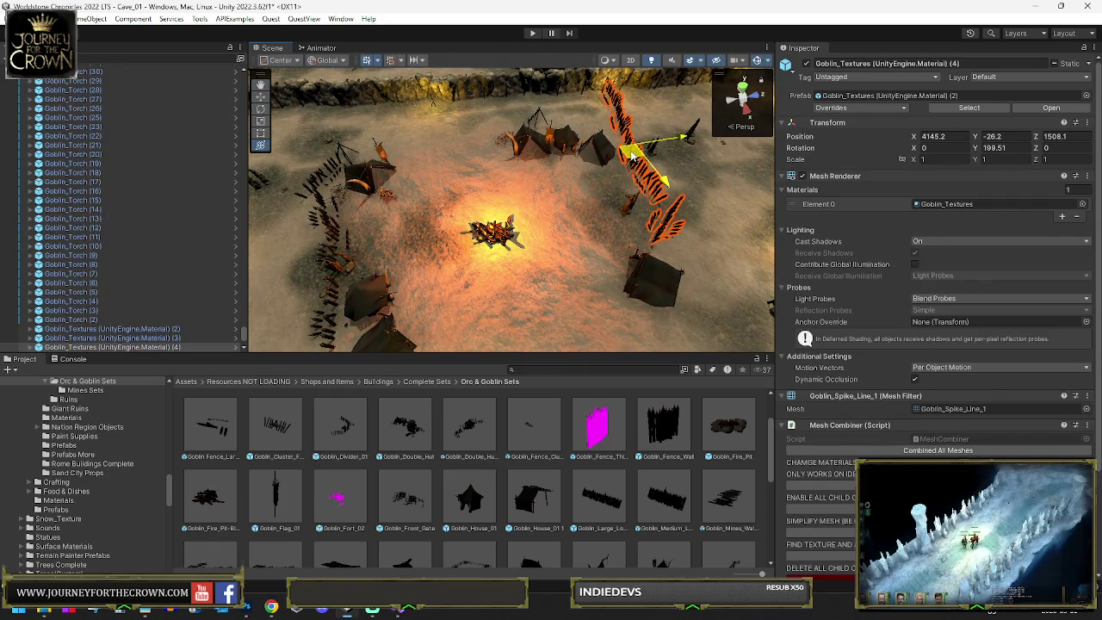
pyautogui.click(524, 148)
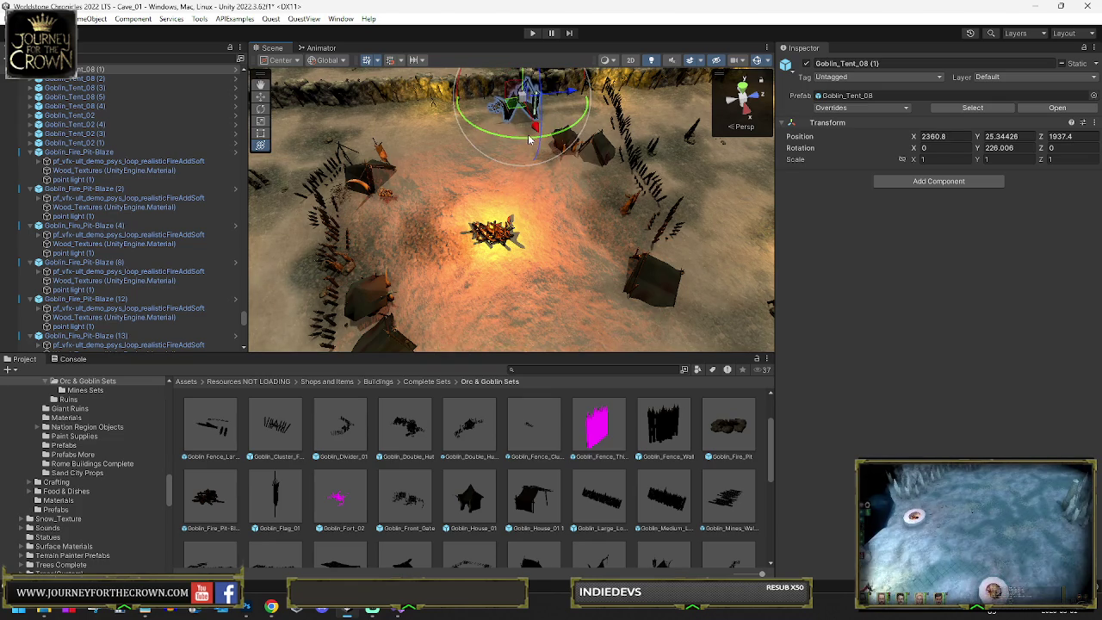
# Step: Nudge Goblin_Tent_08 (1) and the goblin house slightly into place
pyautogui.moveTo(544, 134)
pyautogui.mouseDown()
pyautogui.moveTo(633, 138)
pyautogui.moveTo(559, 213)
pyautogui.moveTo(663, 116)
pyautogui.moveTo(602, 199)
pyautogui.moveTo(487, 179)
pyautogui.mouseUp()
pyautogui.click(555, 218)
pyautogui.moveTo(615, 155)
pyautogui.mouseDown()
pyautogui.moveTo(418, 146)
pyautogui.moveTo(505, 160)
pyautogui.moveTo(518, 177)
pyautogui.moveTo(515, 150)
pyautogui.mouseUp()
pyautogui.click(525, 170)
pyautogui.click(527, 169)
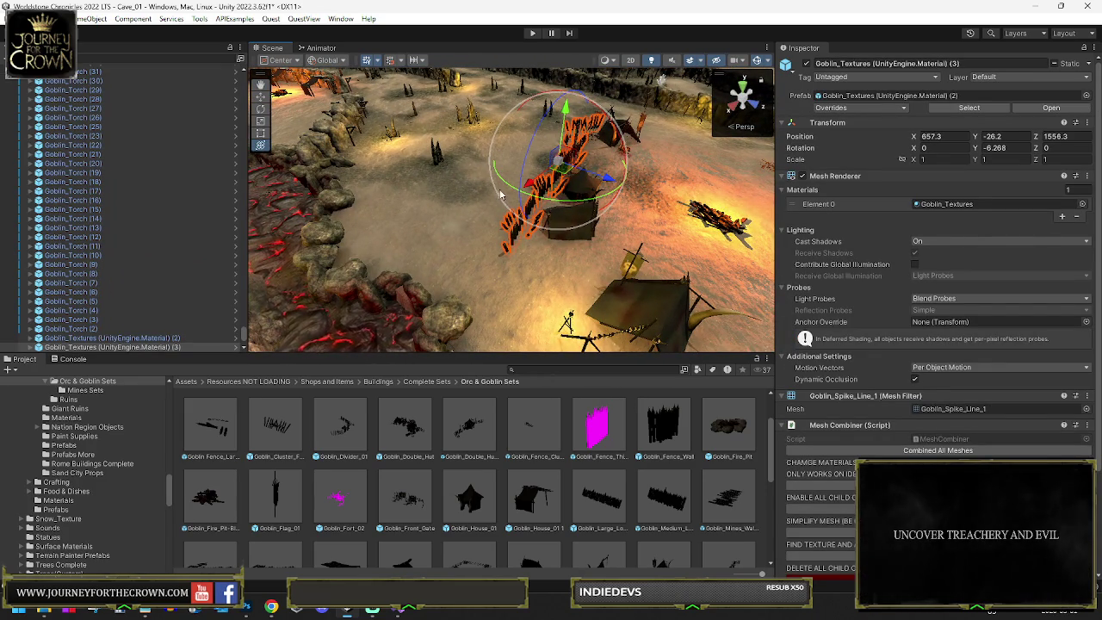
# Step: Move Goblin_Tent_08 (5) to X 2501.9, Z 1910.1 by the fire and rotate it to Y 108.541
pyautogui.click(647, 297)
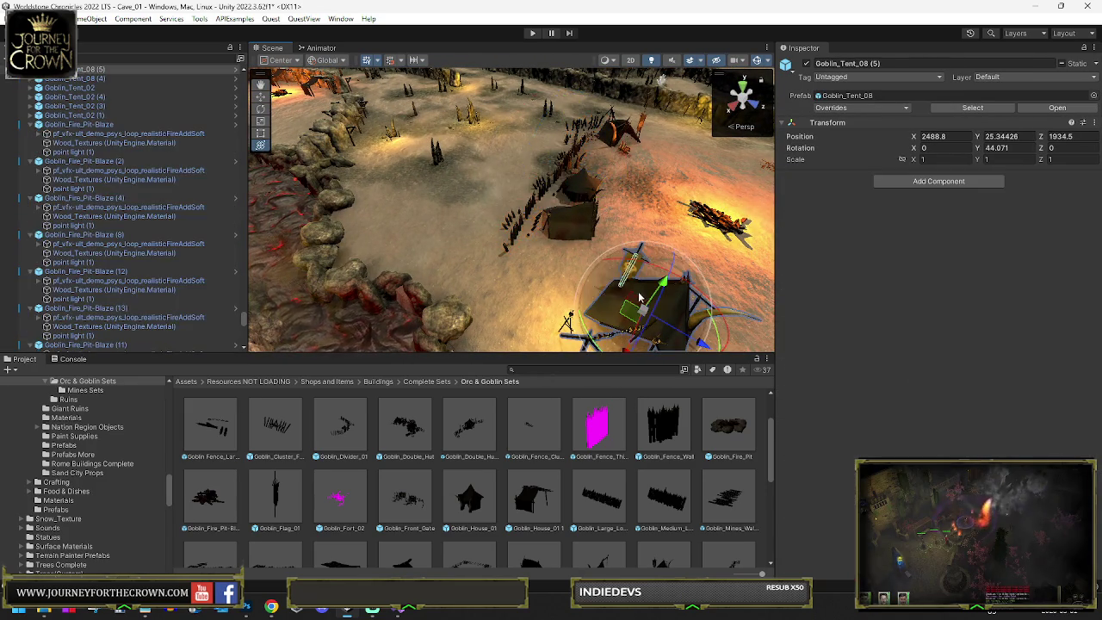
pyautogui.press('f')
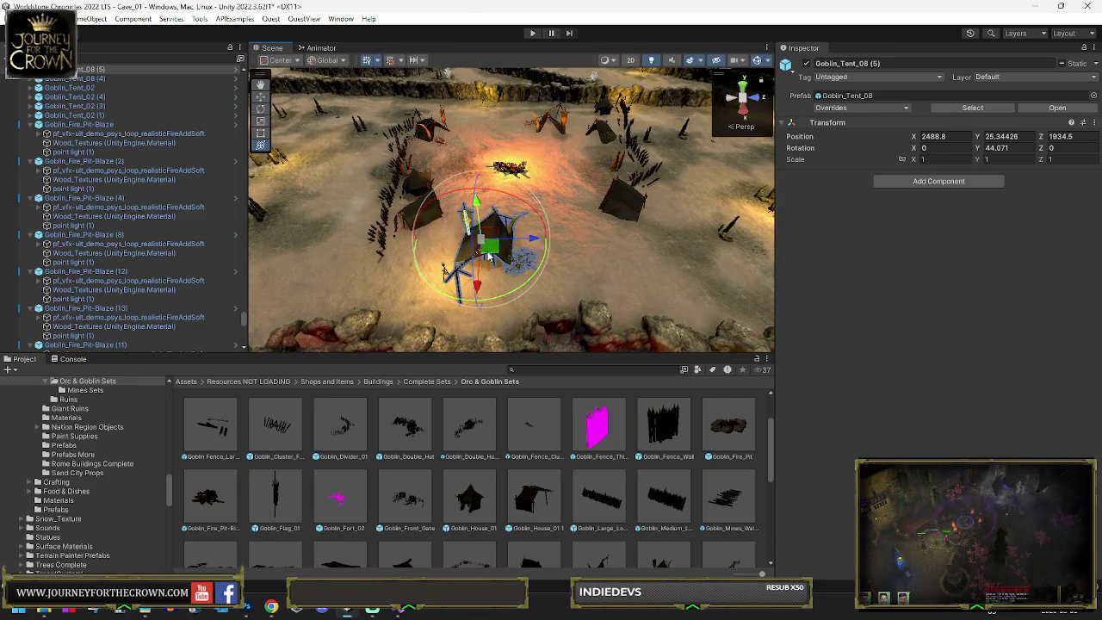
pyautogui.moveTo(435, 269)
pyautogui.mouseDown()
pyautogui.moveTo(416, 269)
pyautogui.moveTo(473, 249)
pyautogui.mouseUp()
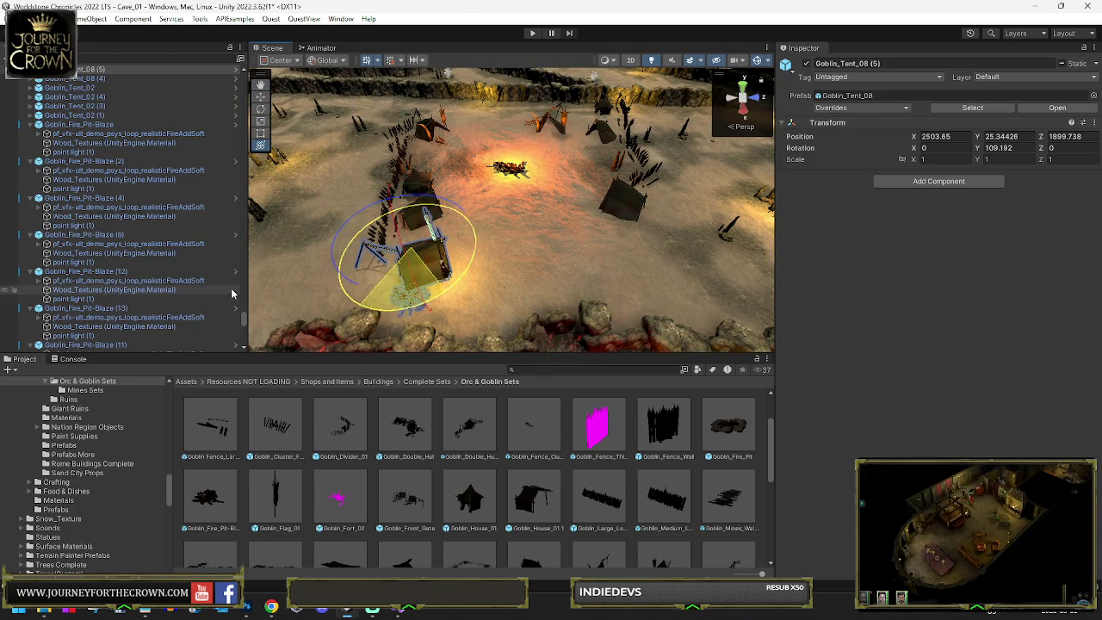
pyautogui.moveTo(232, 293); pyautogui.dragTo(241, 291)
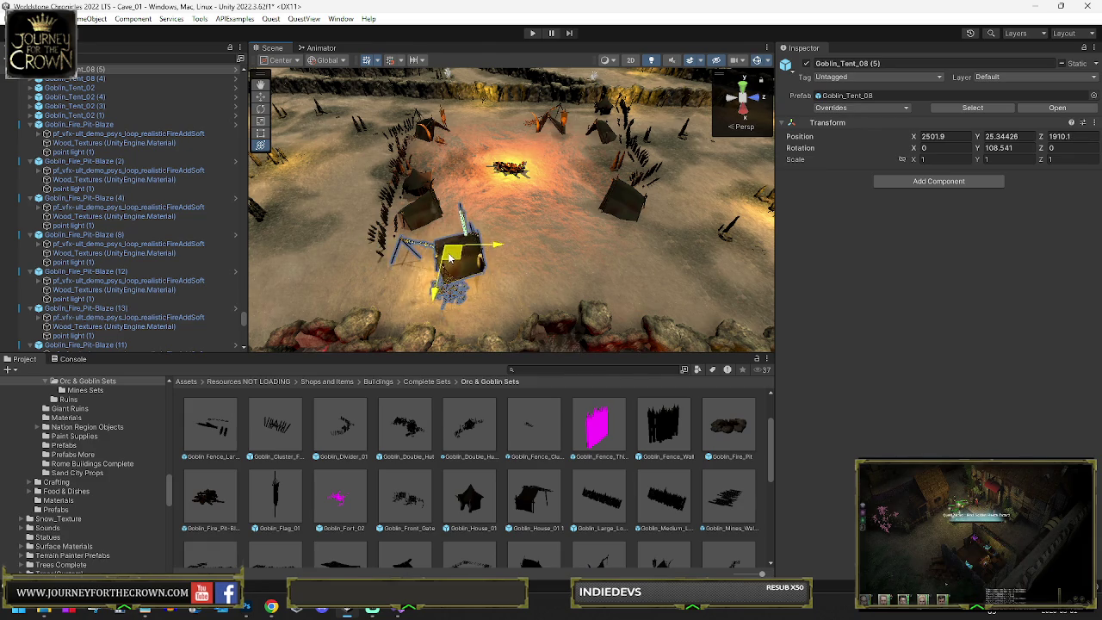
pyautogui.scroll(10, 449, 258)
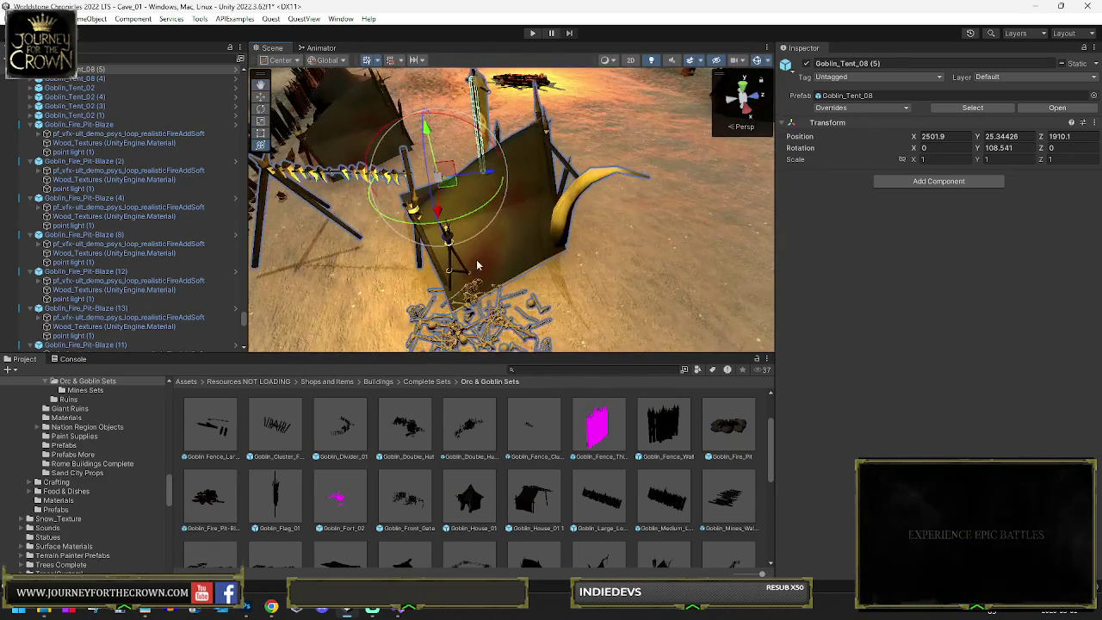
# Step: Drag Goblin_Torch (72) farther out across the sand, then select the nearby cluster fence
pyautogui.click(454, 266)
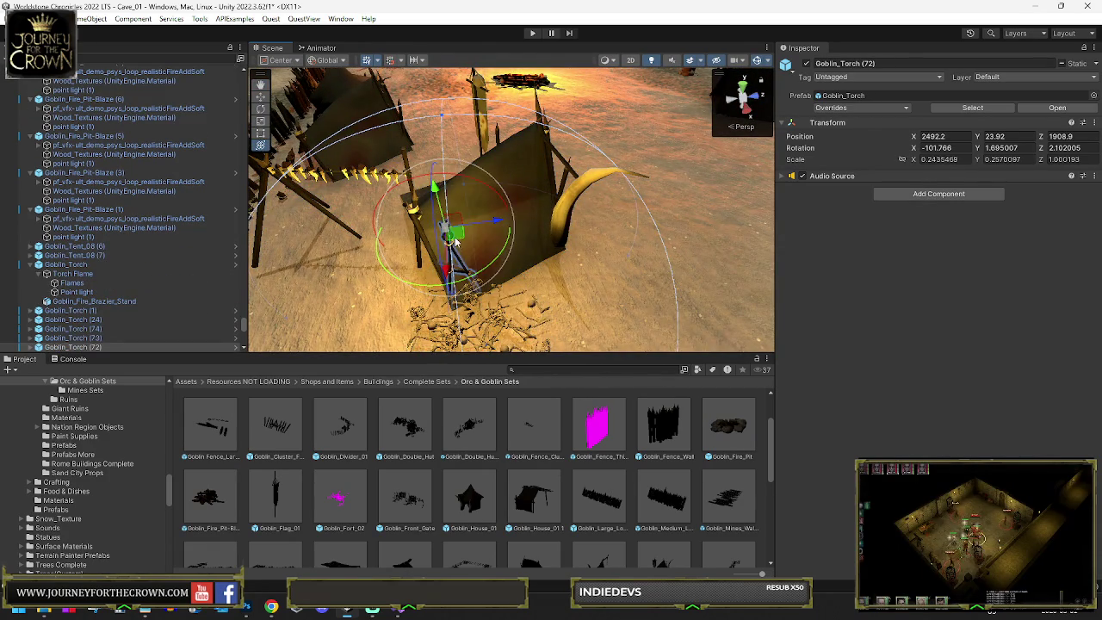
pyautogui.scroll(-10, 453, 243)
pyautogui.moveTo(488, 234)
pyautogui.mouseDown()
pyautogui.moveTo(583, 243)
pyautogui.moveTo(556, 255)
pyautogui.mouseUp()
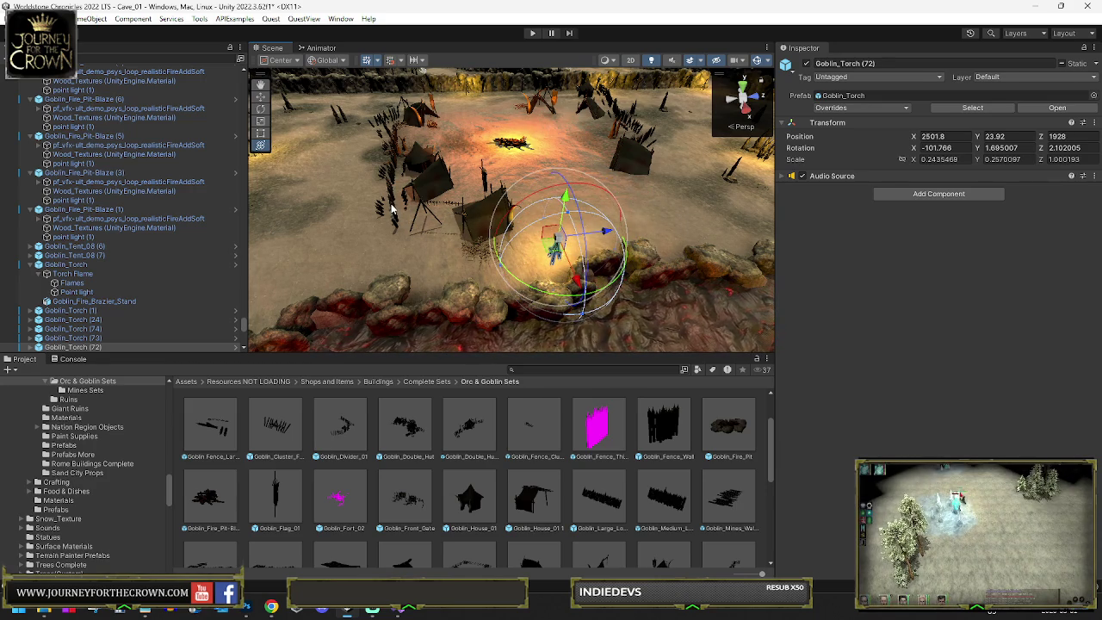
pyautogui.click(392, 189)
pyautogui.moveTo(392, 189)
pyautogui.mouseDown()
pyautogui.moveTo(429, 175)
pyautogui.moveTo(462, 238)
pyautogui.mouseUp()
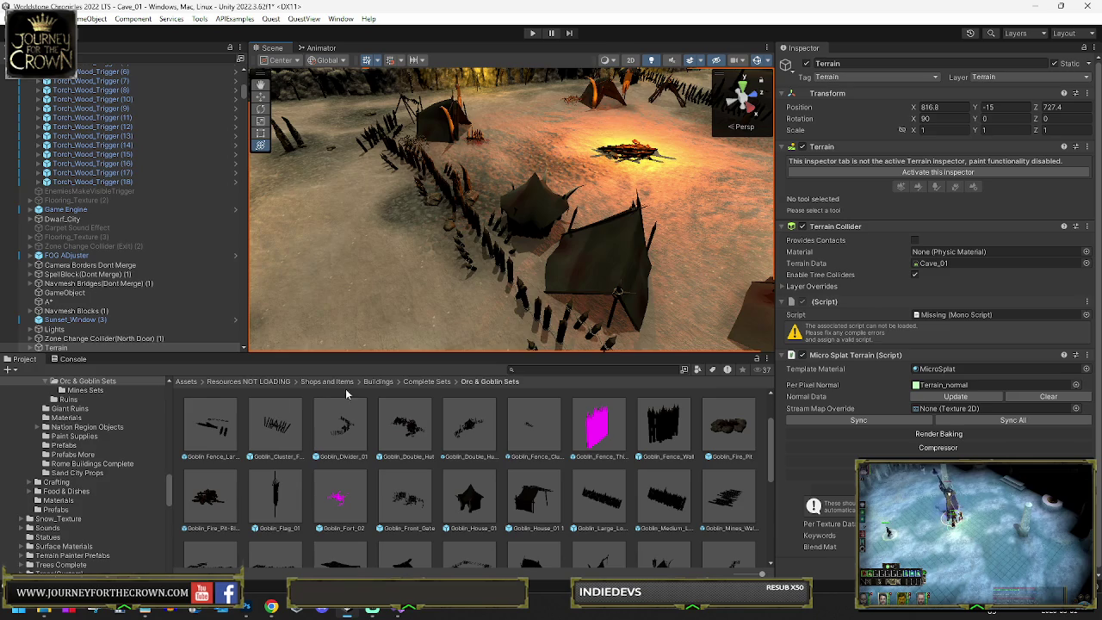
pyautogui.moveTo(416, 336); pyautogui.dragTo(548, 298)
pyautogui.click(567, 289)
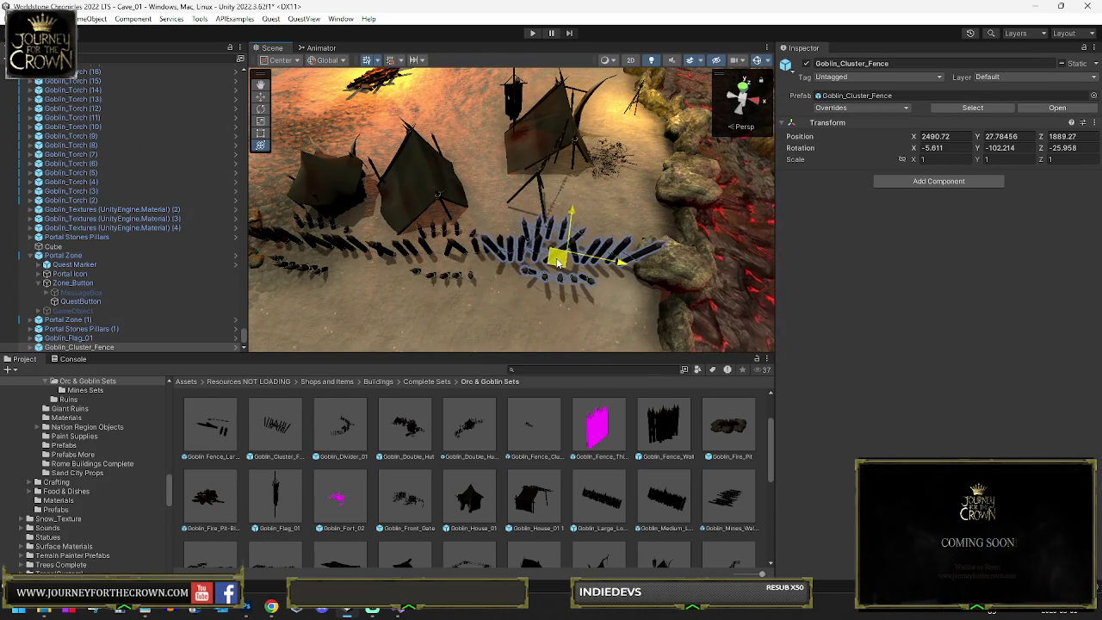
pyautogui.moveTo(565, 264)
pyautogui.mouseDown()
pyautogui.moveTo(438, 200)
pyautogui.moveTo(501, 188)
pyautogui.moveTo(443, 211)
pyautogui.mouseUp()
# Step: Place a Goblin_Flag_01 beside a tent and turn it to about Y 113
pyautogui.press('f')
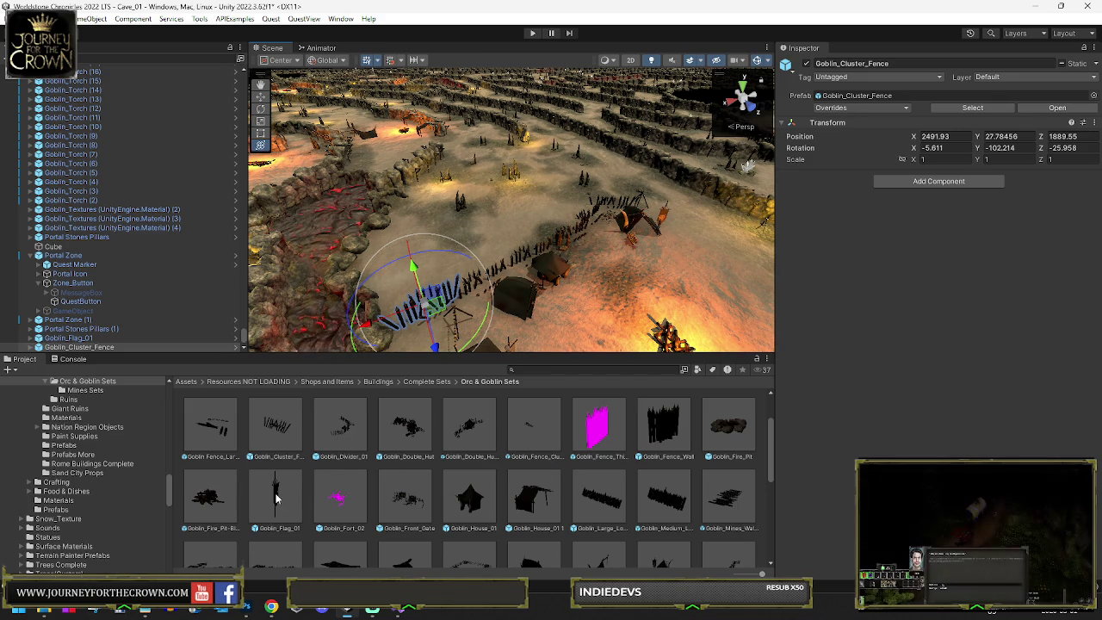
pyautogui.moveTo(275, 497)
pyautogui.mouseDown()
pyautogui.moveTo(595, 265)
pyautogui.moveTo(584, 267)
pyautogui.mouseUp()
pyautogui.scroll(5, 753, 297)
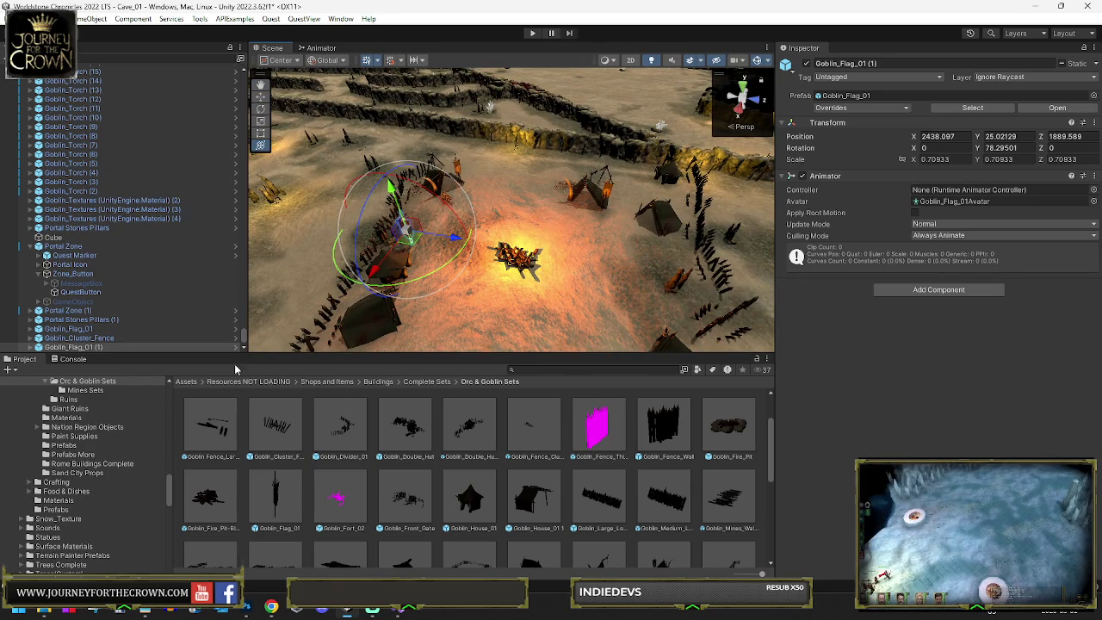
pyautogui.moveTo(432, 244); pyautogui.dragTo(678, 256)
pyautogui.press('f')
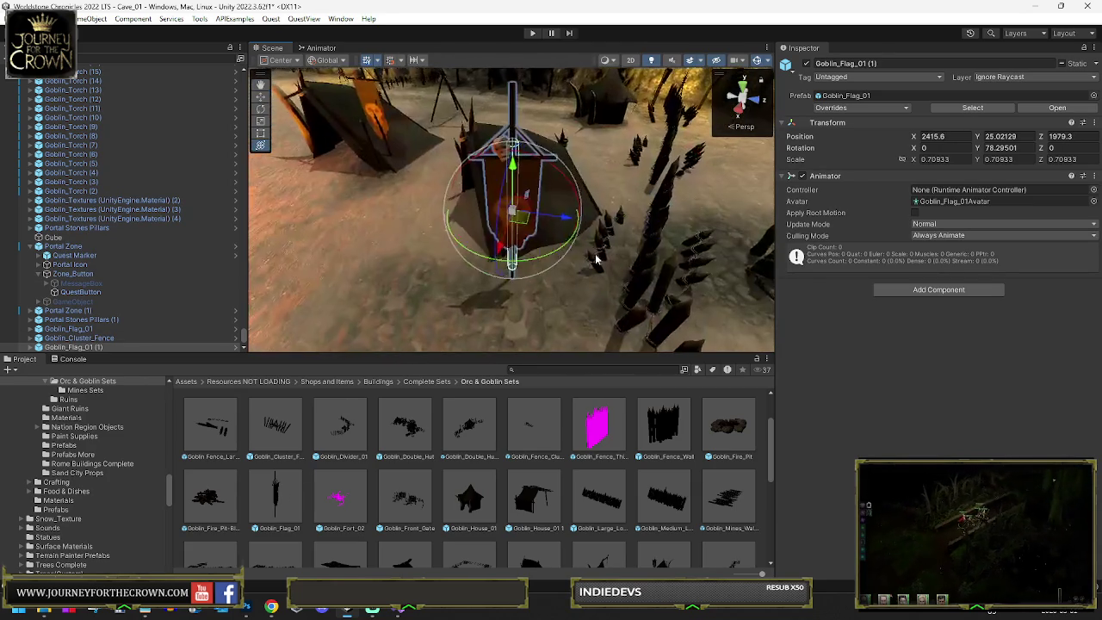
pyautogui.moveTo(534, 258); pyautogui.dragTo(449, 258)
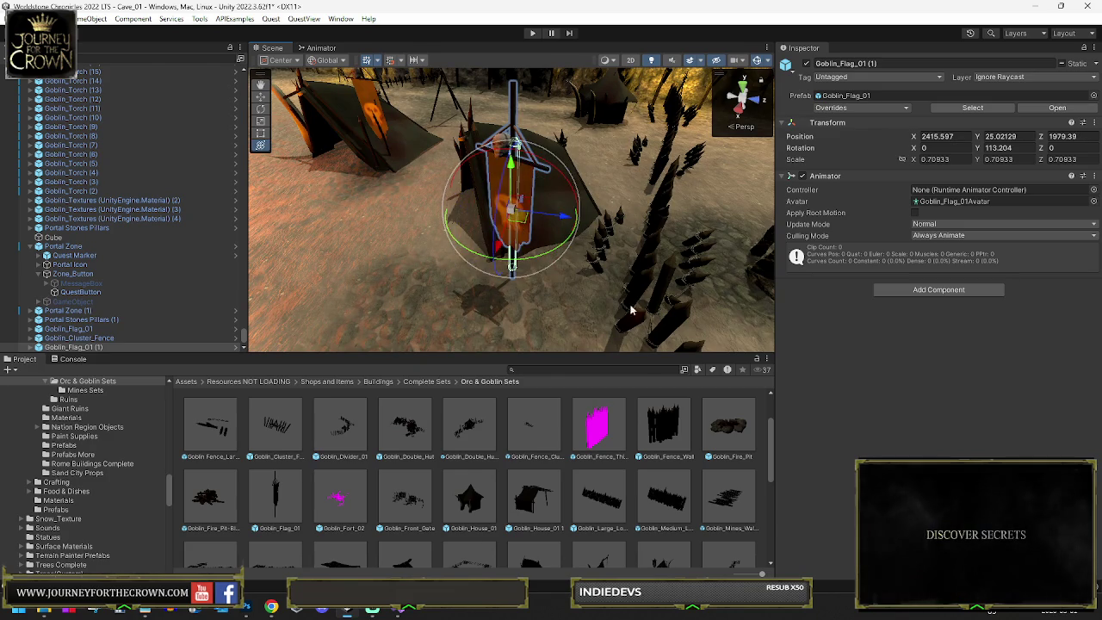
# Step: Add a Goblin_Whale_Carcass next to the flag at X 2418.741, Z 1981.33
pyautogui.scroll(-2, 634, 478)
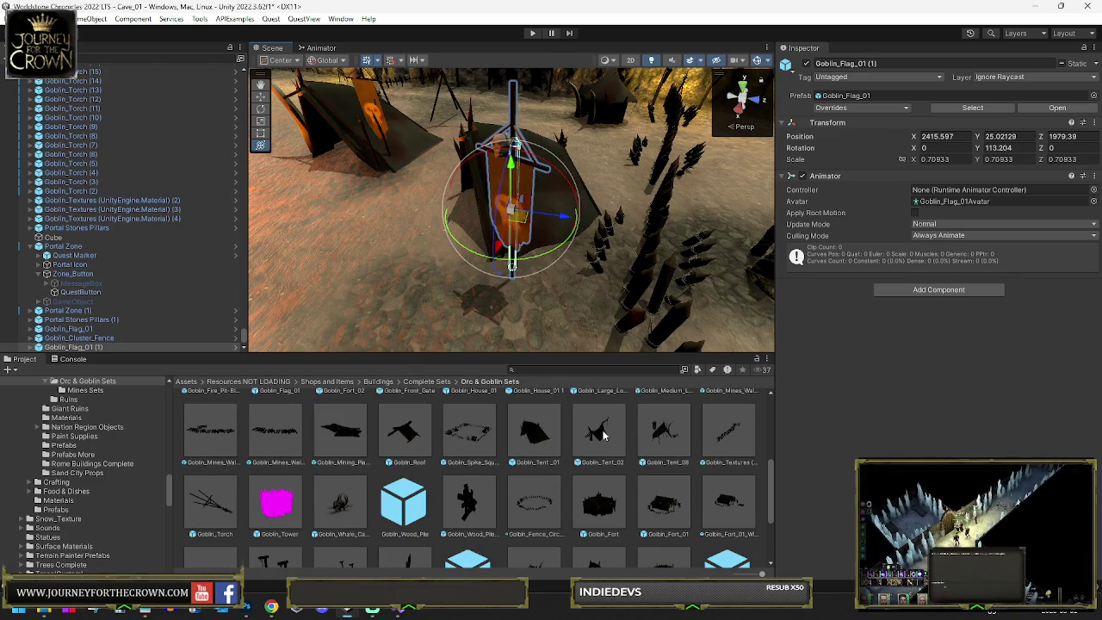
pyautogui.scroll(-1, 277, 502)
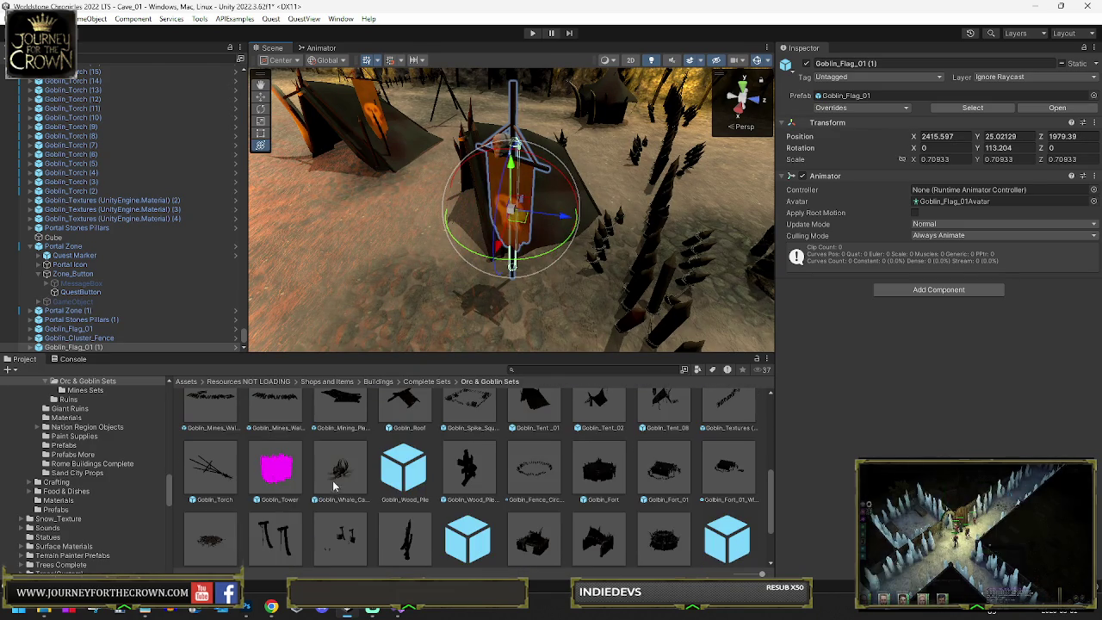
pyautogui.moveTo(341, 469)
pyautogui.mouseDown()
pyautogui.moveTo(511, 303)
pyautogui.moveTo(518, 328)
pyautogui.mouseUp()
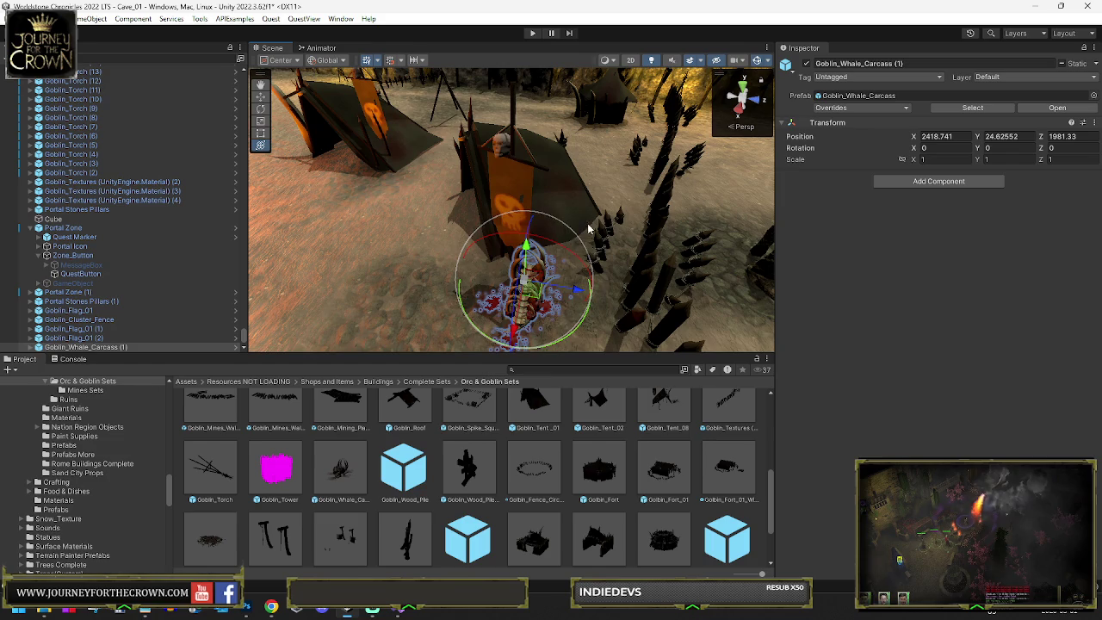
# Step: Sink Goblin_Whale_Carcass (1) slightly into the ground and turn it to Y 51.3
pyautogui.moveTo(542, 277)
pyautogui.mouseDown()
pyautogui.moveTo(557, 207)
pyautogui.moveTo(456, 190)
pyautogui.moveTo(641, 175)
pyautogui.mouseUp()
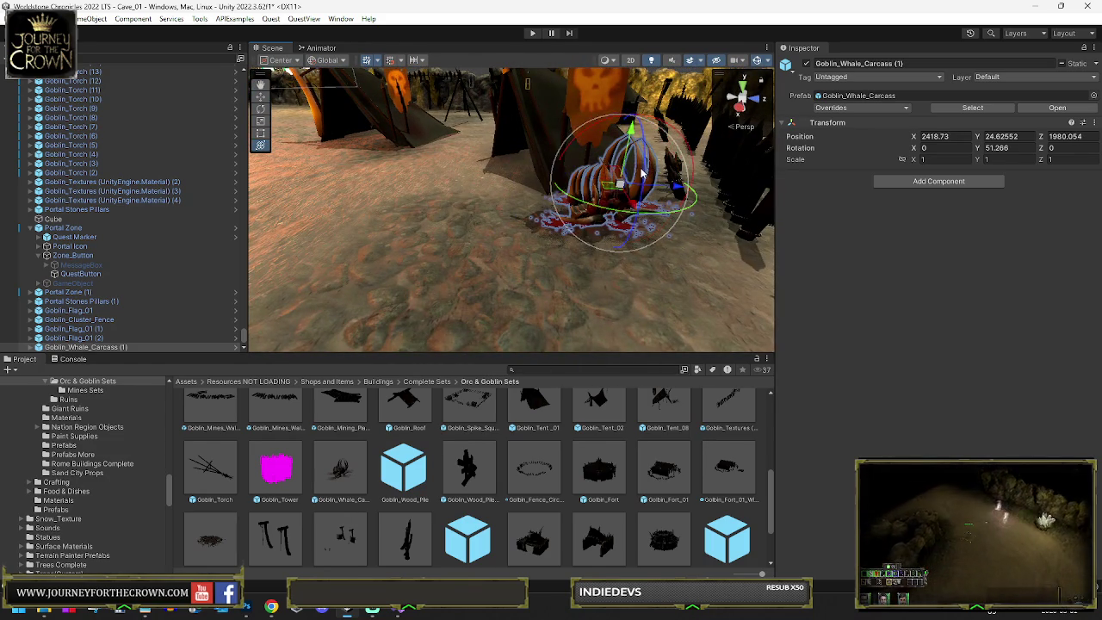
pyautogui.moveTo(633, 131)
pyautogui.mouseDown()
pyautogui.moveTo(636, 201)
pyautogui.moveTo(470, 121)
pyautogui.mouseUp()
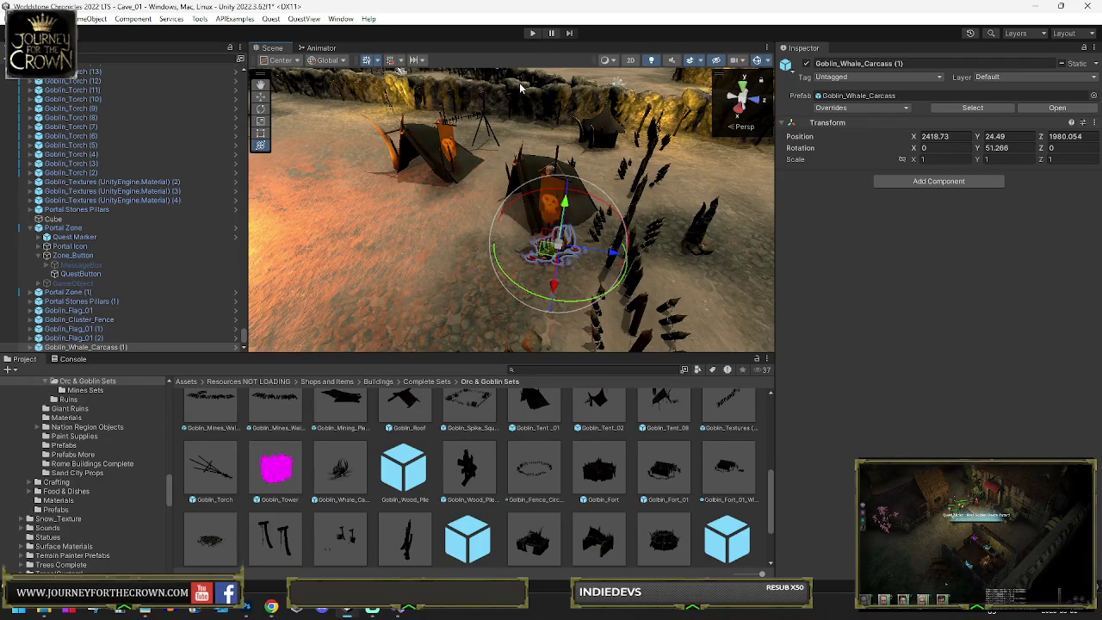
pyautogui.moveTo(562, 150)
pyautogui.mouseDown()
pyautogui.moveTo(569, 182)
pyautogui.moveTo(571, 171)
pyautogui.mouseUp()
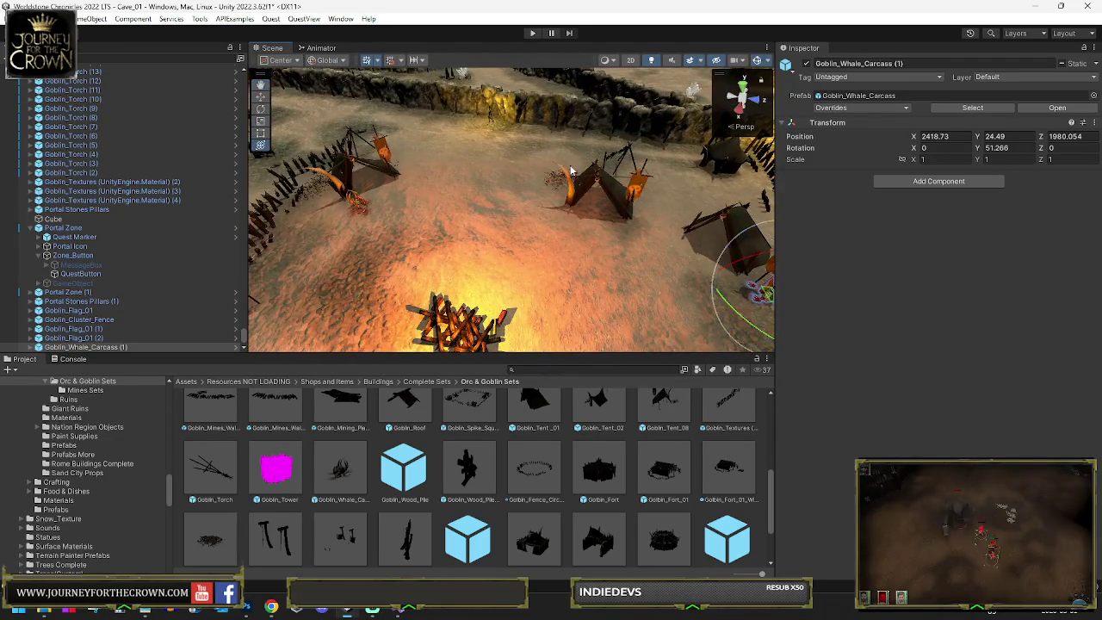
pyautogui.moveTo(500, 207)
pyautogui.mouseDown()
pyautogui.moveTo(343, 184)
pyautogui.moveTo(376, 211)
pyautogui.moveTo(474, 217)
pyautogui.moveTo(503, 240)
pyautogui.mouseUp()
pyautogui.click(506, 219)
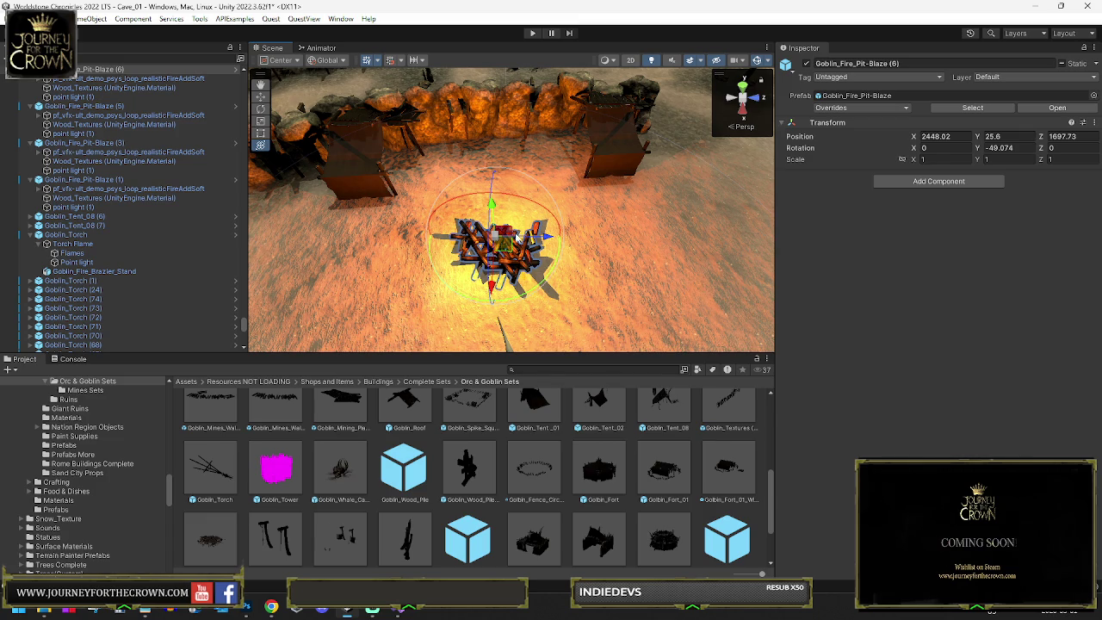
pyautogui.moveTo(617, 209)
pyautogui.mouseDown()
pyautogui.moveTo(353, 156)
pyautogui.moveTo(387, 171)
pyautogui.mouseUp()
pyautogui.moveTo(904, 159); pyautogui.dragTo(891, 167)
pyautogui.moveTo(654, 181)
pyautogui.mouseDown()
pyautogui.moveTo(689, 168)
pyautogui.moveTo(680, 173)
pyautogui.mouseUp()
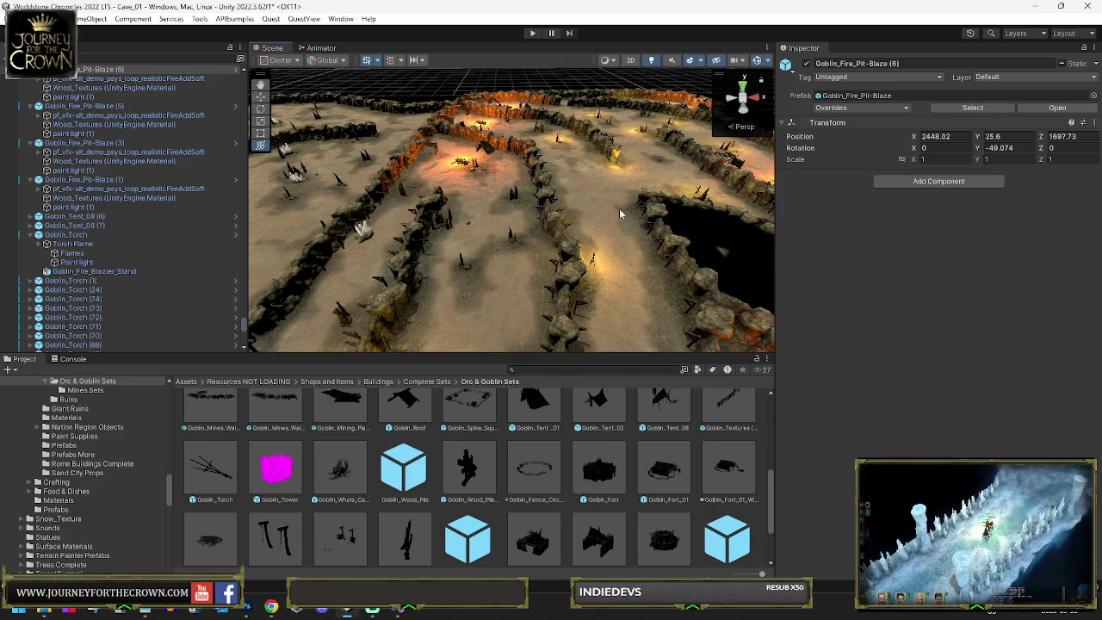
pyautogui.moveTo(587, 207); pyautogui.dragTo(517, 224)
pyautogui.moveTo(46, 170)
pyautogui.mouseDown()
pyautogui.moveTo(103, 258)
pyautogui.moveTo(258, 284)
pyautogui.moveTo(388, 387)
pyautogui.moveTo(499, 525)
pyautogui.mouseUp()
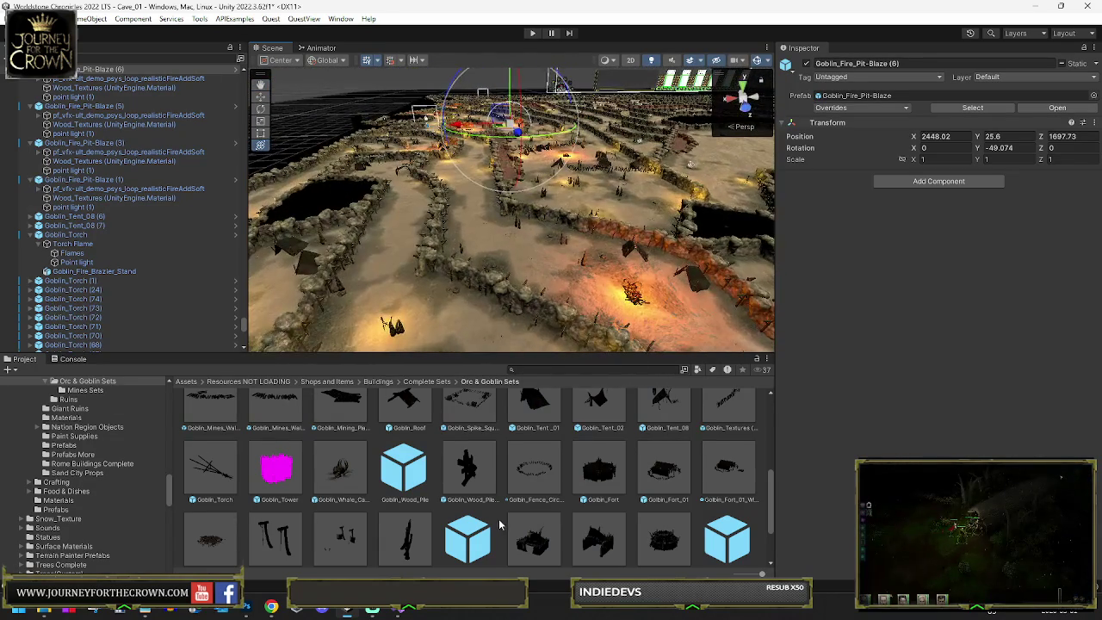
pyautogui.scroll(5, 499, 517)
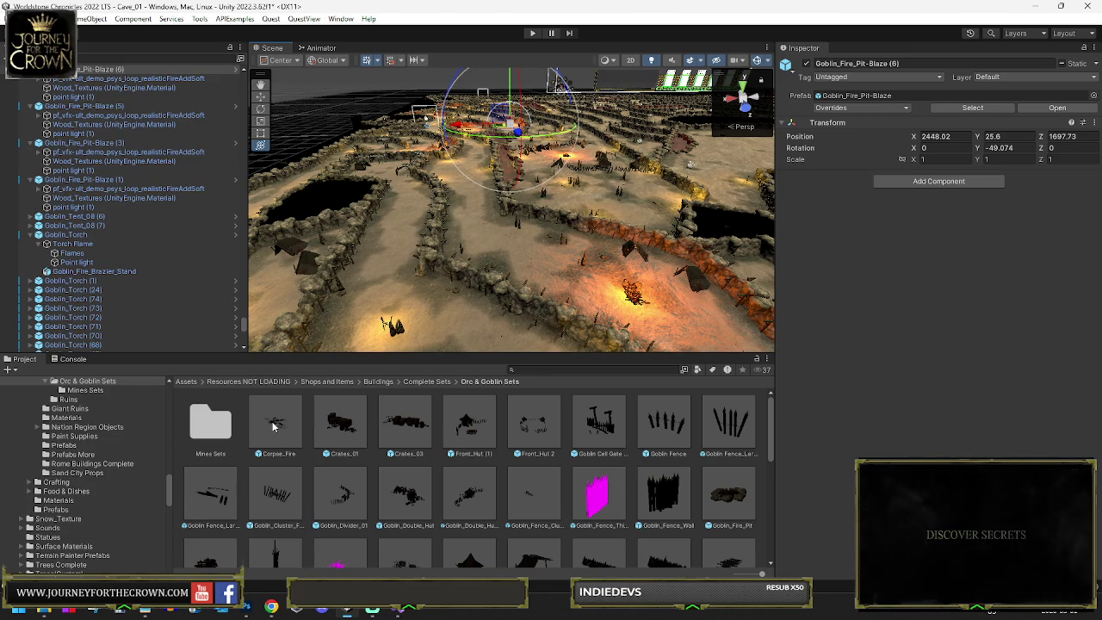
# Step: Drop a Crates_01 pile onto the sand by the fence near a torch, beside Crates_03
pyautogui.moveTo(495, 301)
pyautogui.mouseDown()
pyautogui.moveTo(515, 284)
pyautogui.moveTo(579, 294)
pyautogui.moveTo(457, 310)
pyautogui.mouseUp()
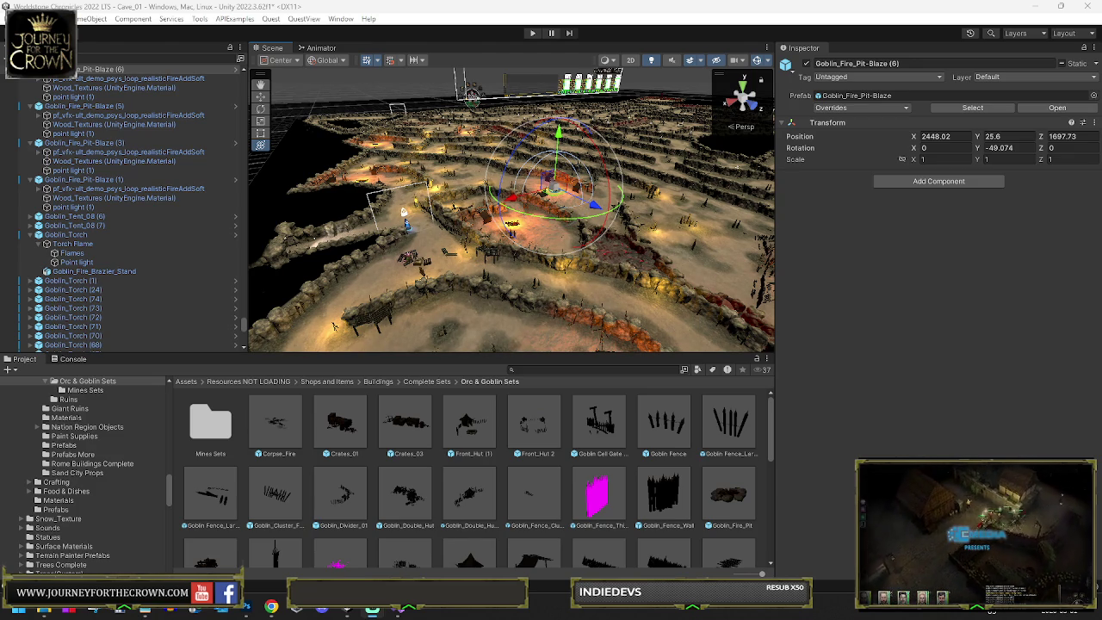
pyautogui.moveTo(551, 224)
pyautogui.mouseDown()
pyautogui.moveTo(648, 221)
pyautogui.moveTo(832, 274)
pyautogui.moveTo(909, 276)
pyautogui.moveTo(782, 263)
pyautogui.moveTo(806, 270)
pyautogui.moveTo(804, 260)
pyautogui.mouseUp()
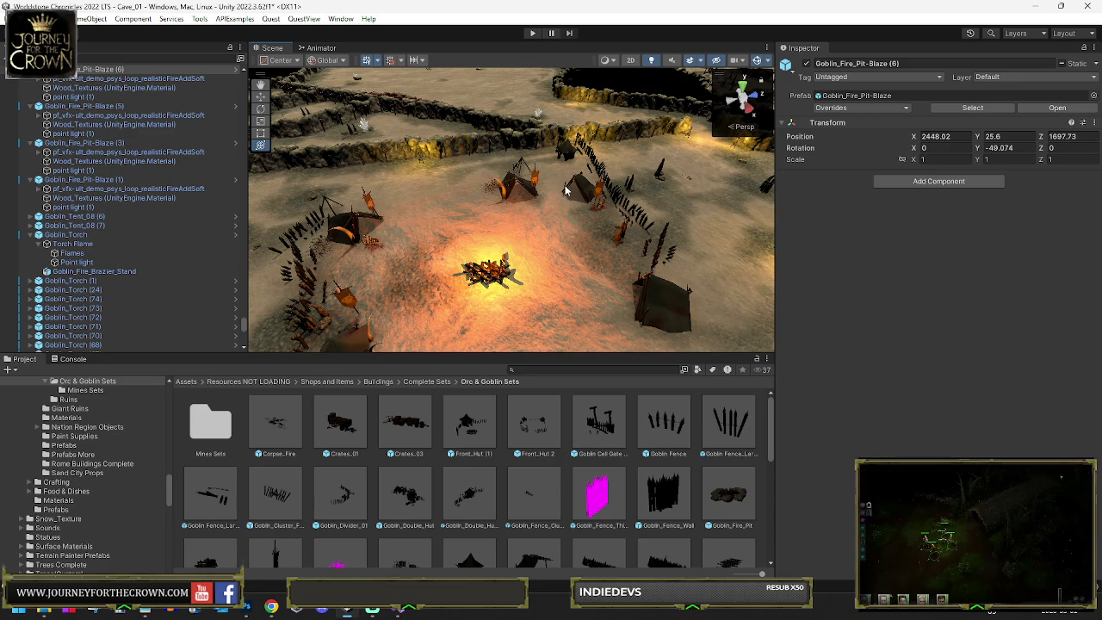
pyautogui.moveTo(613, 198)
pyautogui.mouseDown()
pyautogui.moveTo(794, 193)
pyautogui.moveTo(842, 179)
pyautogui.moveTo(705, 191)
pyautogui.moveTo(585, 159)
pyautogui.moveTo(436, 175)
pyautogui.moveTo(459, 184)
pyautogui.mouseUp()
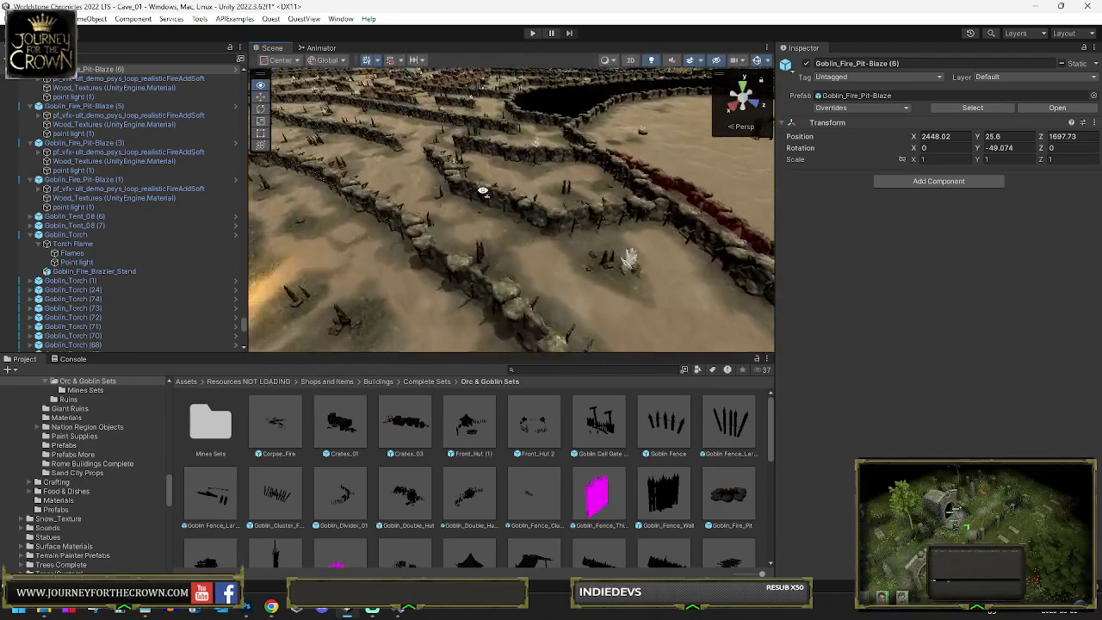
pyautogui.moveTo(557, 206)
pyautogui.mouseDown()
pyautogui.moveTo(362, 174)
pyautogui.moveTo(645, 218)
pyautogui.moveTo(493, 200)
pyautogui.moveTo(446, 179)
pyautogui.moveTo(391, 193)
pyautogui.moveTo(238, 188)
pyautogui.mouseUp()
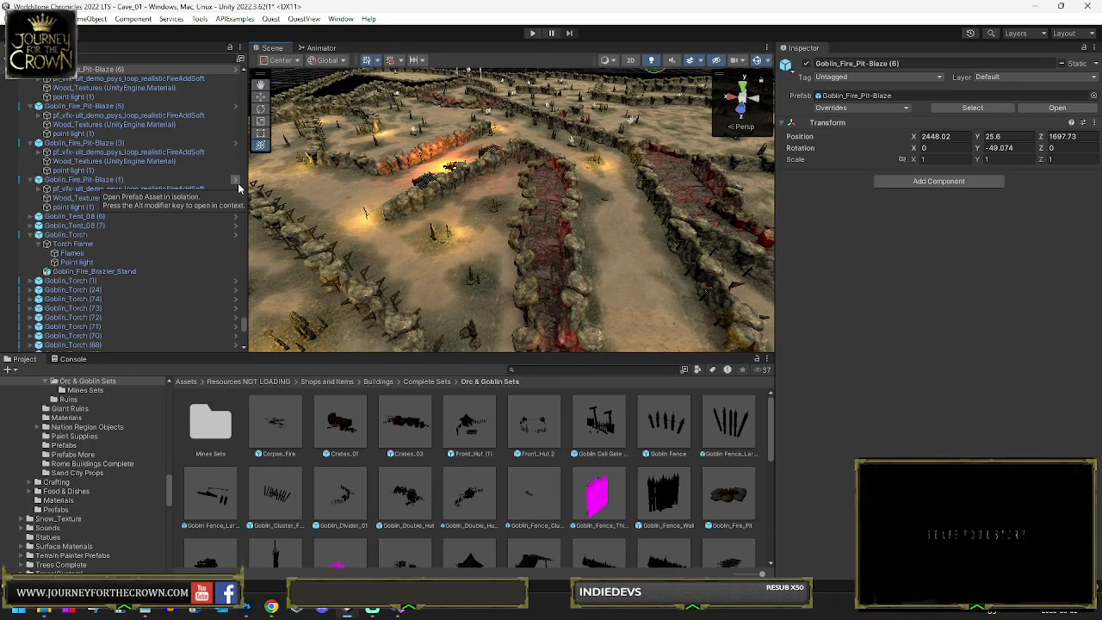
pyautogui.moveTo(600, 264); pyautogui.dragTo(421, 274)
pyautogui.press('f')
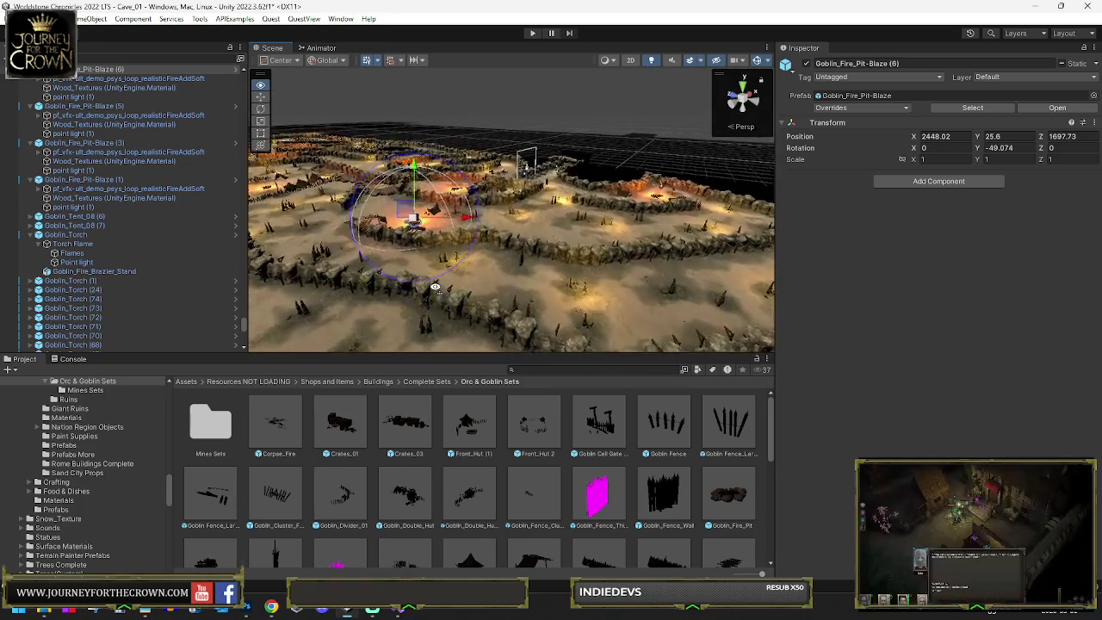
pyautogui.moveTo(420, 349)
pyautogui.mouseDown()
pyautogui.moveTo(494, 252)
pyautogui.moveTo(702, 263)
pyautogui.moveTo(662, 243)
pyautogui.mouseUp()
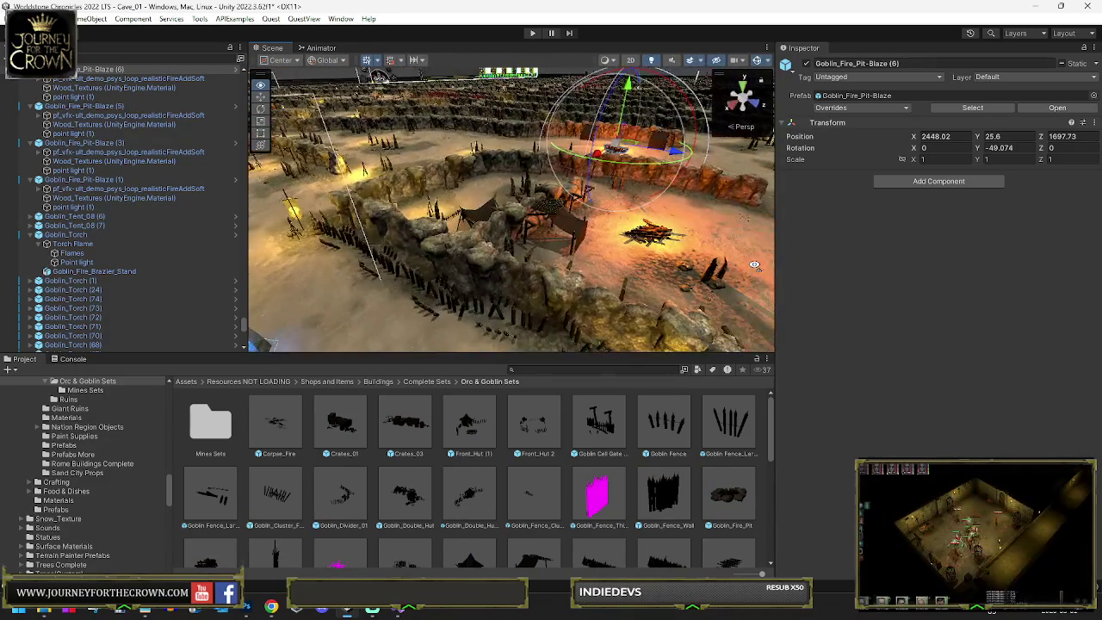
pyautogui.moveTo(463, 242); pyautogui.dragTo(465, 428)
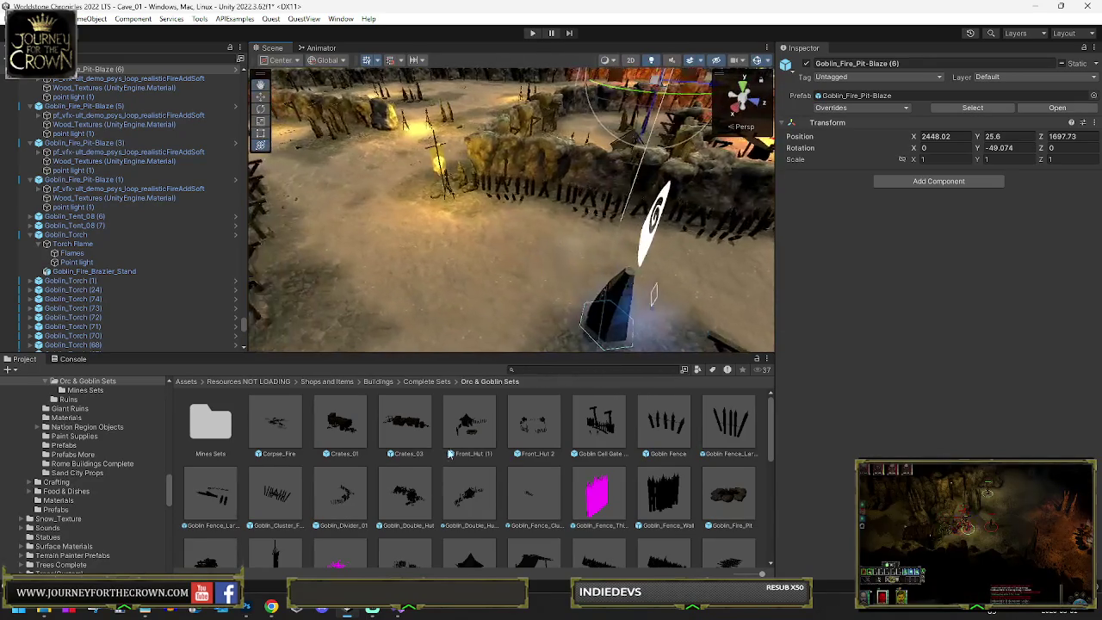
pyautogui.moveTo(340, 422)
pyautogui.mouseDown()
pyautogui.moveTo(492, 307)
pyautogui.moveTo(505, 246)
pyautogui.moveTo(482, 242)
pyautogui.moveTo(396, 275)
pyautogui.moveTo(413, 241)
pyautogui.mouseUp()
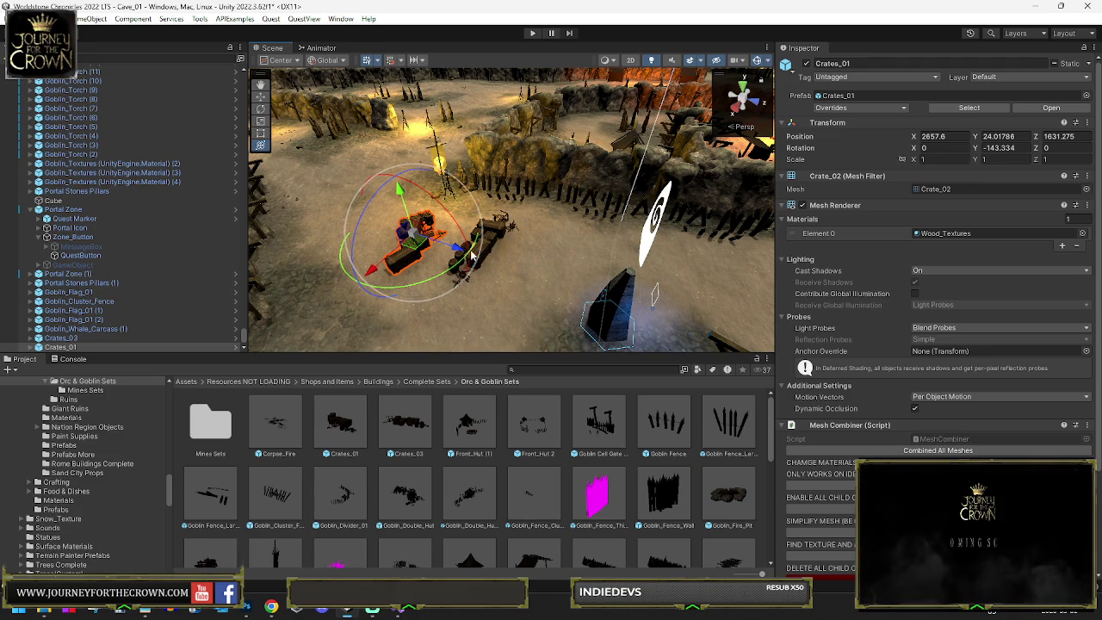
# Step: Turn the Crates_01 pile and shift it left along the cave floor
pyautogui.moveTo(474, 255); pyautogui.dragTo(360, 219)
pyautogui.press('f')
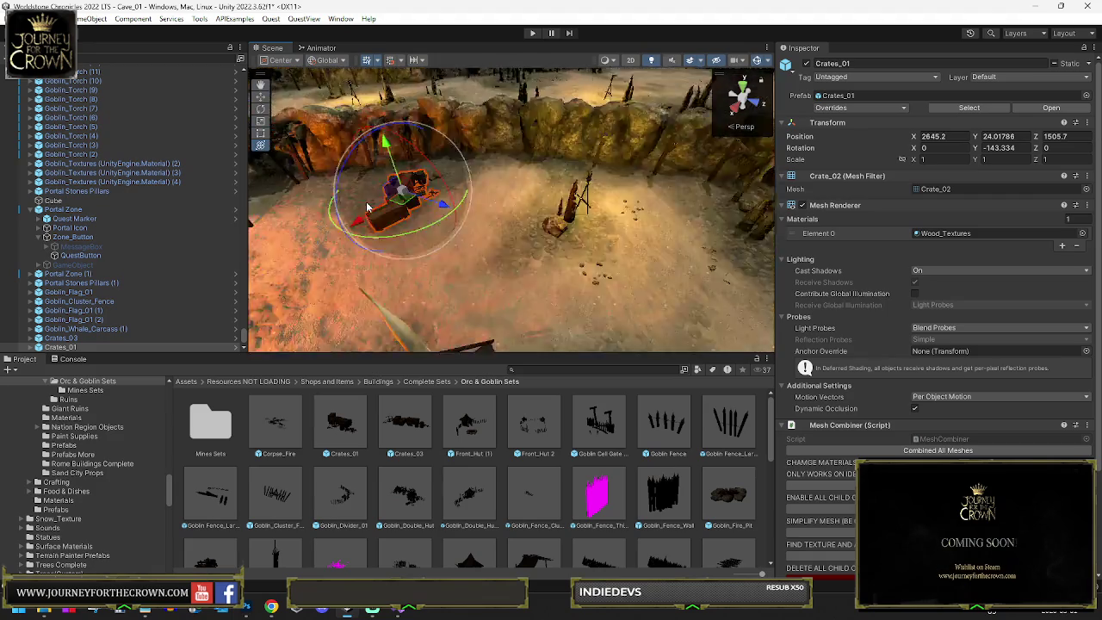
pyautogui.scroll(-2, 541, 231)
pyautogui.moveTo(544, 257); pyautogui.dragTo(495, 251)
pyautogui.moveTo(527, 215)
pyautogui.mouseDown()
pyautogui.moveTo(464, 194)
pyautogui.moveTo(511, 228)
pyautogui.moveTo(519, 282)
pyautogui.moveTo(517, 247)
pyautogui.mouseUp()
pyautogui.press('f')
pyautogui.scroll(-5, 464, 195)
pyautogui.moveTo(424, 272); pyautogui.dragTo(282, 271)
pyautogui.press('y')
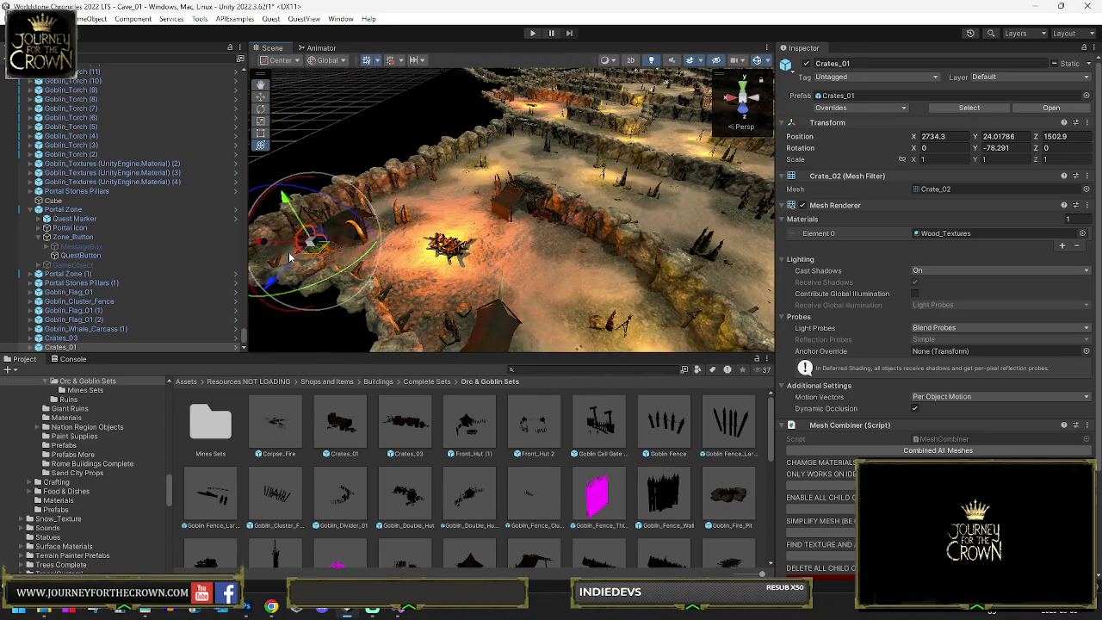
pyautogui.press('f')
pyautogui.moveTo(523, 257)
pyautogui.mouseDown()
pyautogui.moveTo(315, 264)
pyautogui.moveTo(424, 246)
pyautogui.mouseUp()
pyautogui.moveTo(491, 211)
pyautogui.mouseDown()
pyautogui.moveTo(496, 194)
pyautogui.moveTo(516, 241)
pyautogui.moveTo(479, 242)
pyautogui.mouseUp()
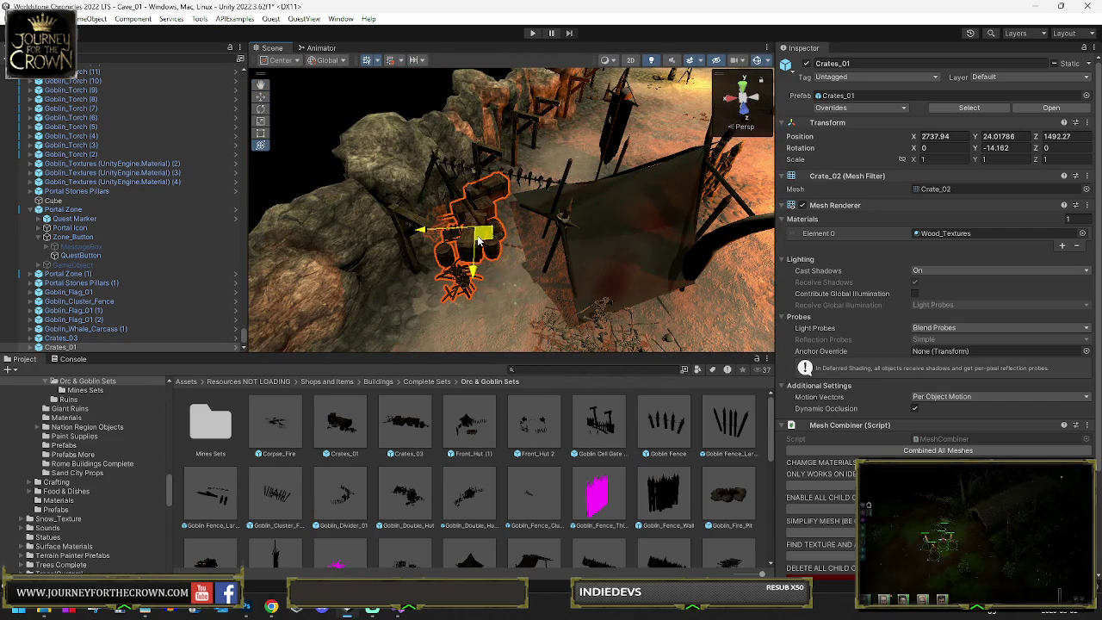
pyautogui.press('f')
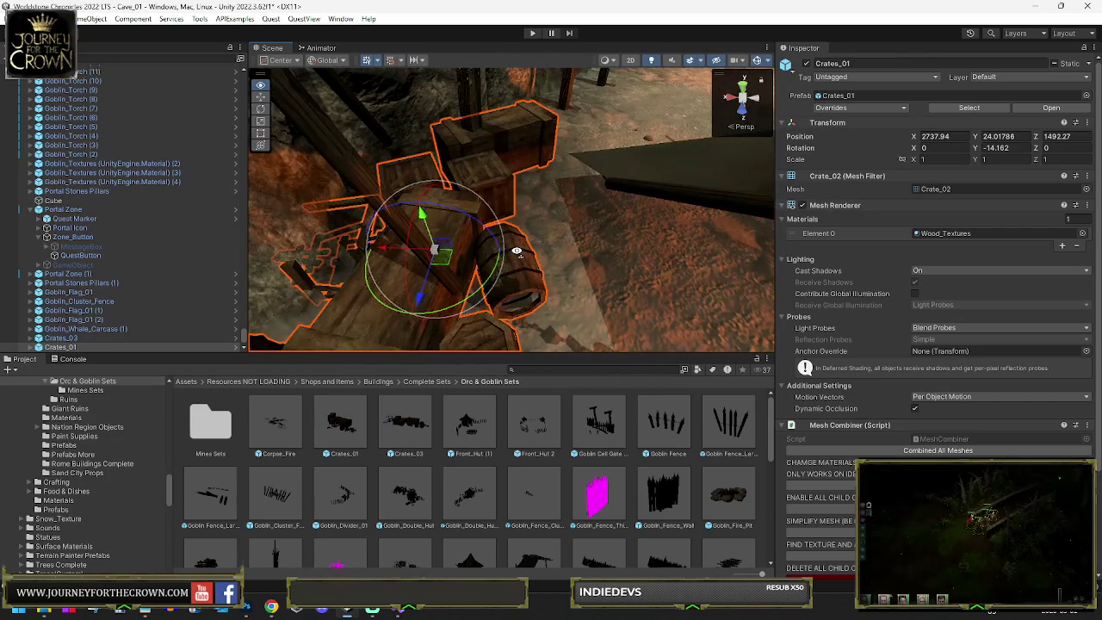
pyautogui.scroll(-5, 517, 250)
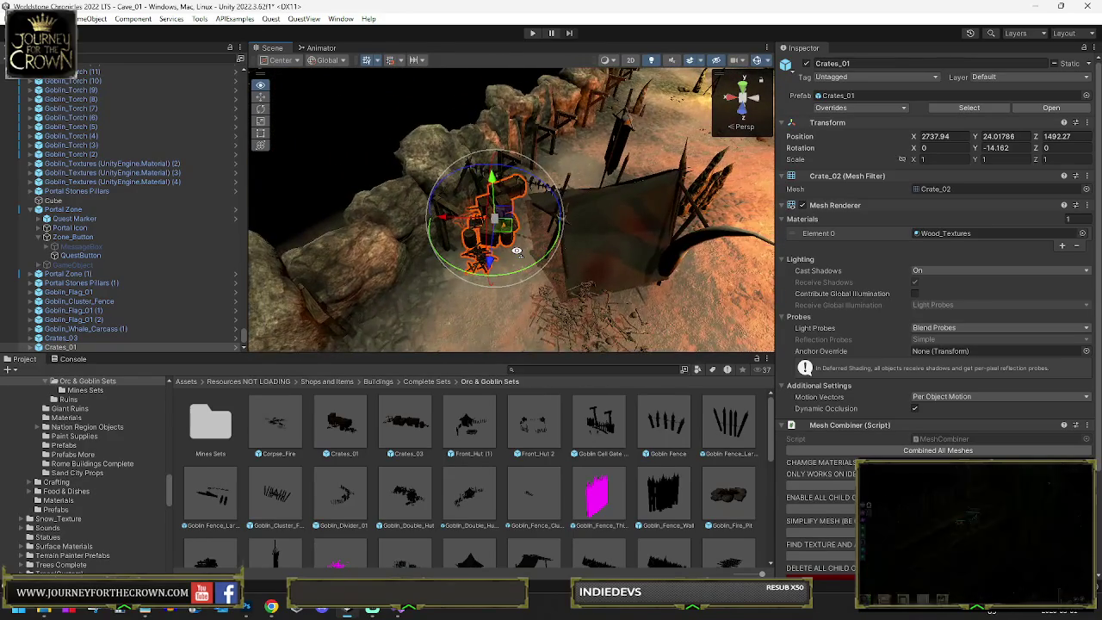
# Step: Settle Crates_01 at X 2645.171, Z 1225.066, turned to Y -122.513
pyautogui.moveTo(516, 250); pyautogui.dragTo(585, 182)
pyautogui.moveTo(488, 222)
pyautogui.mouseDown()
pyautogui.moveTo(468, 233)
pyautogui.moveTo(516, 229)
pyautogui.moveTo(689, 164)
pyautogui.moveTo(468, 226)
pyautogui.mouseUp()
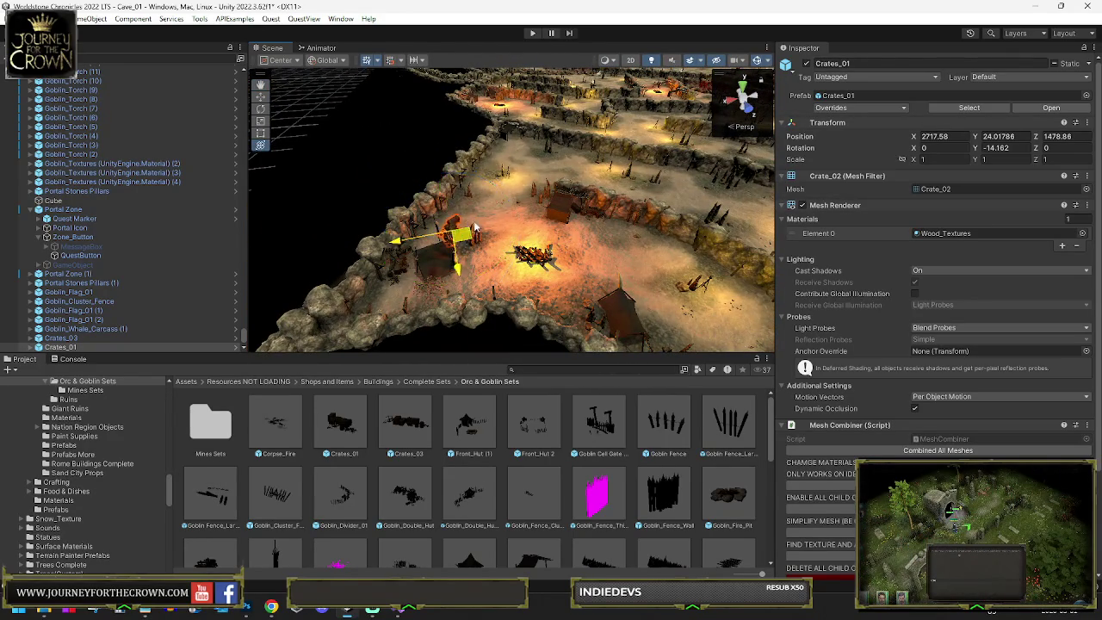
pyautogui.moveTo(520, 144); pyautogui.dragTo(517, 148)
pyautogui.press('f')
pyautogui.scroll(-5, 520, 183)
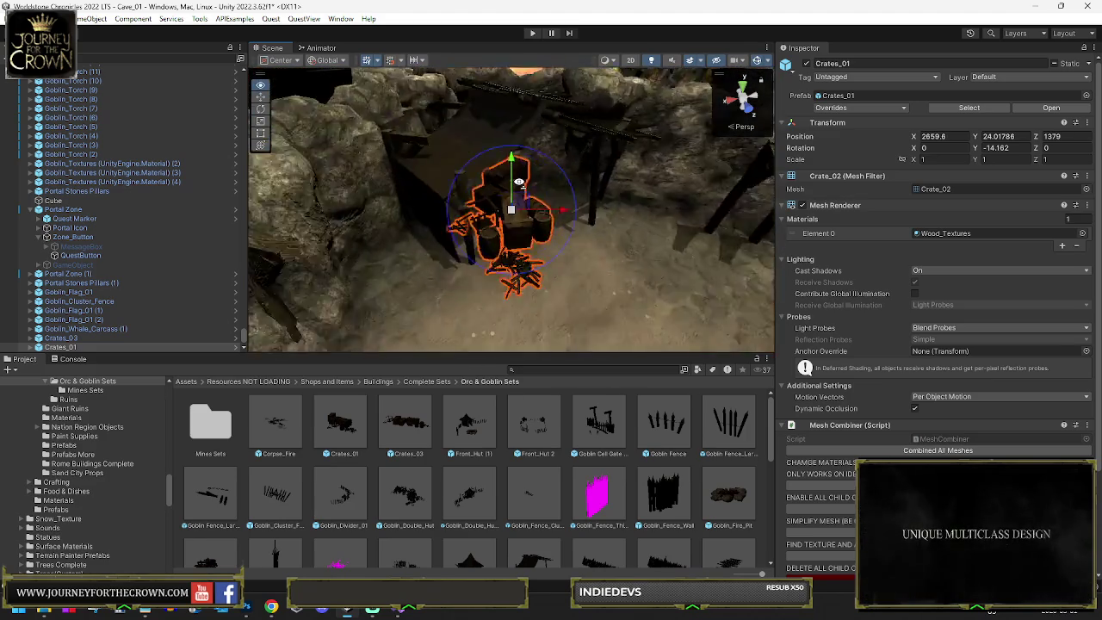
pyautogui.moveTo(575, 225); pyautogui.dragTo(644, 242)
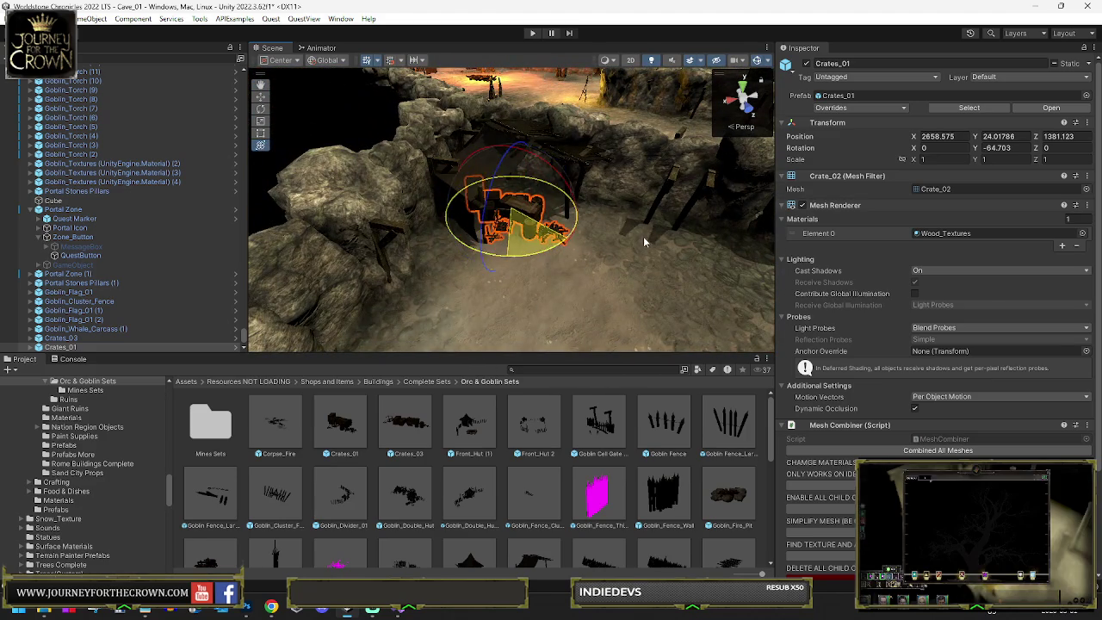
pyautogui.press('w')
pyautogui.moveTo(510, 219)
pyautogui.mouseDown()
pyautogui.moveTo(543, 220)
pyautogui.moveTo(594, 265)
pyautogui.moveTo(536, 297)
pyautogui.mouseUp()
pyautogui.scroll(-8, 594, 266)
pyautogui.press('e')
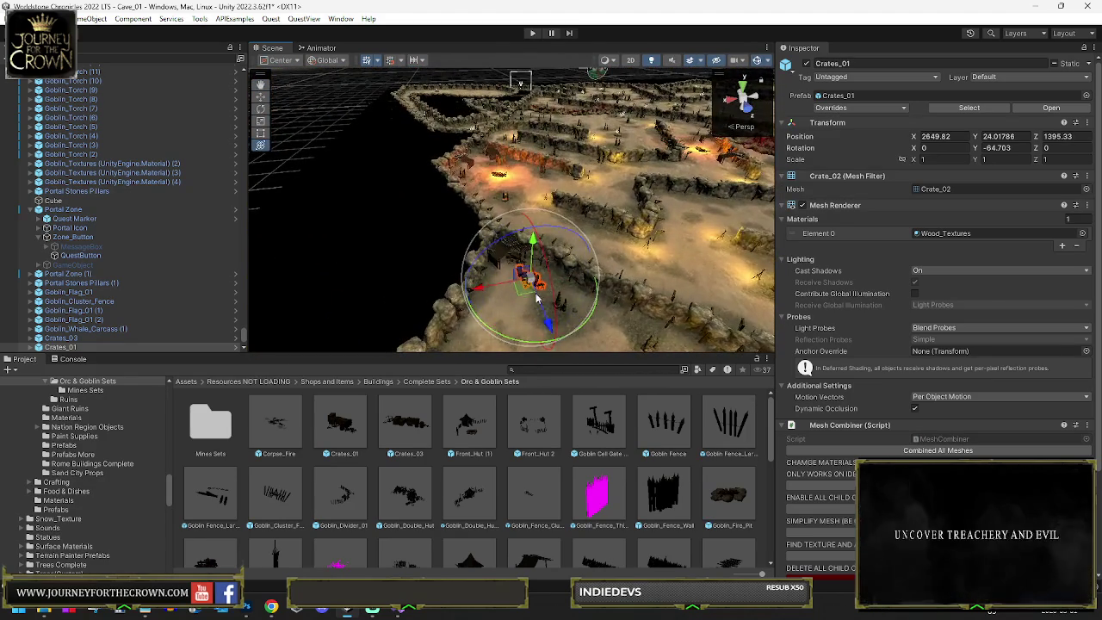
pyautogui.moveTo(514, 166); pyautogui.dragTo(517, 168)
pyautogui.press('f')
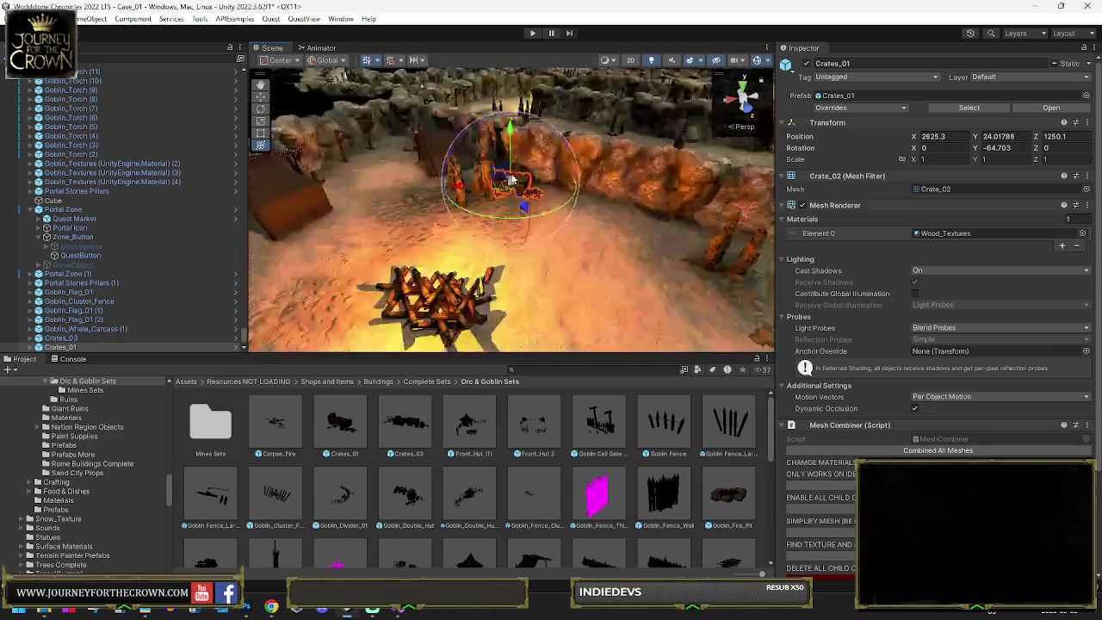
pyautogui.scroll(-5, 513, 217)
pyautogui.moveTo(512, 216)
pyautogui.mouseDown()
pyautogui.moveTo(695, 255)
pyautogui.moveTo(463, 172)
pyautogui.moveTo(492, 163)
pyautogui.moveTo(521, 218)
pyautogui.mouseUp()
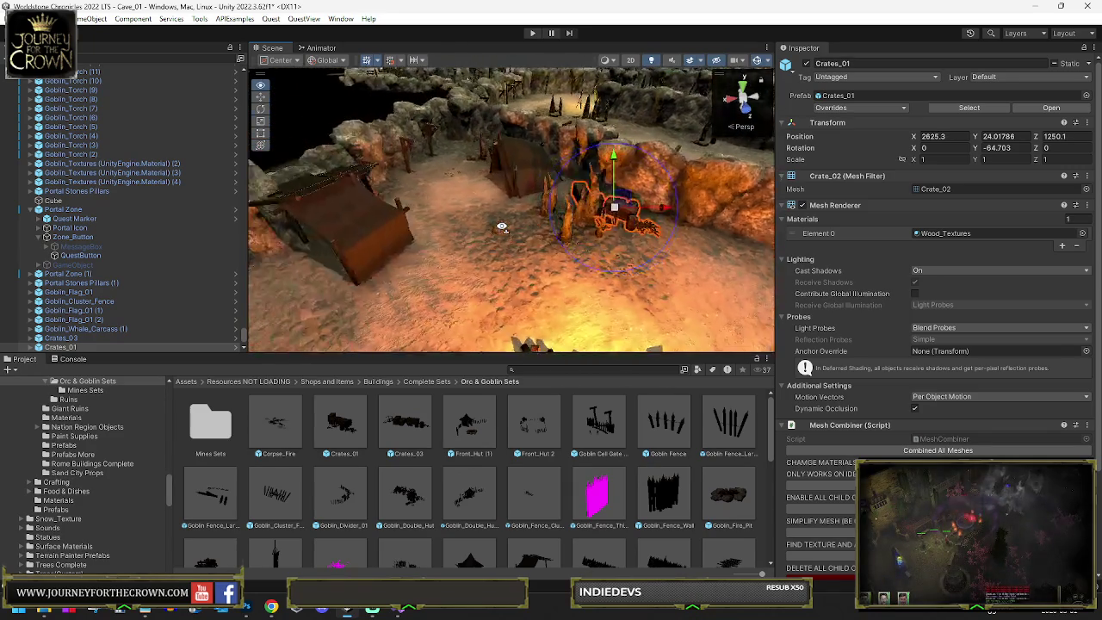
pyautogui.scroll(5, 523, 217)
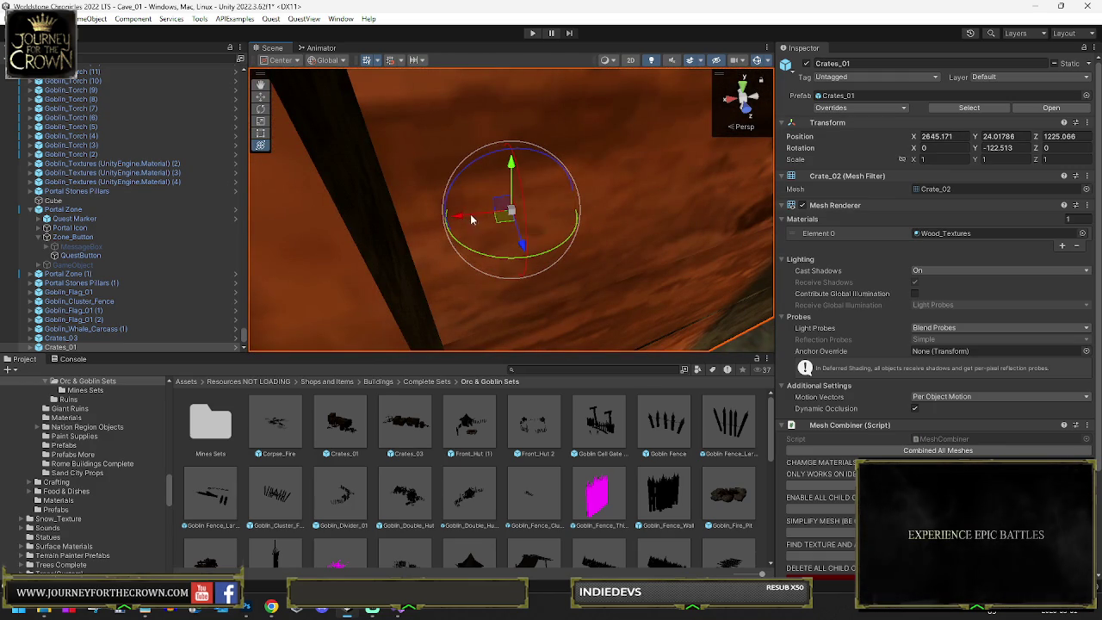
# Step: Drag the Crates_01 crate pile across the cave floor and frame it in view
pyautogui.scroll(-10, 508, 216)
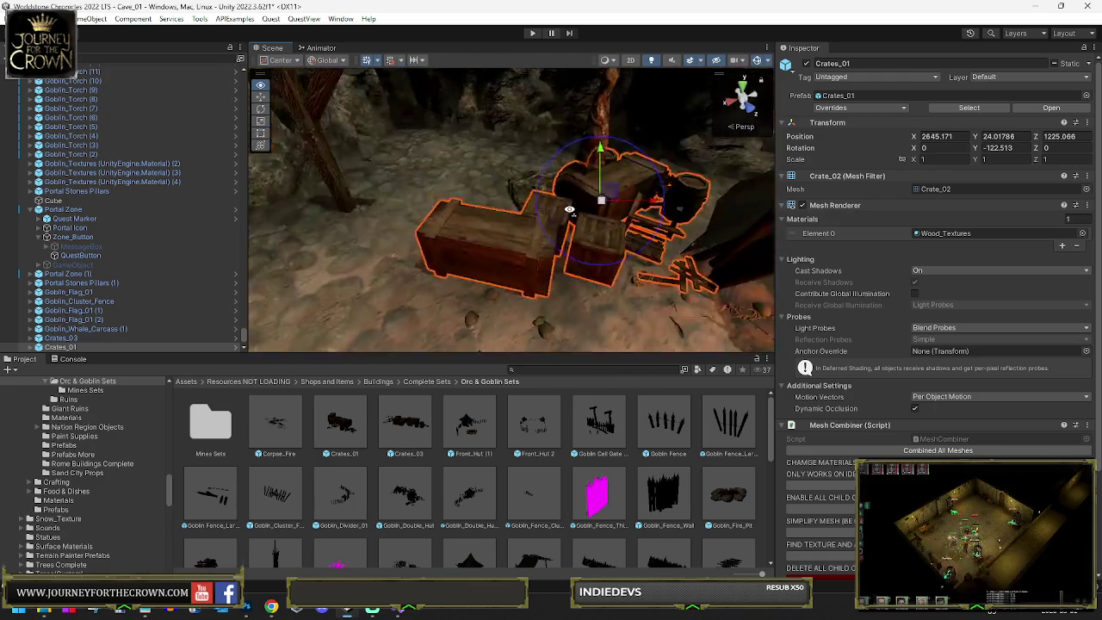
pyautogui.moveTo(617, 221); pyautogui.dragTo(622, 217)
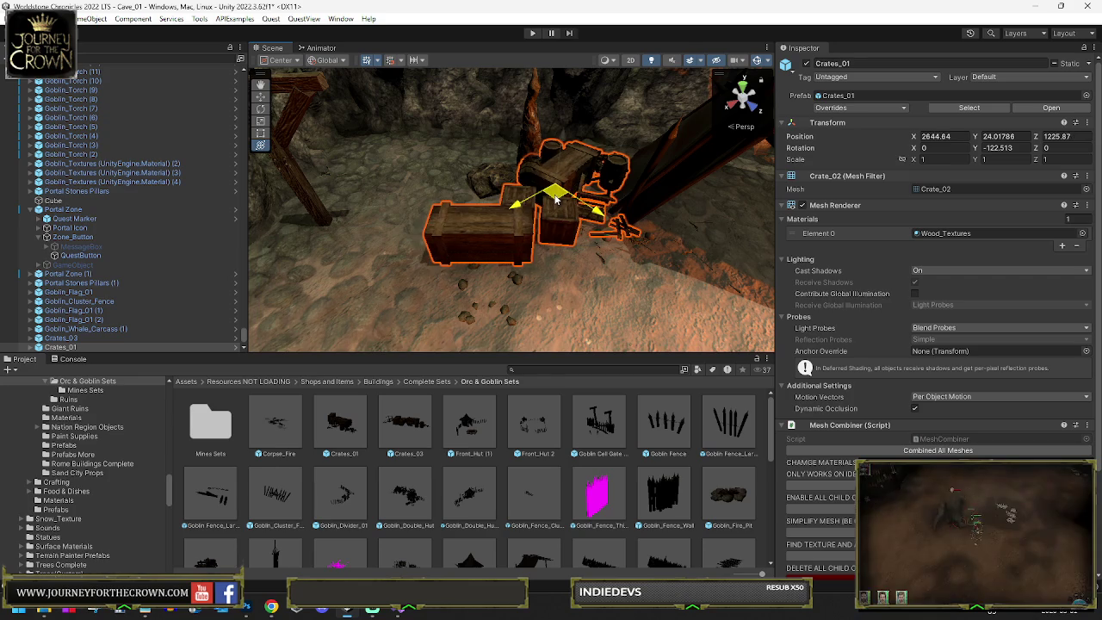
pyautogui.scroll(-5, 622, 217)
pyautogui.moveTo(518, 203)
pyautogui.mouseDown()
pyautogui.moveTo(423, 229)
pyautogui.moveTo(419, 246)
pyautogui.mouseUp()
pyautogui.press('f')
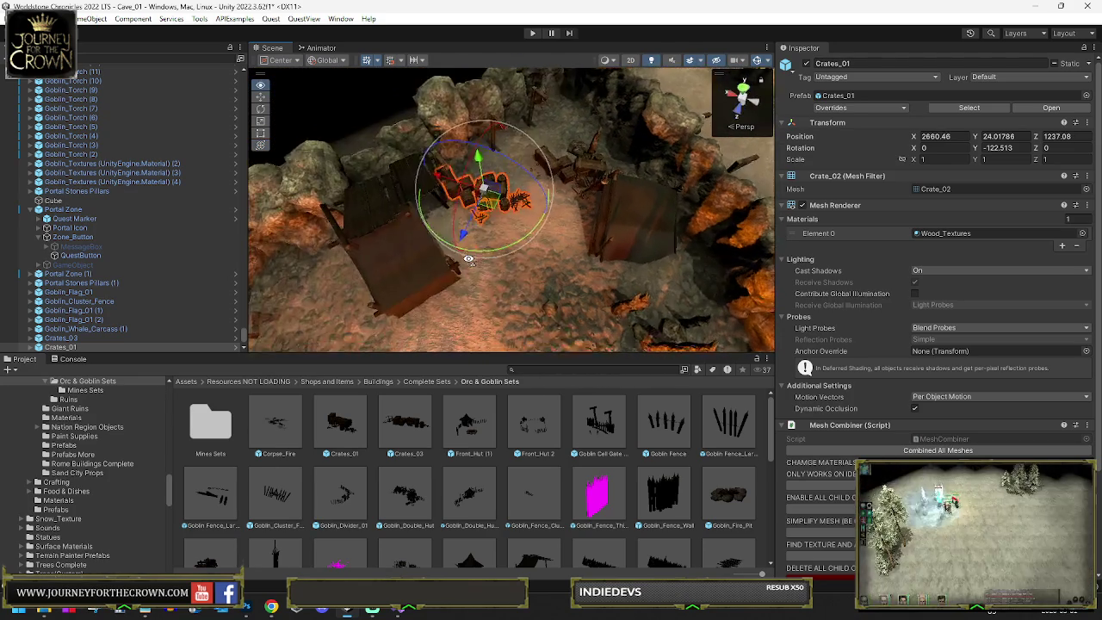
pyautogui.moveTo(494, 208)
pyautogui.mouseDown()
pyautogui.moveTo(352, 211)
pyautogui.moveTo(363, 203)
pyautogui.mouseUp()
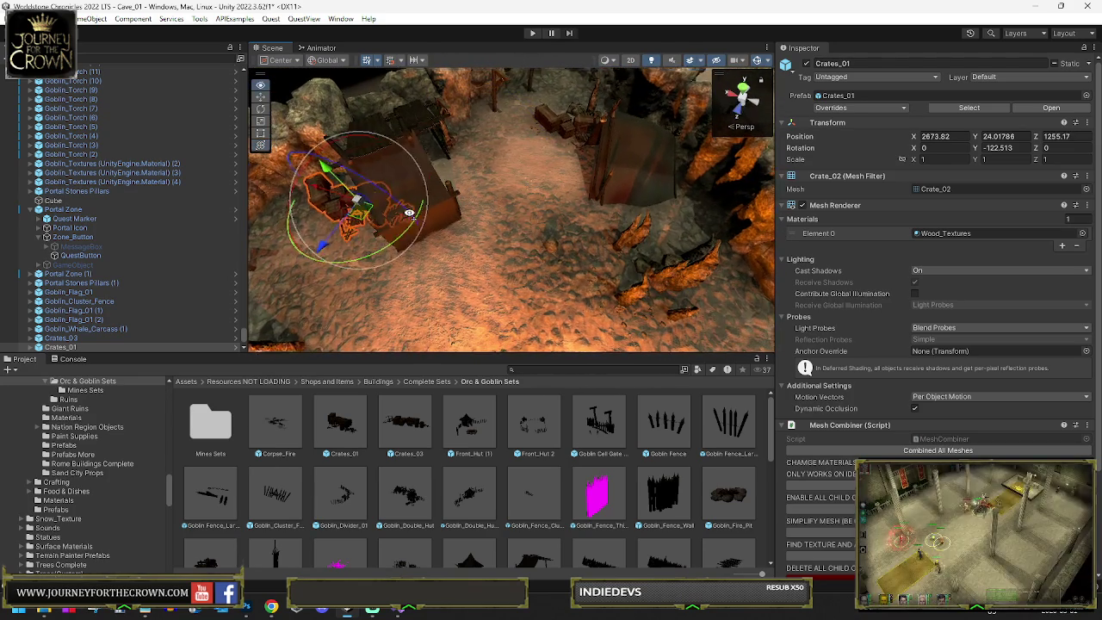
pyautogui.press('f')
pyautogui.moveTo(447, 233)
pyautogui.mouseDown()
pyautogui.moveTo(541, 275)
pyautogui.moveTo(525, 259)
pyautogui.moveTo(475, 245)
pyautogui.moveTo(179, 245)
pyautogui.moveTo(313, 242)
pyautogui.mouseUp()
# Step: Fine-tune the crate pile's position using the move and combined transform handles
pyautogui.press('w')
pyautogui.moveTo(513, 209)
pyautogui.mouseDown()
pyautogui.moveTo(480, 184)
pyautogui.moveTo(500, 189)
pyautogui.moveTo(506, 223)
pyautogui.moveTo(491, 196)
pyautogui.moveTo(473, 249)
pyautogui.moveTo(552, 257)
pyautogui.mouseUp()
pyautogui.press('e')
pyautogui.press('w')
pyautogui.press('y')
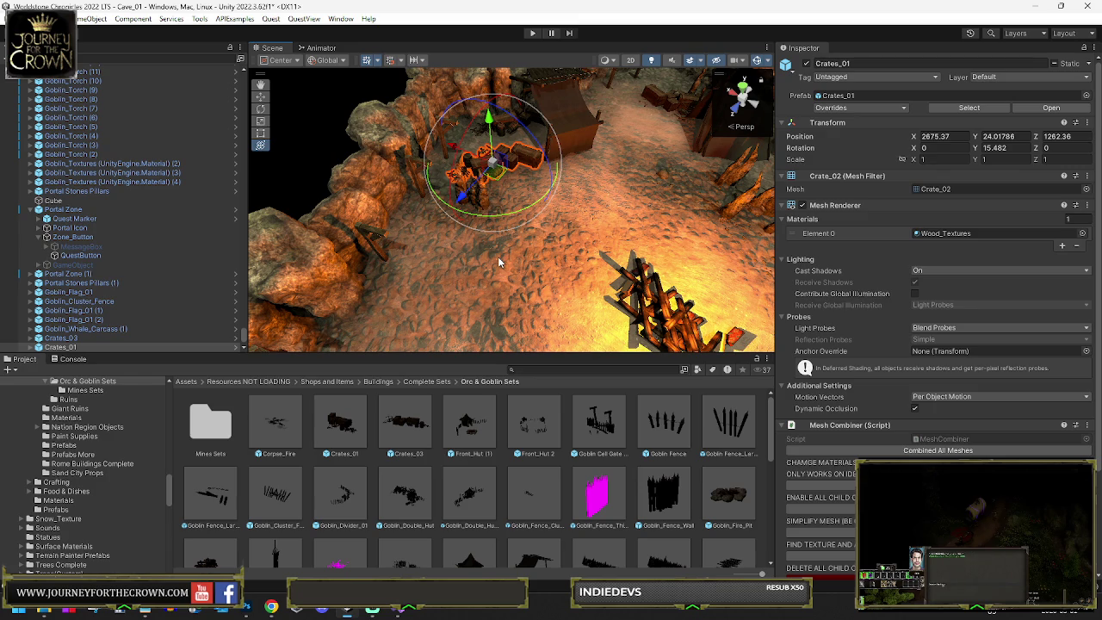
pyautogui.moveTo(498, 172)
pyautogui.mouseDown()
pyautogui.moveTo(517, 185)
pyautogui.moveTo(589, 180)
pyautogui.moveTo(178, 197)
pyautogui.moveTo(190, 185)
pyautogui.mouseUp()
pyautogui.press('e')
pyautogui.press('f')
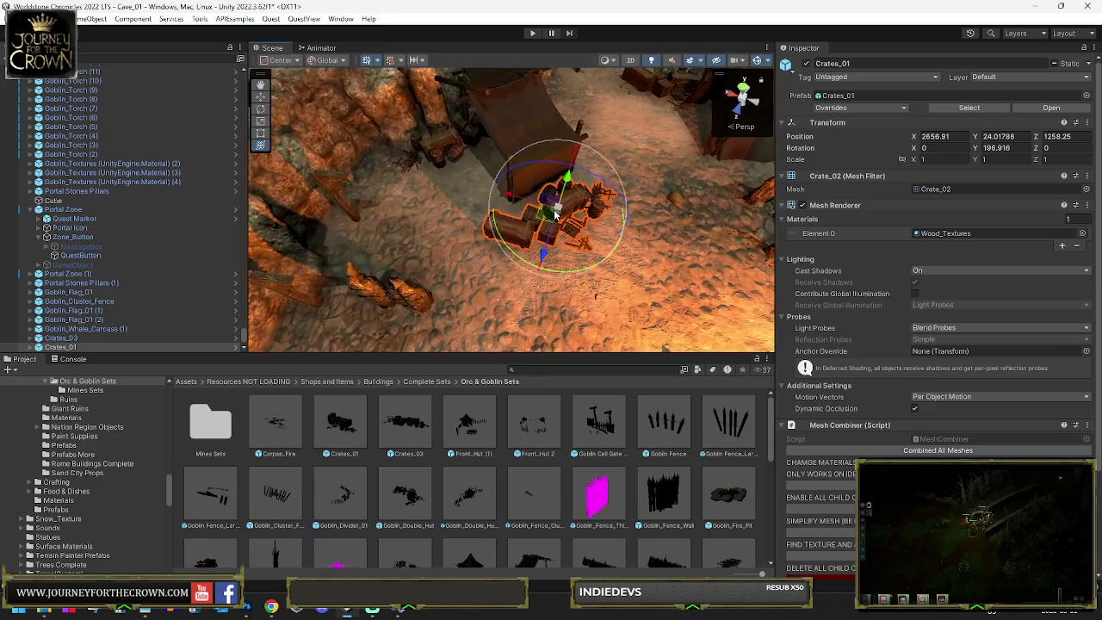
pyautogui.press('w')
pyautogui.moveTo(549, 215)
pyautogui.mouseDown()
pyautogui.moveTo(560, 204)
pyautogui.moveTo(551, 211)
pyautogui.mouseUp()
pyautogui.press('e')
pyautogui.scroll(-3, 599, 237)
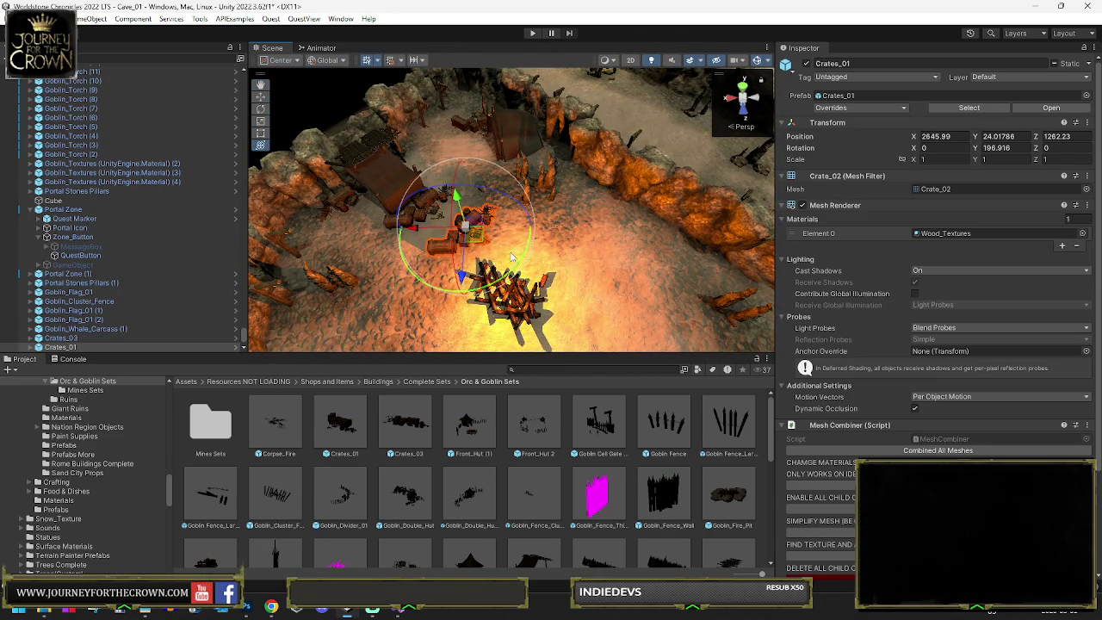
pyautogui.press('w')
# Step: Move the crate pile up beside the campfire, then shift it to the right
pyautogui.moveTo(482, 233)
pyautogui.mouseDown()
pyautogui.moveTo(538, 189)
pyautogui.moveTo(588, 203)
pyautogui.mouseUp()
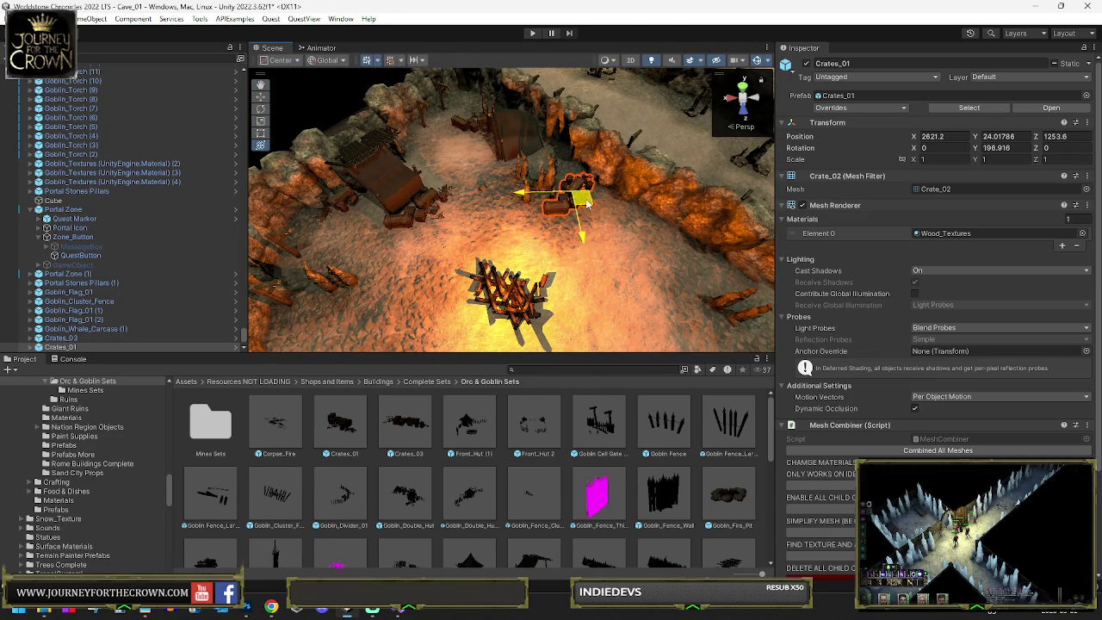
pyautogui.scroll(-5, 588, 203)
pyautogui.press('e')
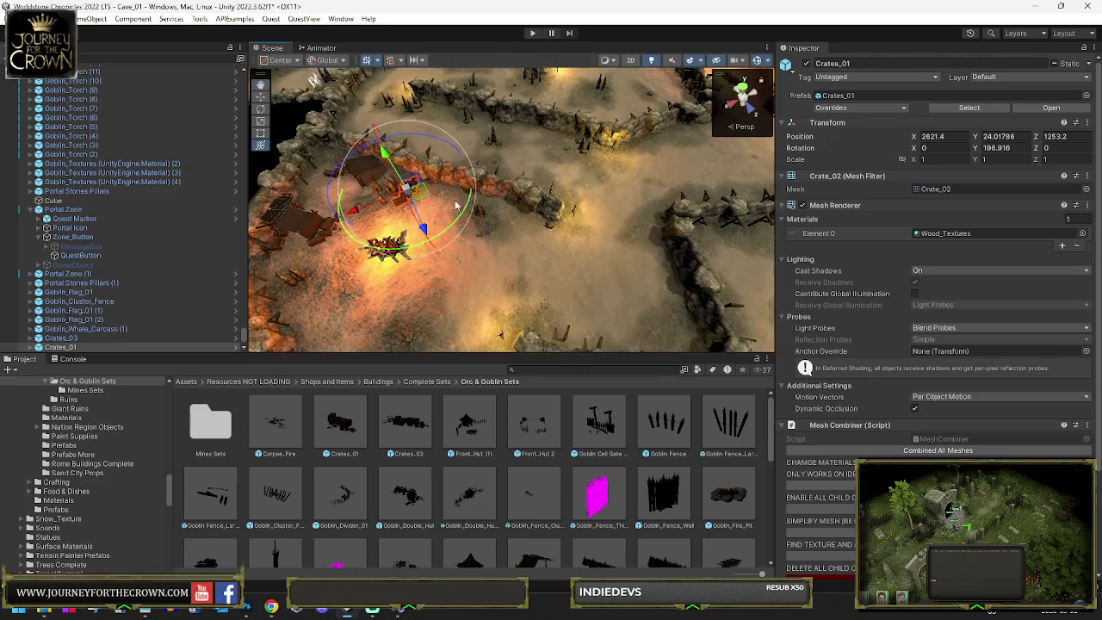
pyautogui.press('w')
pyautogui.moveTo(419, 198); pyautogui.dragTo(550, 187)
pyautogui.moveTo(626, 170); pyautogui.dragTo(615, 172)
pyautogui.press('e')
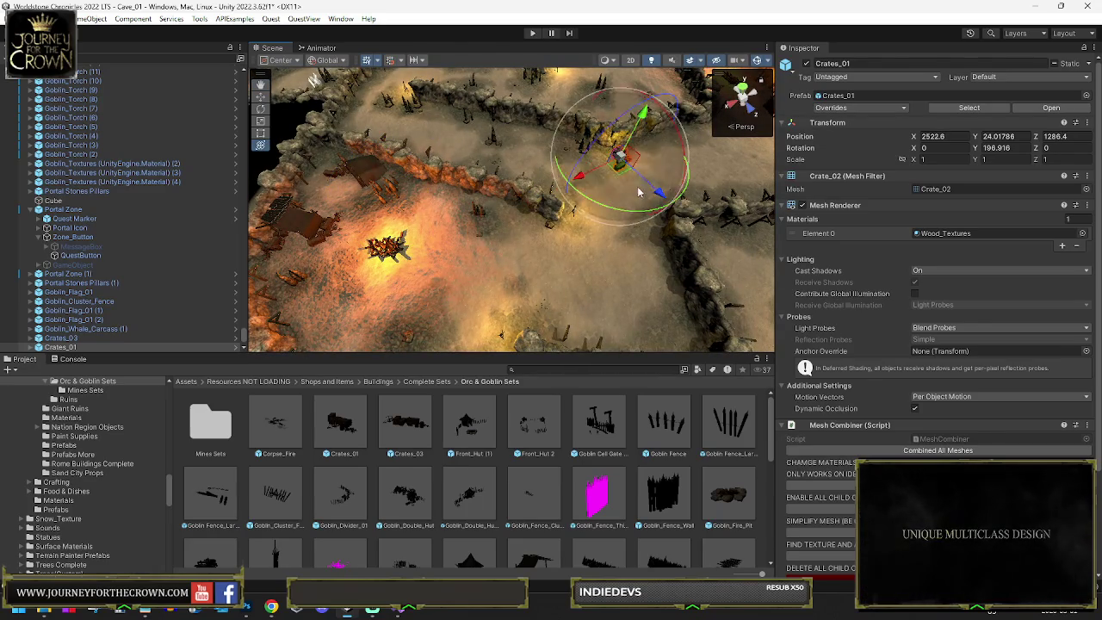
pyautogui.press('f')
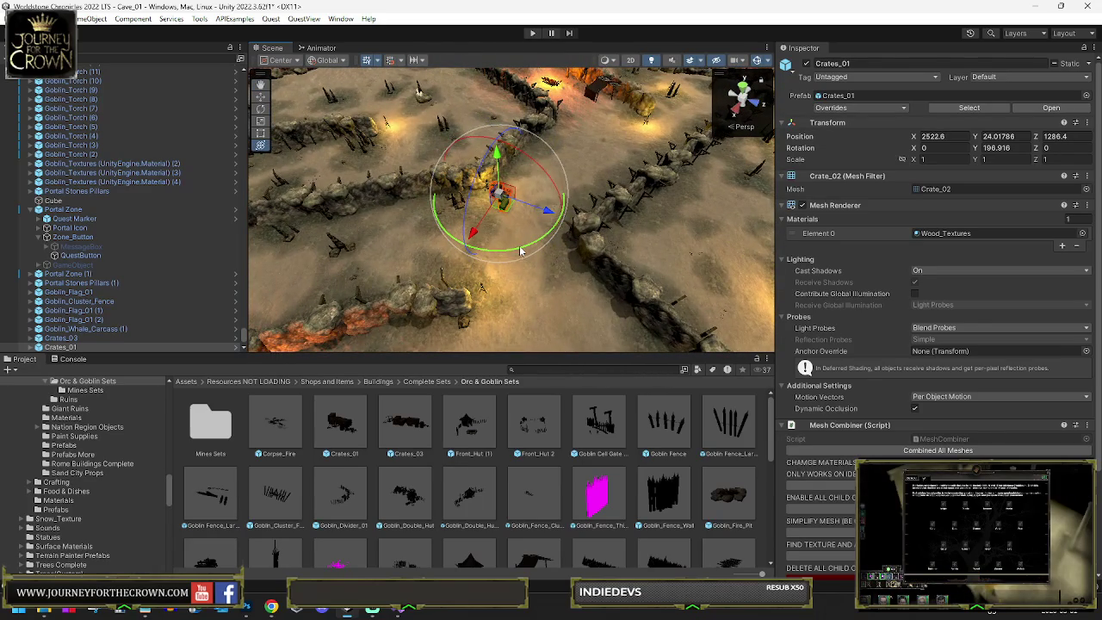
# Step: Carry the crate pile up-right beside the wooden platform and barrels, at X 2378, Z 1239.5
pyautogui.moveTo(563, 239)
pyautogui.mouseDown()
pyautogui.moveTo(417, 215)
pyautogui.moveTo(528, 250)
pyautogui.moveTo(570, 250)
pyautogui.moveTo(544, 256)
pyautogui.mouseUp()
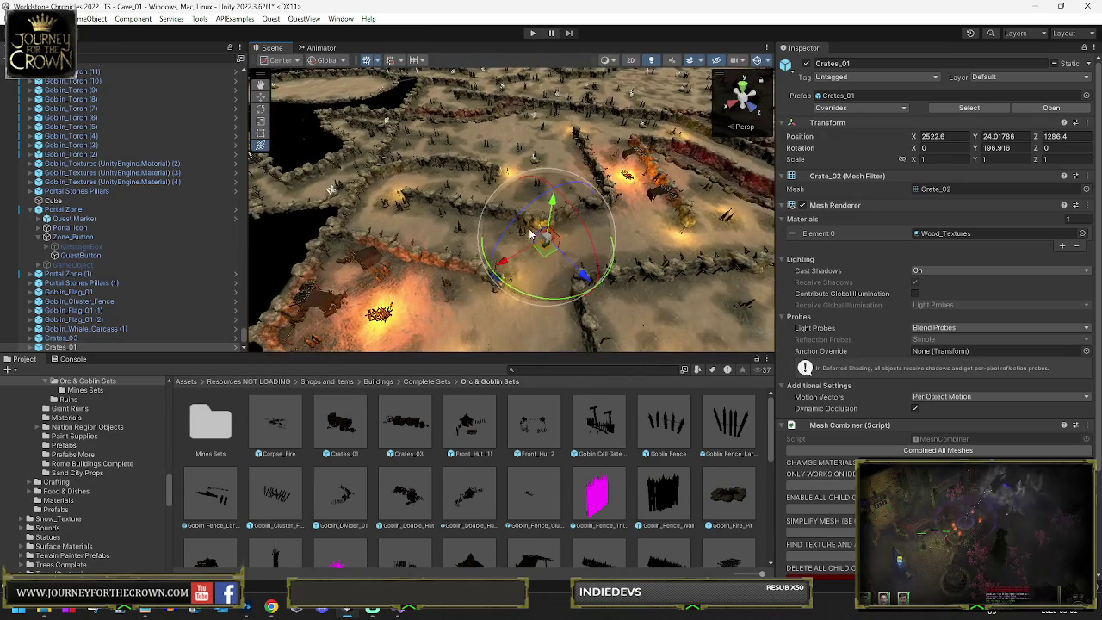
pyautogui.moveTo(635, 245)
pyautogui.mouseDown()
pyautogui.moveTo(607, 265)
pyautogui.moveTo(431, 151)
pyautogui.mouseUp()
pyautogui.press('f')
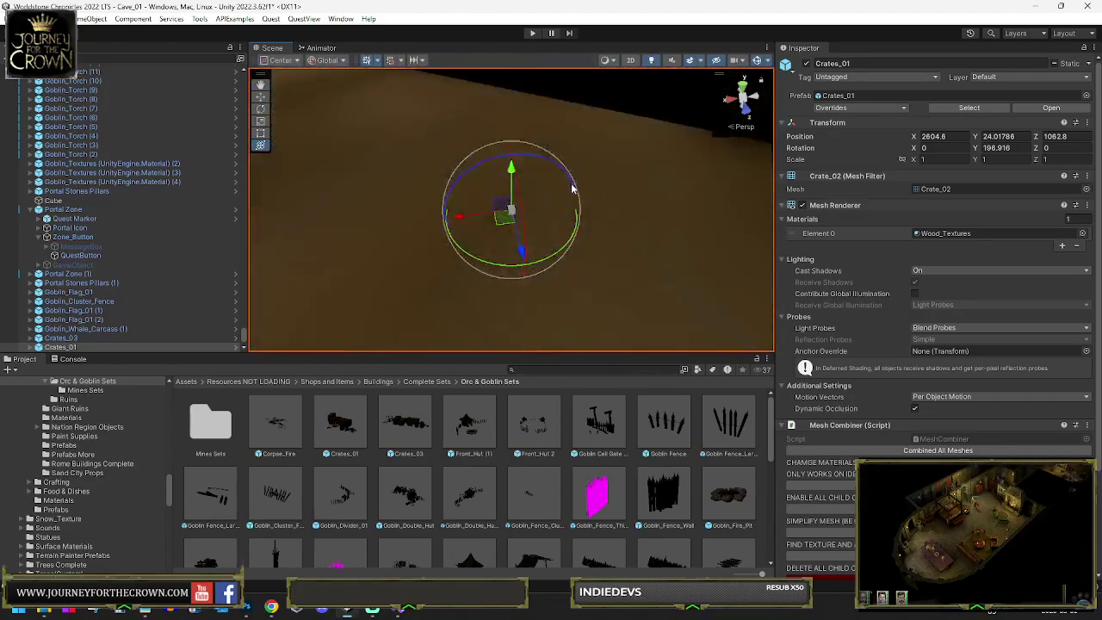
pyautogui.scroll(-10, 573, 181)
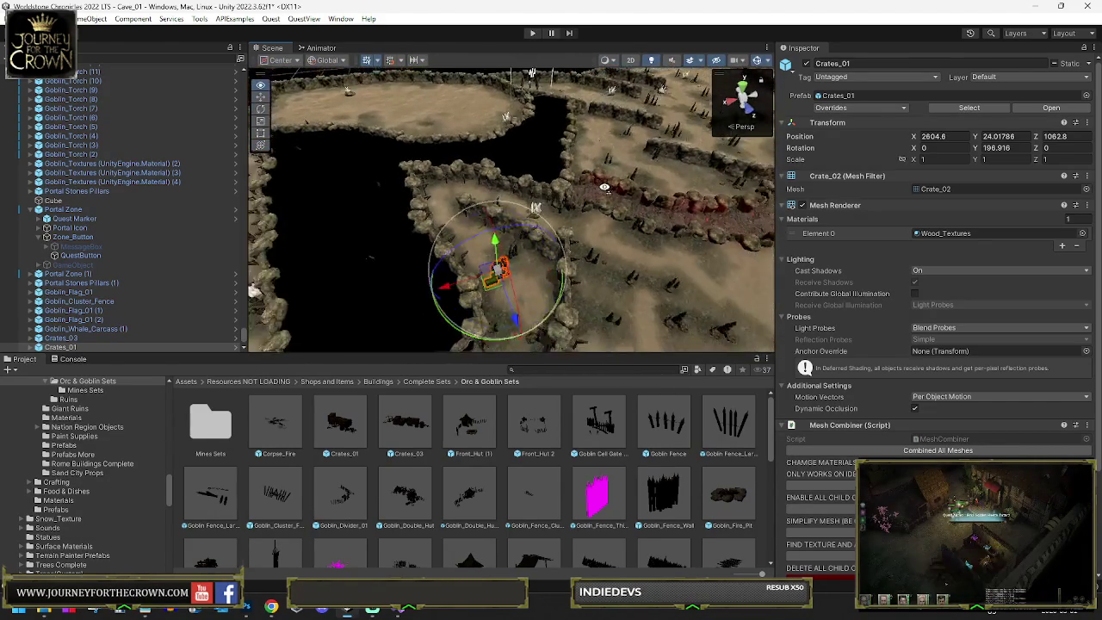
pyautogui.moveTo(689, 199); pyautogui.dragTo(344, 260)
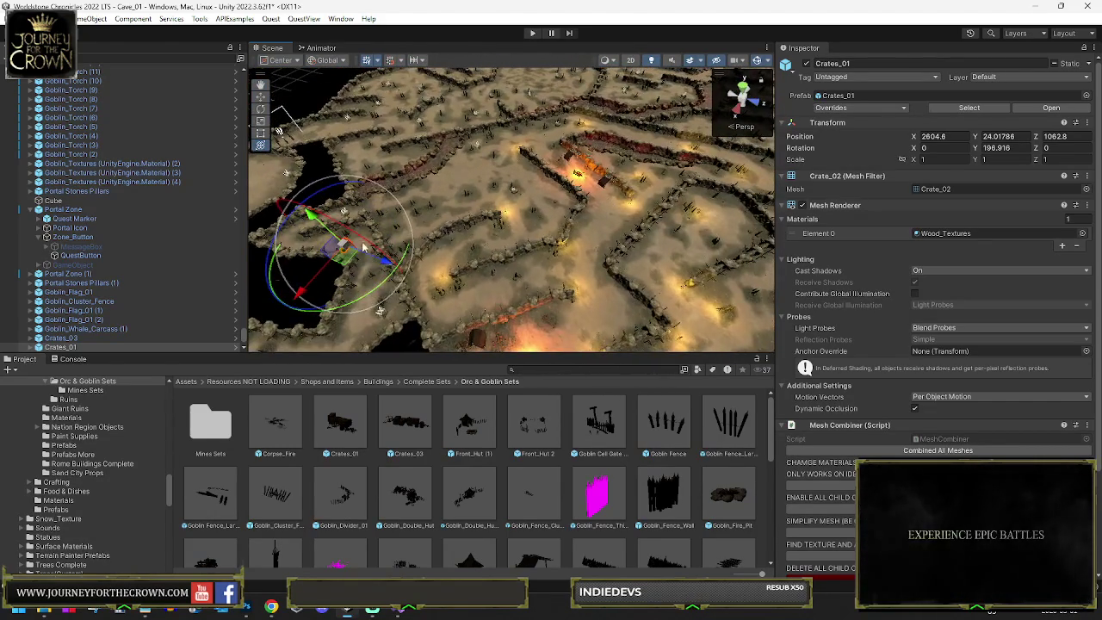
pyautogui.moveTo(594, 255); pyautogui.dragTo(614, 214)
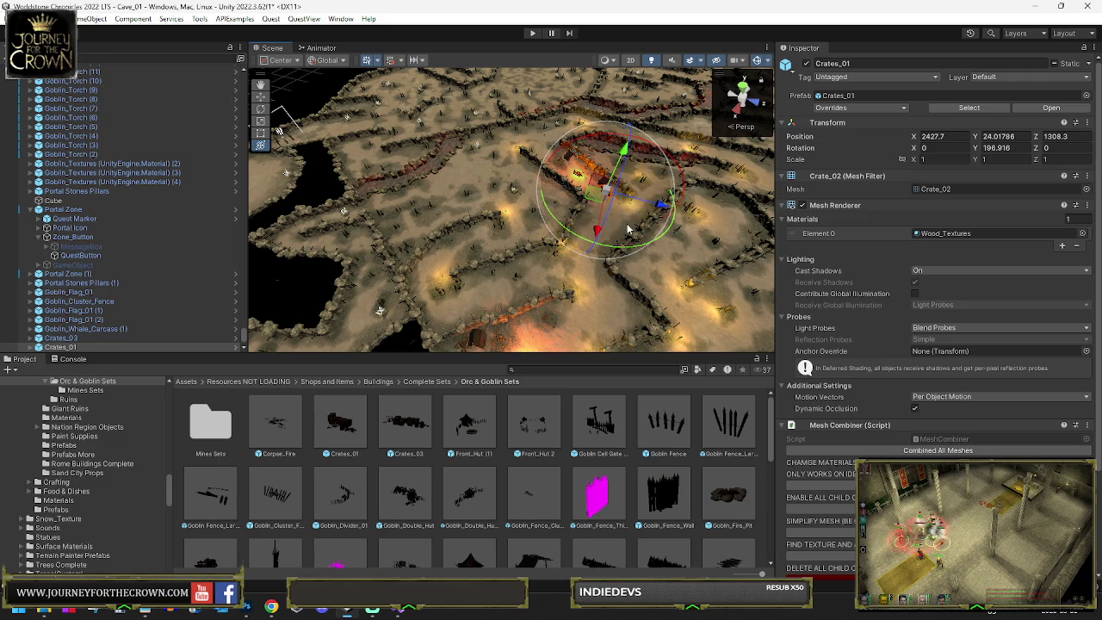
pyautogui.press('f')
pyautogui.moveTo(516, 233)
pyautogui.mouseDown()
pyautogui.moveTo(603, 254)
pyautogui.moveTo(615, 225)
pyautogui.moveTo(659, 270)
pyautogui.moveTo(695, 279)
pyautogui.moveTo(523, 181)
pyautogui.moveTo(555, 267)
pyautogui.mouseUp()
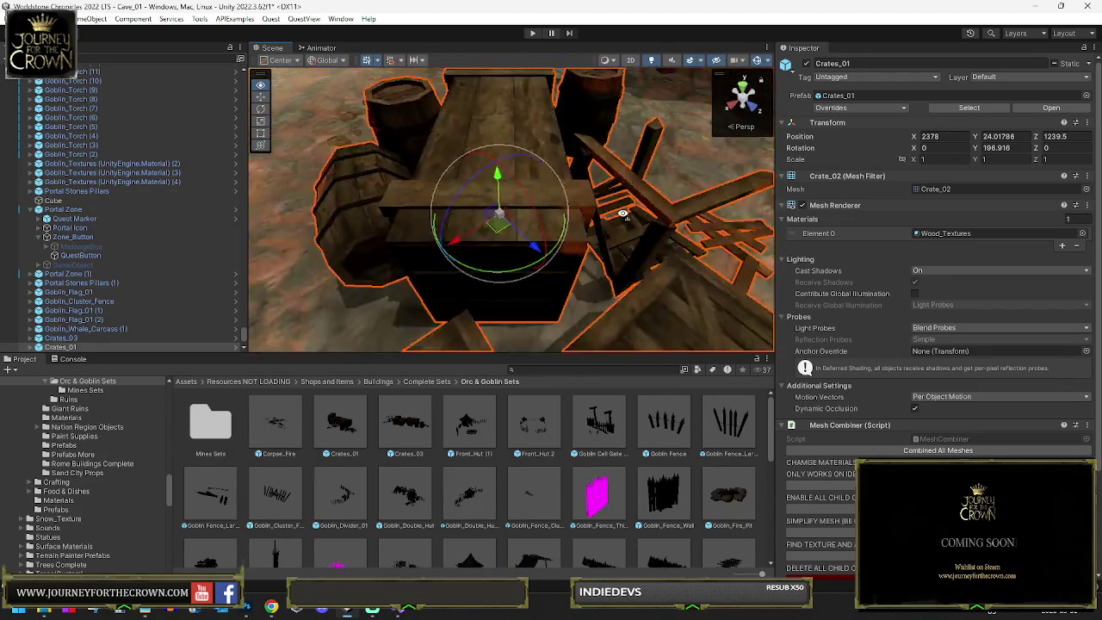
# Step: Move Crates_01 beside the tents at the pit edge, to X 2655.9, Z 1490.5
pyautogui.press('w')
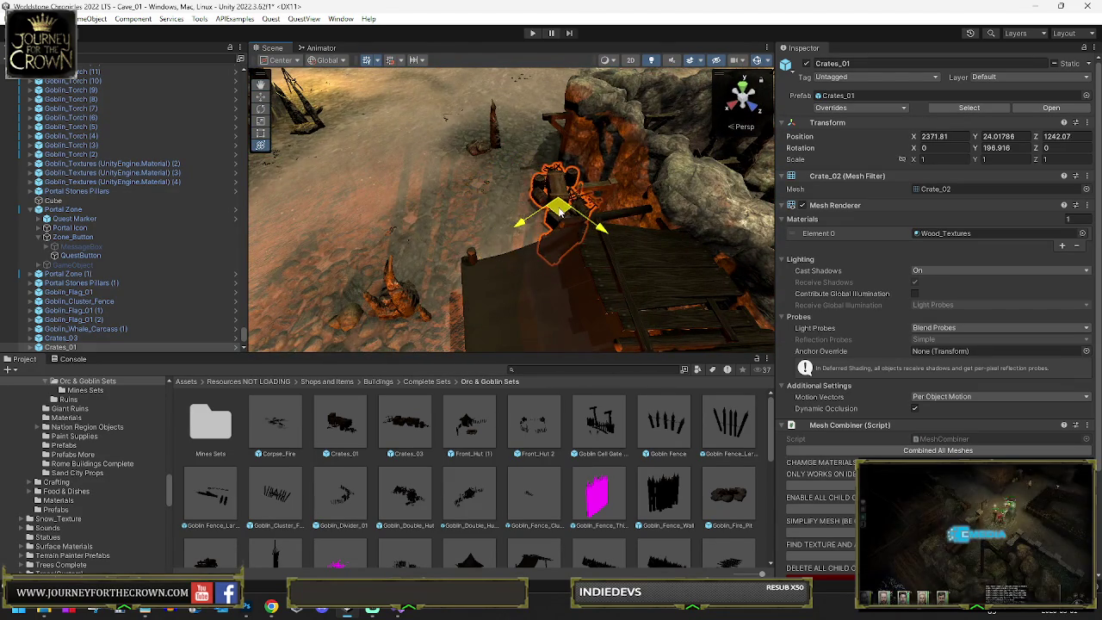
pyautogui.press('e')
pyautogui.moveTo(538, 122)
pyautogui.mouseDown()
pyautogui.moveTo(585, 151)
pyautogui.moveTo(670, 234)
pyautogui.mouseUp()
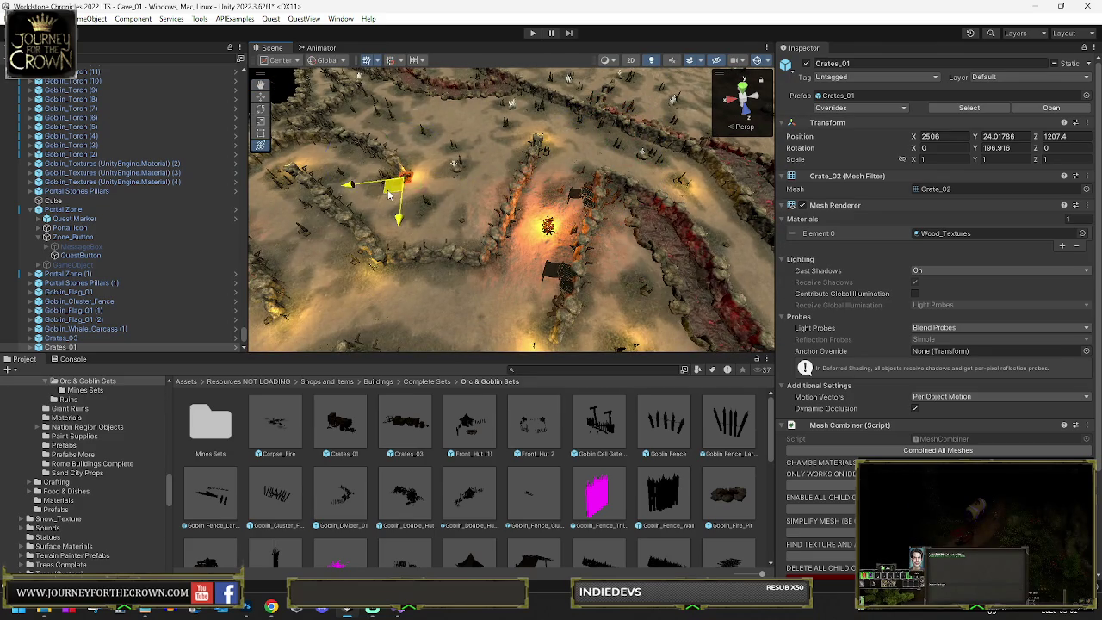
pyautogui.moveTo(389, 195); pyautogui.dragTo(491, 198)
pyautogui.press('e')
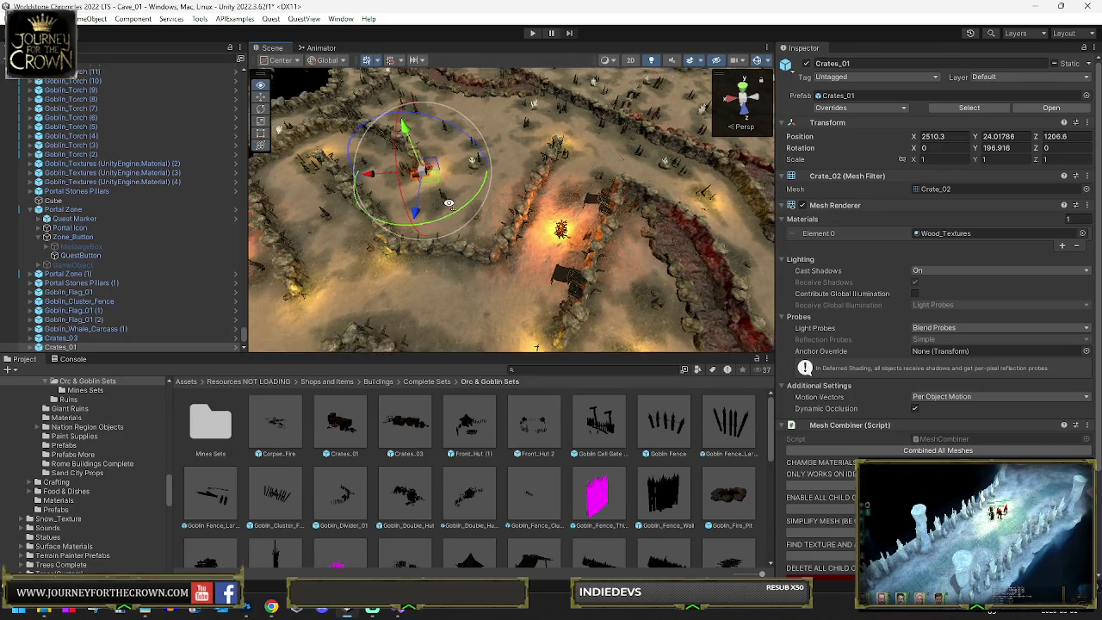
pyautogui.moveTo(419, 195); pyautogui.dragTo(457, 200)
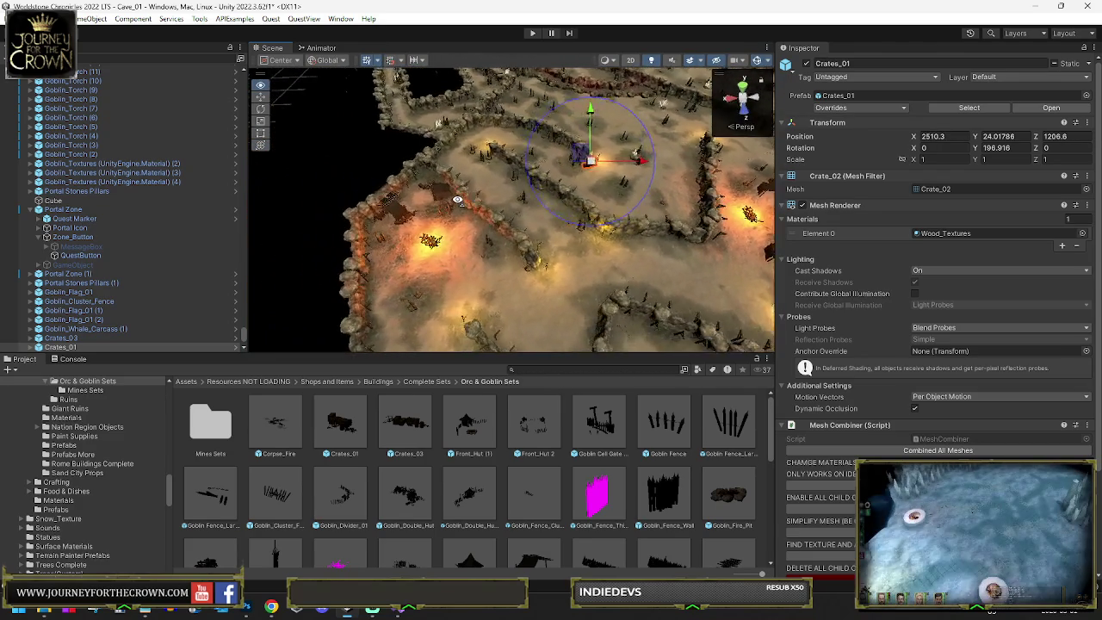
pyautogui.moveTo(563, 205); pyautogui.dragTo(699, 193)
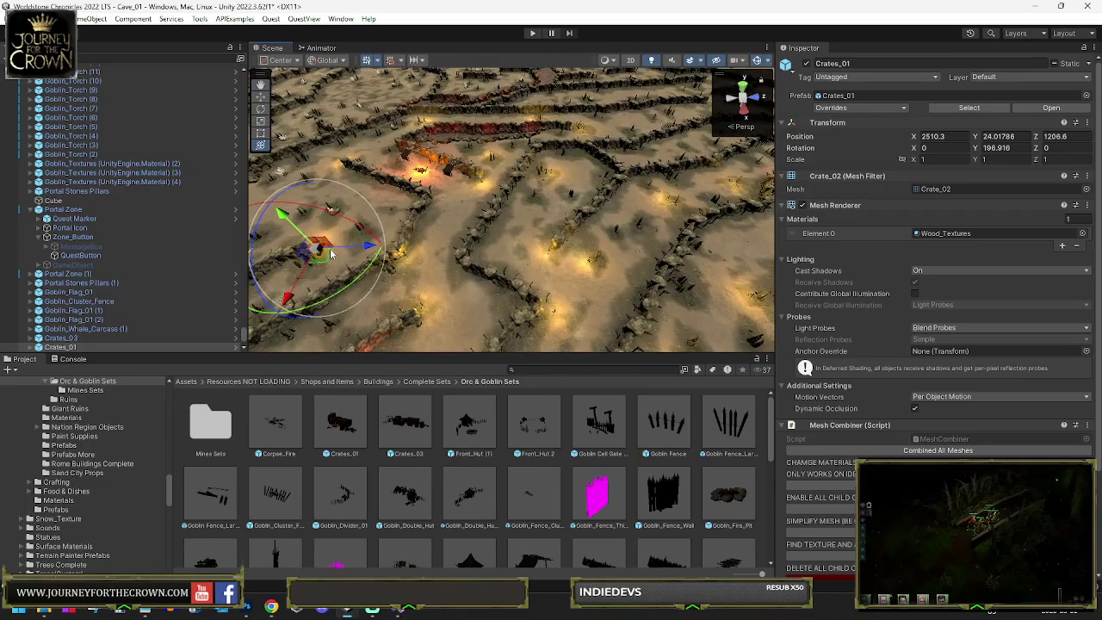
pyautogui.moveTo(578, 256); pyautogui.dragTo(694, 249)
pyautogui.press('y')
pyautogui.moveTo(461, 245); pyautogui.dragTo(726, 304)
pyautogui.moveTo(644, 258)
pyautogui.mouseDown()
pyautogui.moveTo(751, 230)
pyautogui.moveTo(598, 259)
pyautogui.moveTo(540, 197)
pyautogui.mouseUp()
pyautogui.moveTo(456, 205)
pyautogui.mouseDown()
pyautogui.moveTo(236, 219)
pyautogui.moveTo(446, 181)
pyautogui.mouseUp()
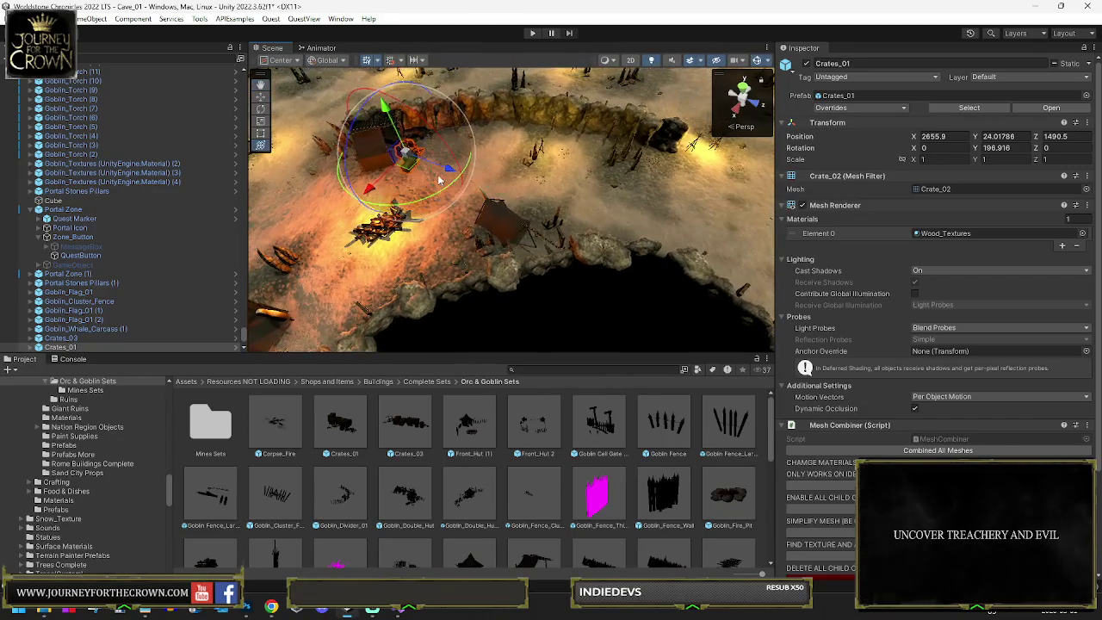
# Step: Rotate Crates_01 to about 181 degrees and move it toward the large tent's camp
pyautogui.moveTo(500, 219); pyautogui.dragTo(503, 217)
pyautogui.press('f')
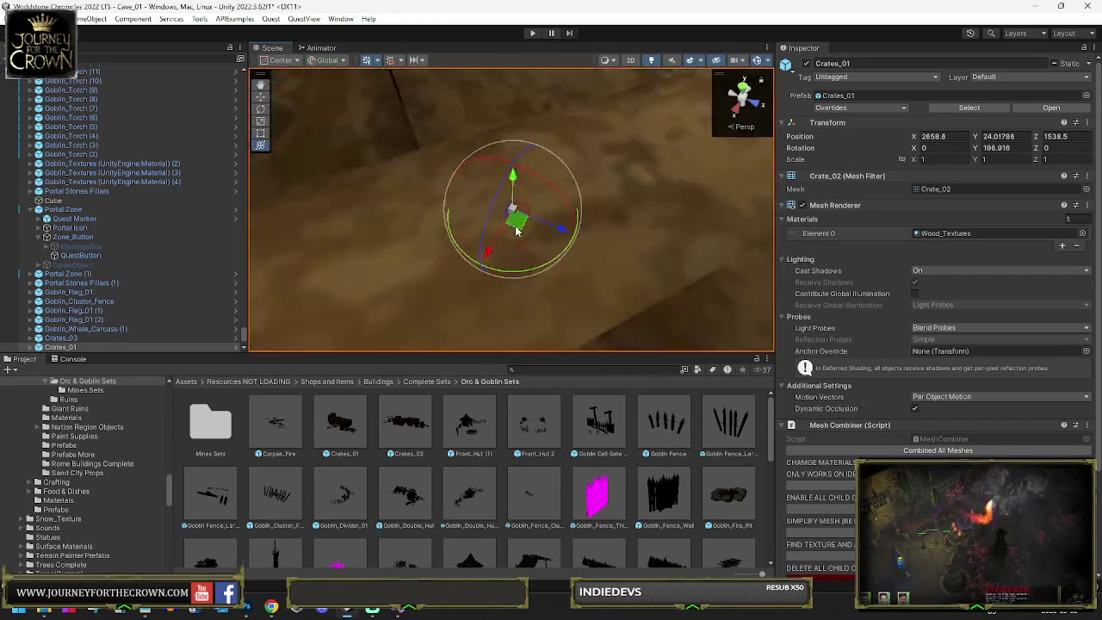
pyautogui.scroll(-3, 523, 247)
pyautogui.scroll(-5, 523, 246)
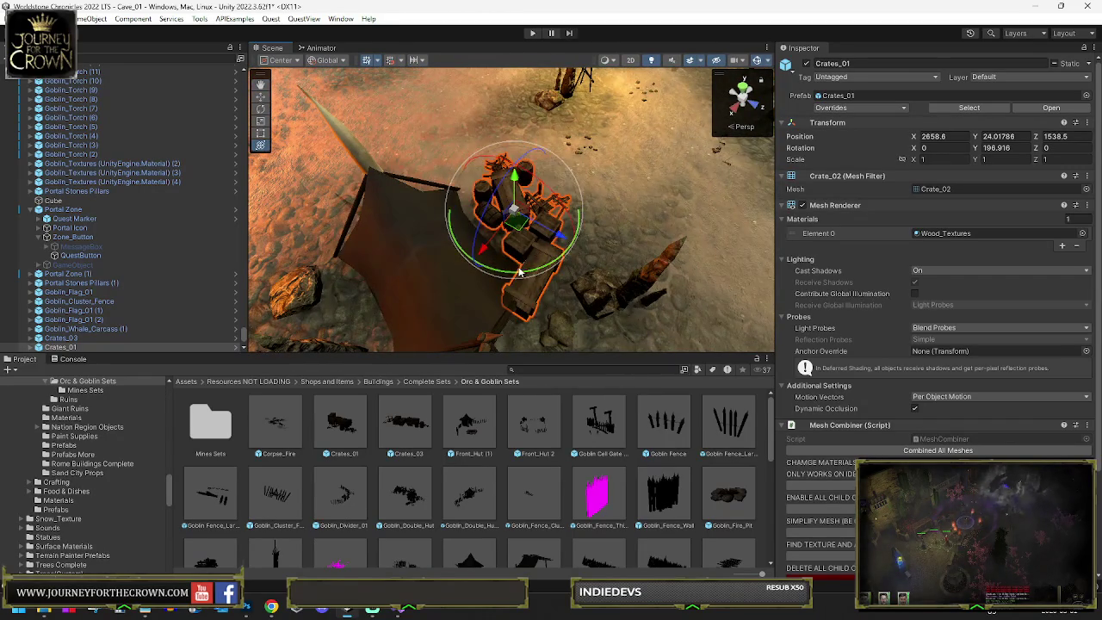
pyautogui.moveTo(554, 271)
pyautogui.mouseDown()
pyautogui.moveTo(558, 249)
pyautogui.moveTo(523, 234)
pyautogui.moveTo(414, 215)
pyautogui.moveTo(414, 276)
pyautogui.mouseUp()
pyautogui.press('y')
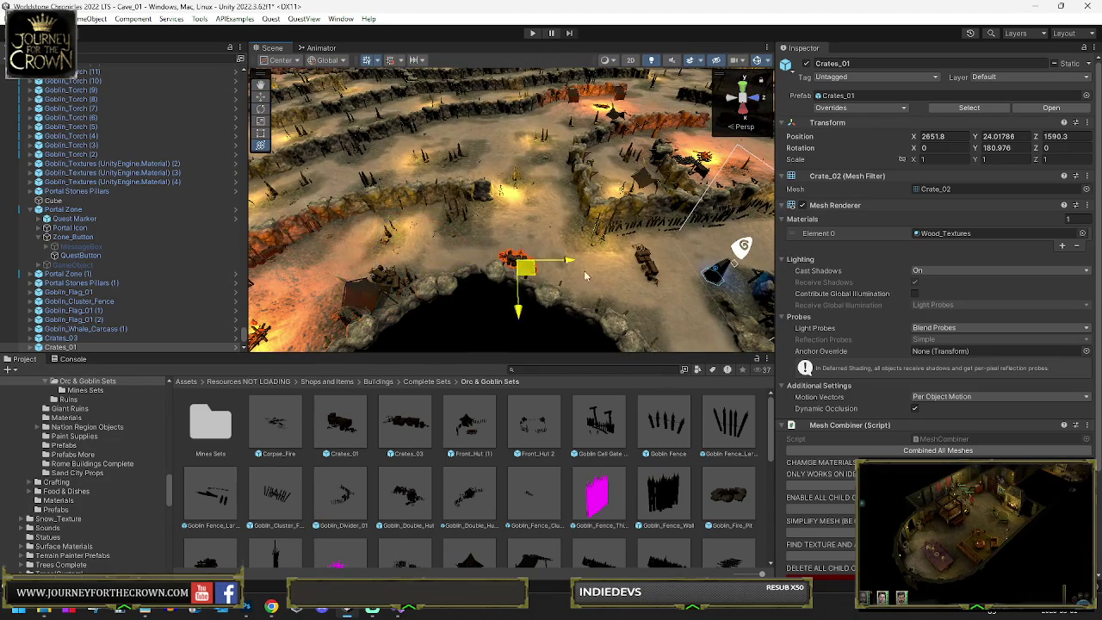
pyautogui.moveTo(556, 277)
pyautogui.mouseDown()
pyautogui.moveTo(529, 236)
pyautogui.moveTo(542, 245)
pyautogui.moveTo(536, 270)
pyautogui.mouseUp()
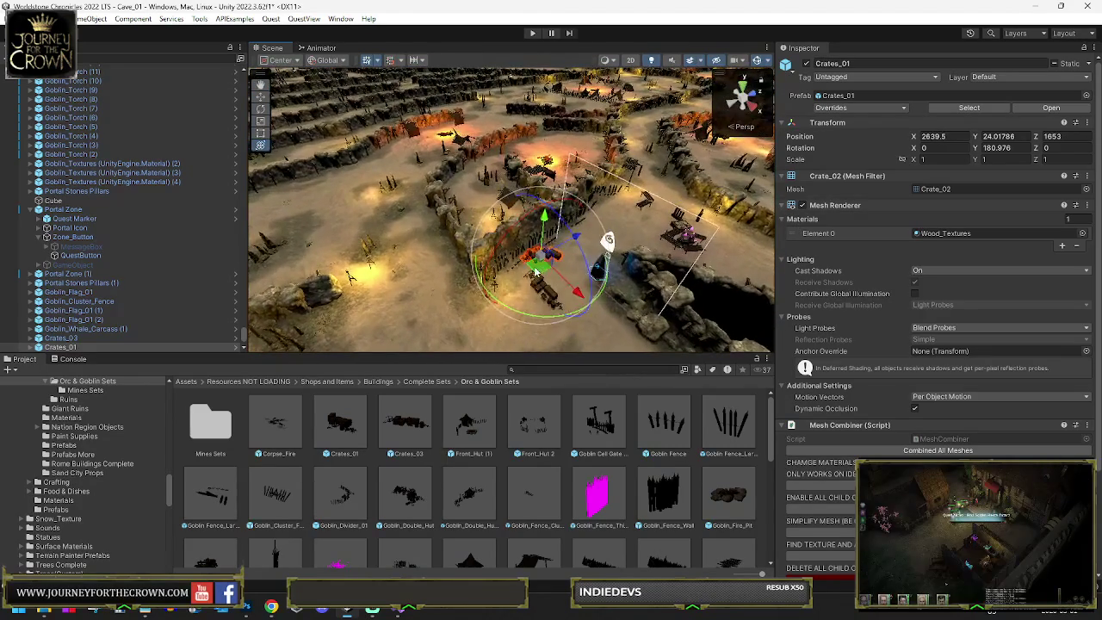
pyautogui.moveTo(516, 214)
pyautogui.mouseDown()
pyautogui.moveTo(505, 193)
pyautogui.moveTo(521, 228)
pyautogui.moveTo(533, 227)
pyautogui.moveTo(574, 267)
pyautogui.moveTo(591, 247)
pyautogui.mouseUp()
pyautogui.press('f')
# Step: Turn the crate pile to Y 66.231 at X 2456.6, Z 1702.4 by the wooden structure
pyautogui.moveTo(579, 284)
pyautogui.mouseDown()
pyautogui.moveTo(485, 260)
pyautogui.moveTo(482, 242)
pyautogui.moveTo(588, 251)
pyautogui.moveTo(483, 247)
pyautogui.moveTo(464, 215)
pyautogui.mouseUp()
pyautogui.press('w')
pyautogui.press('f')
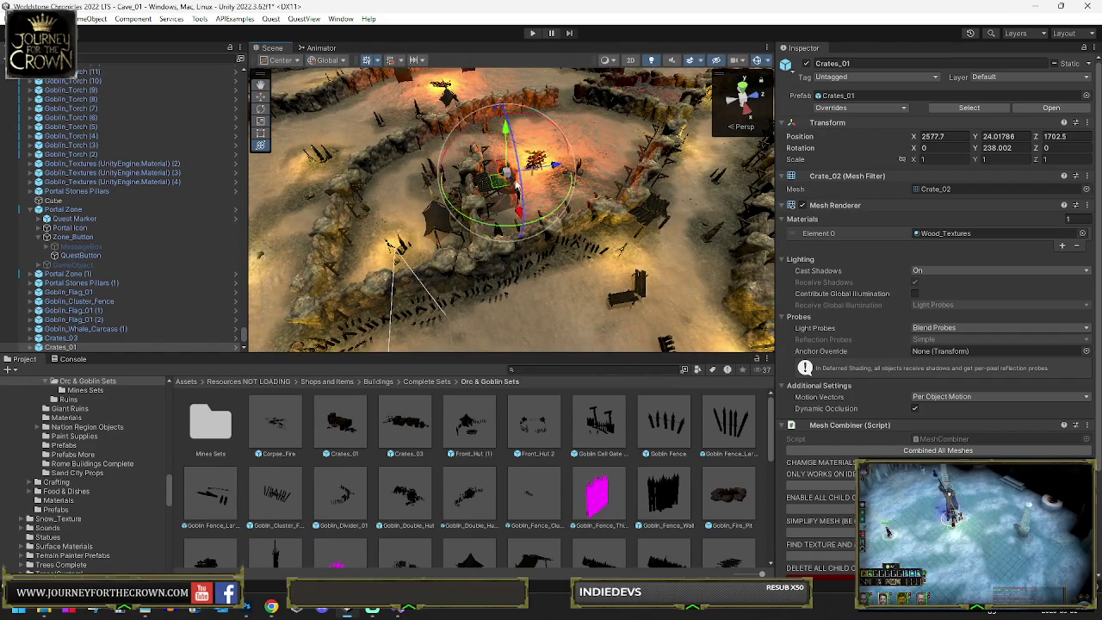
pyautogui.press('y')
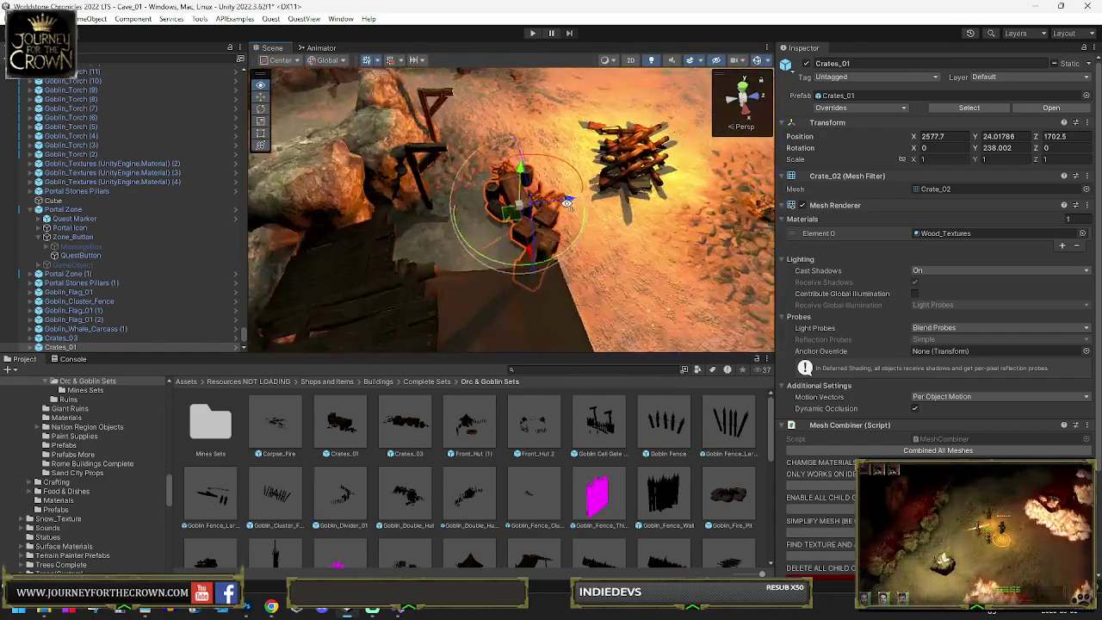
pyautogui.moveTo(567, 203)
pyautogui.mouseDown()
pyautogui.moveTo(693, 251)
pyautogui.moveTo(602, 215)
pyautogui.mouseUp()
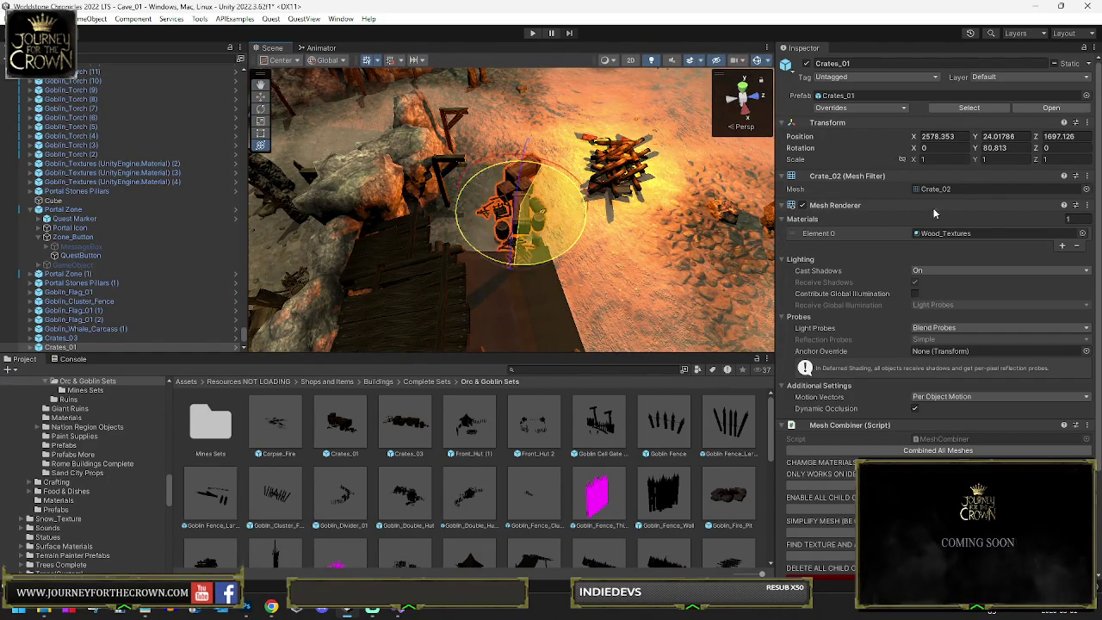
pyautogui.moveTo(511, 212)
pyautogui.mouseDown()
pyautogui.moveTo(495, 195)
pyautogui.moveTo(446, 186)
pyautogui.mouseUp()
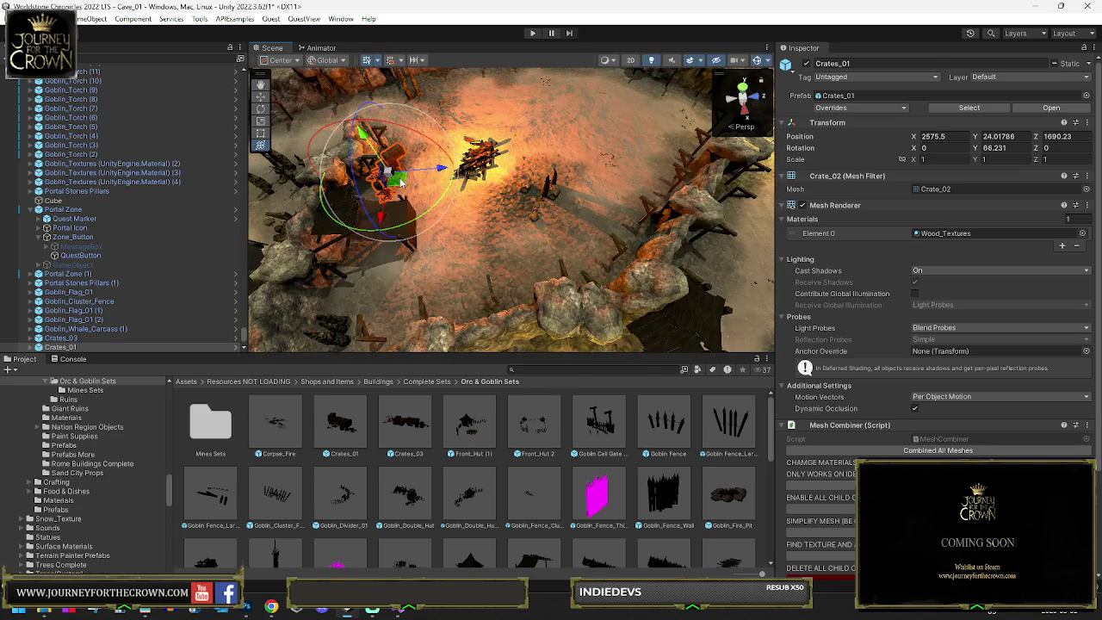
pyautogui.moveTo(694, 157)
pyautogui.mouseDown()
pyautogui.moveTo(544, 263)
pyautogui.moveTo(447, 81)
pyautogui.mouseUp()
# Step: Rotate Crates_01 to about 313 degrees on the Y axis
pyautogui.press('f')
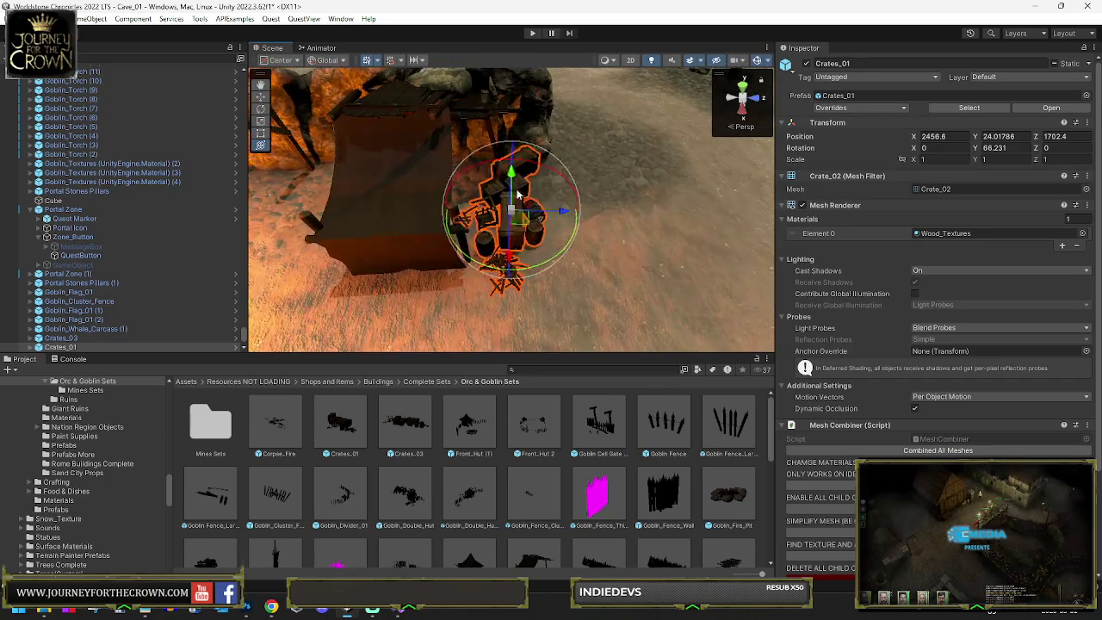
pyautogui.moveTo(470, 250); pyautogui.dragTo(245, 233)
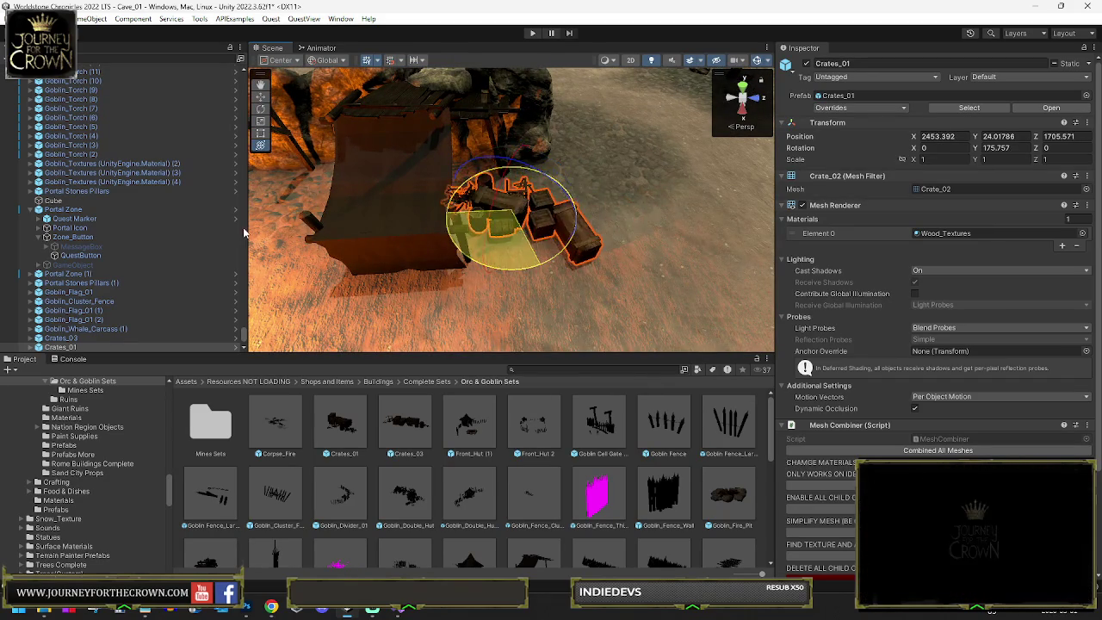
pyautogui.scroll(-6, 550, 160)
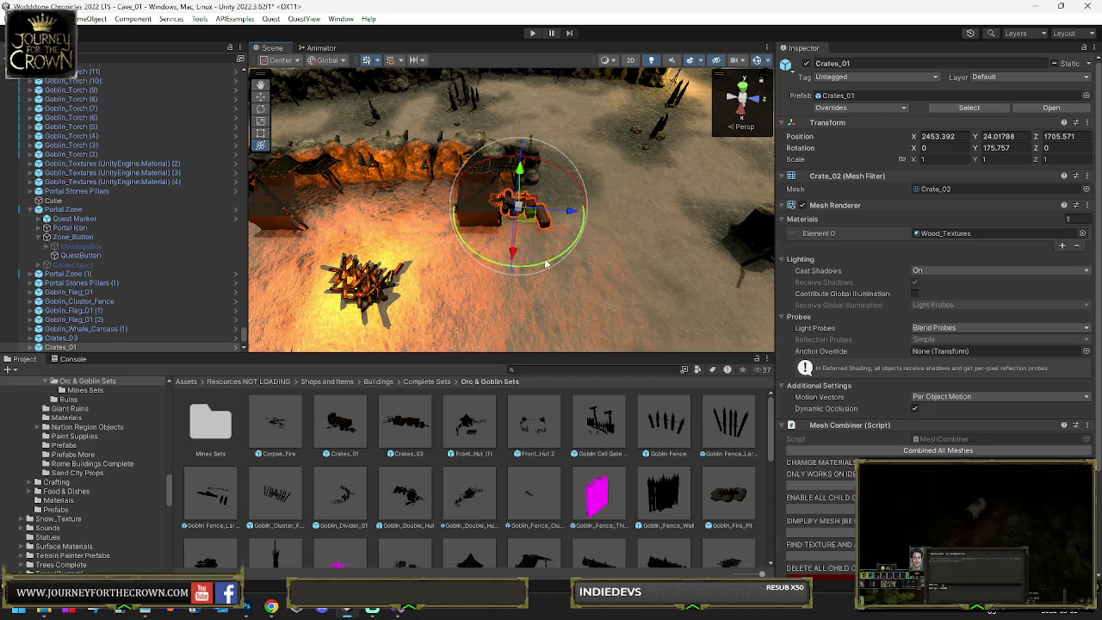
pyautogui.press('w')
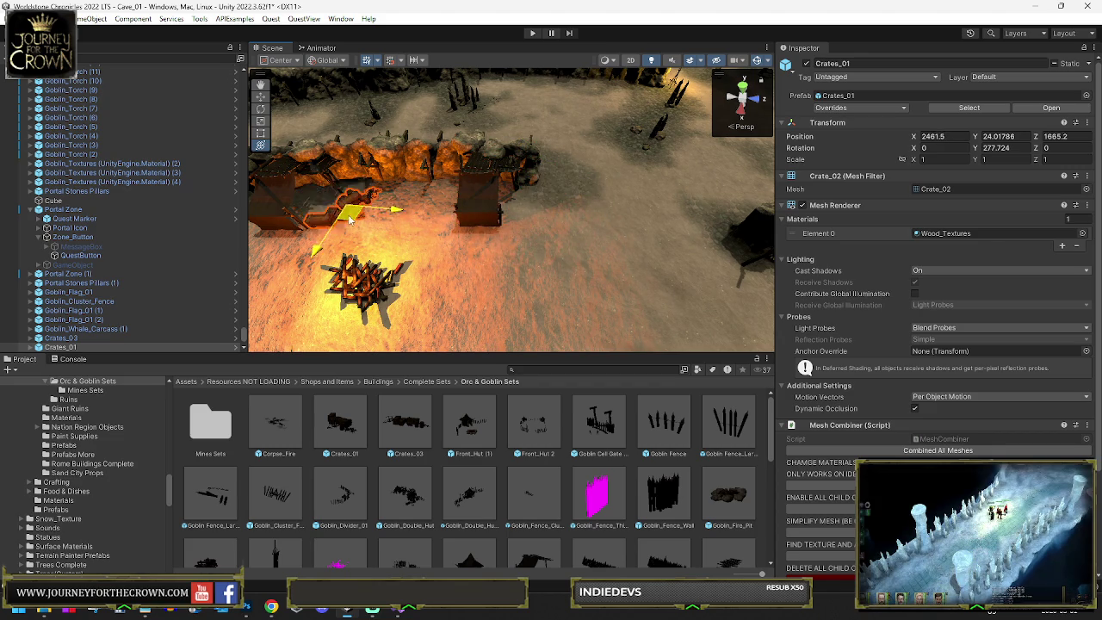
pyautogui.press('e')
pyautogui.press('f')
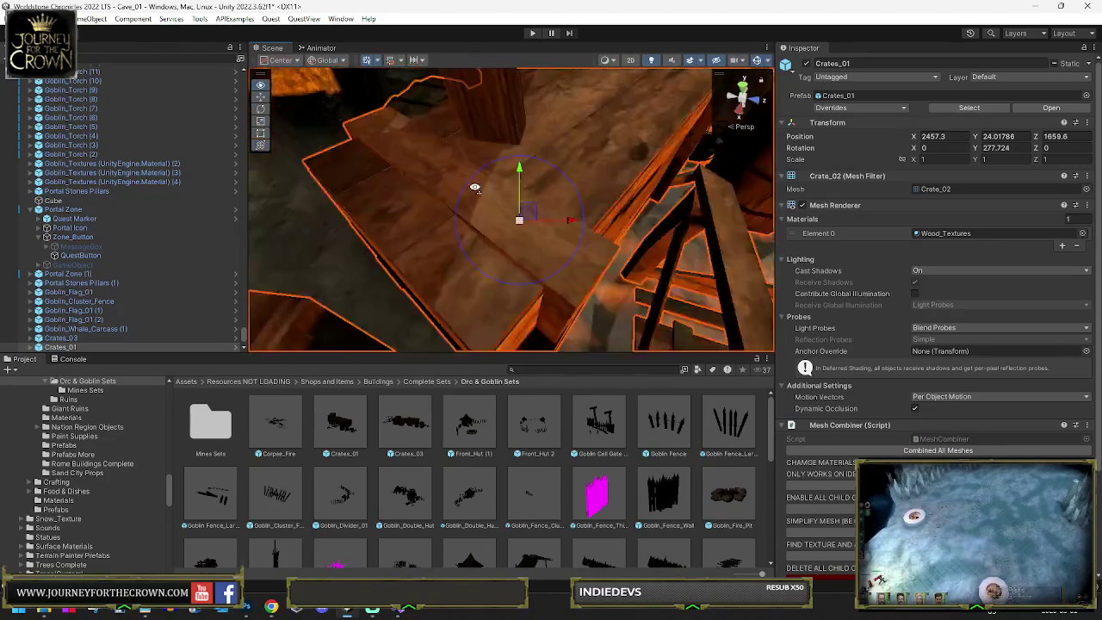
pyautogui.moveTo(531, 269)
pyautogui.mouseDown()
pyautogui.moveTo(508, 253)
pyautogui.moveTo(545, 225)
pyautogui.moveTo(528, 221)
pyautogui.moveTo(633, 274)
pyautogui.moveTo(553, 199)
pyautogui.moveTo(715, 258)
pyautogui.moveTo(472, 177)
pyautogui.moveTo(506, 208)
pyautogui.mouseUp()
pyautogui.press('w')
pyautogui.press('e')
pyautogui.press('w')
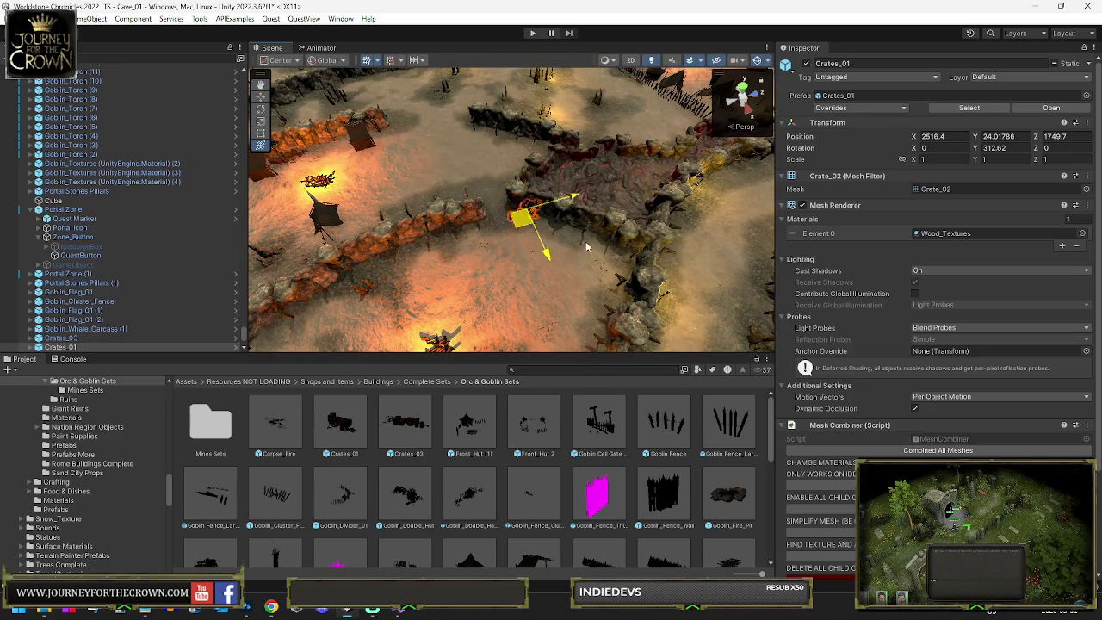
# Step: Move the crate pile into the rock enclosure beside a tent, at X 2599.9, Z 1889.99
pyautogui.moveTo(594, 241)
pyautogui.mouseDown()
pyautogui.moveTo(757, 301)
pyautogui.moveTo(609, 251)
pyautogui.moveTo(526, 255)
pyautogui.moveTo(389, 222)
pyautogui.mouseUp()
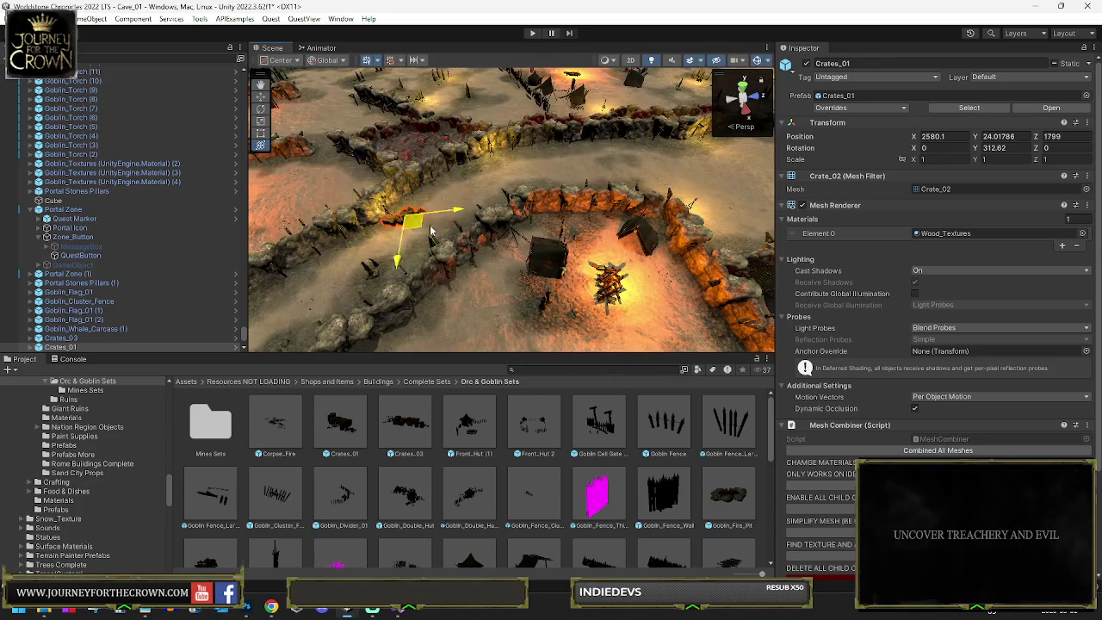
pyautogui.press('f')
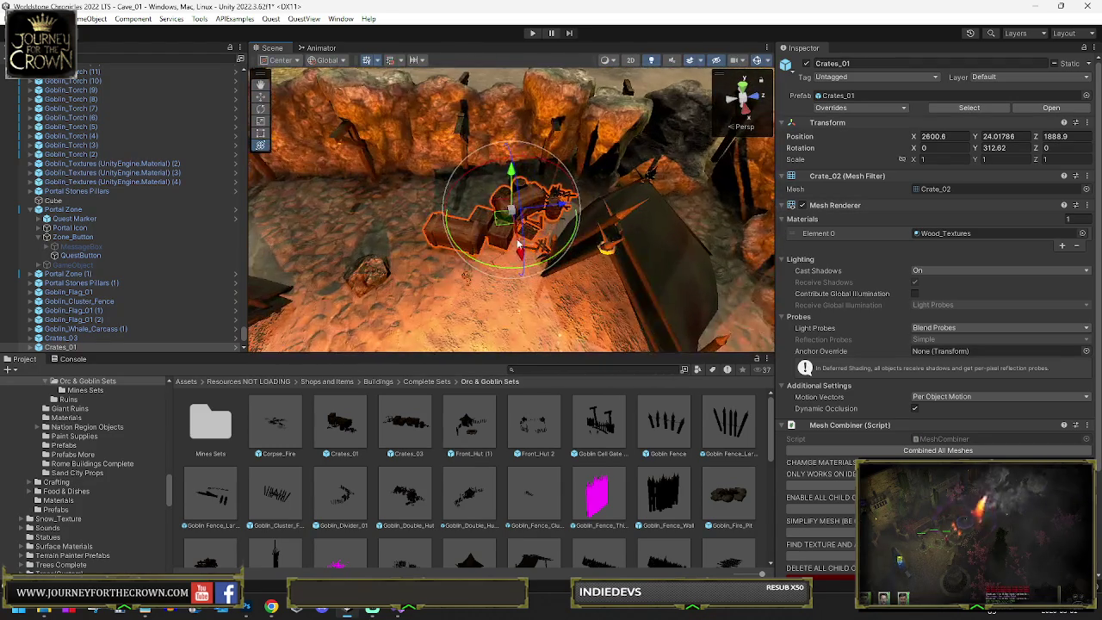
pyautogui.moveTo(504, 228)
pyautogui.mouseDown()
pyautogui.moveTo(651, 246)
pyautogui.moveTo(448, 215)
pyautogui.mouseUp()
pyautogui.press('e')
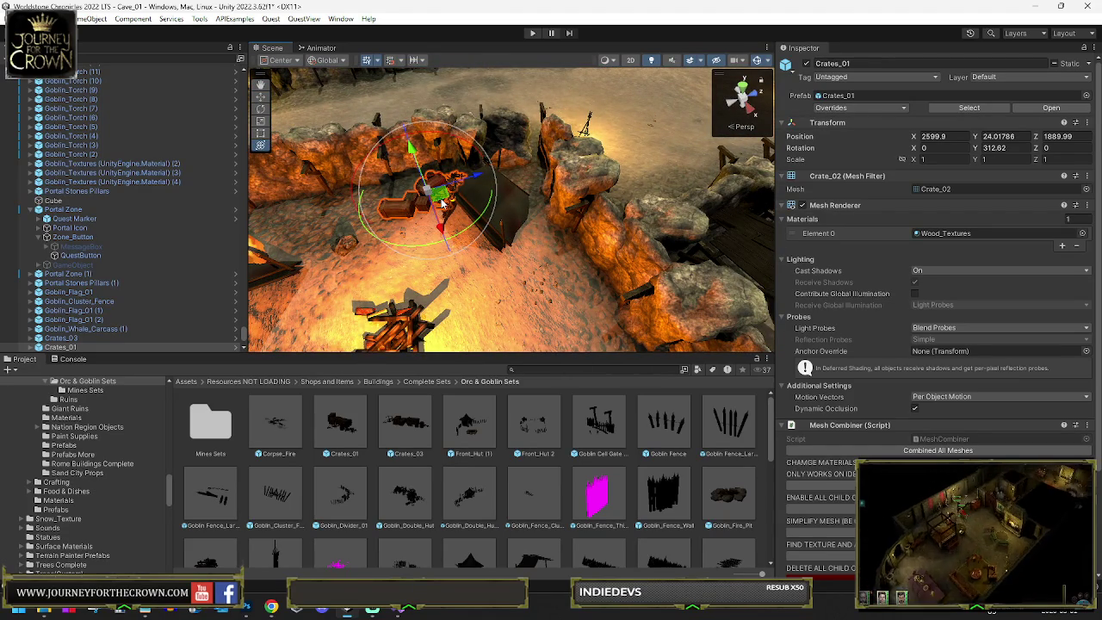
pyautogui.moveTo(553, 233)
pyautogui.mouseDown()
pyautogui.moveTo(539, 201)
pyautogui.moveTo(489, 221)
pyautogui.mouseUp()
pyautogui.moveTo(562, 247); pyautogui.dragTo(527, 228)
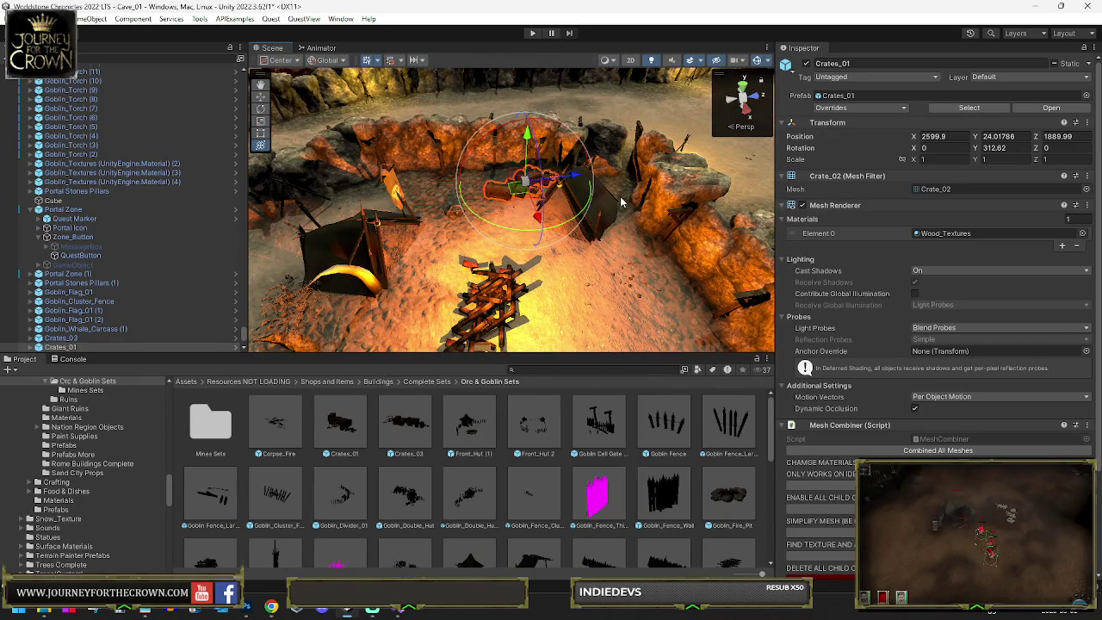